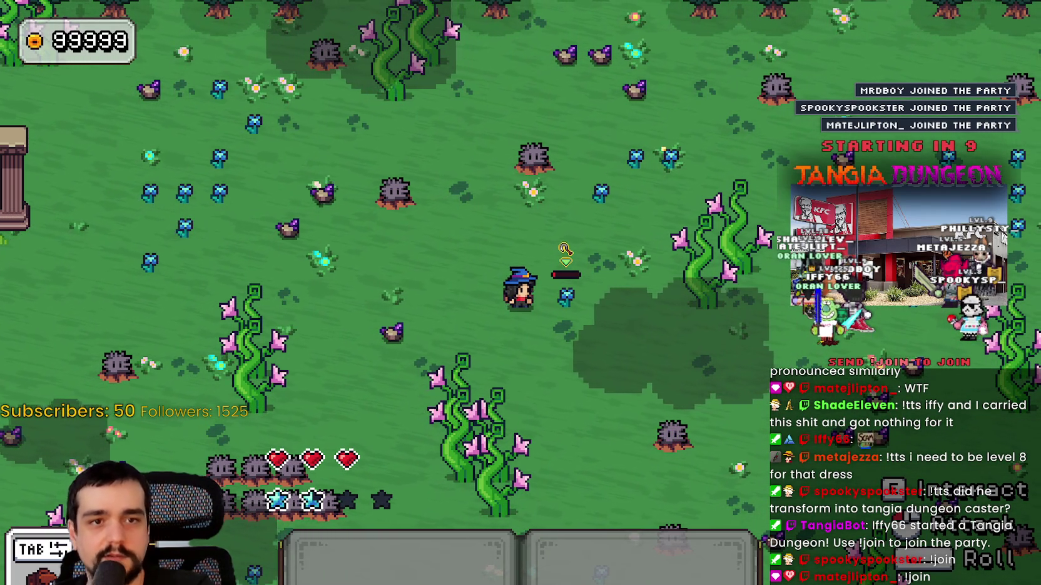
Start a new screen snip of the Riot Prod item card after cancelling the first pending attempt
key(Print)
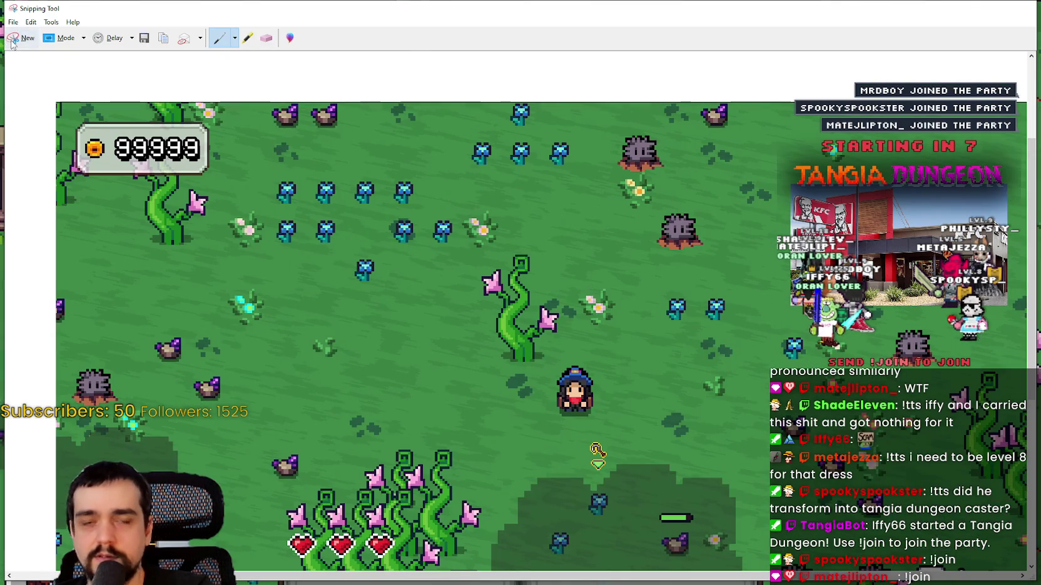
click(11, 40)
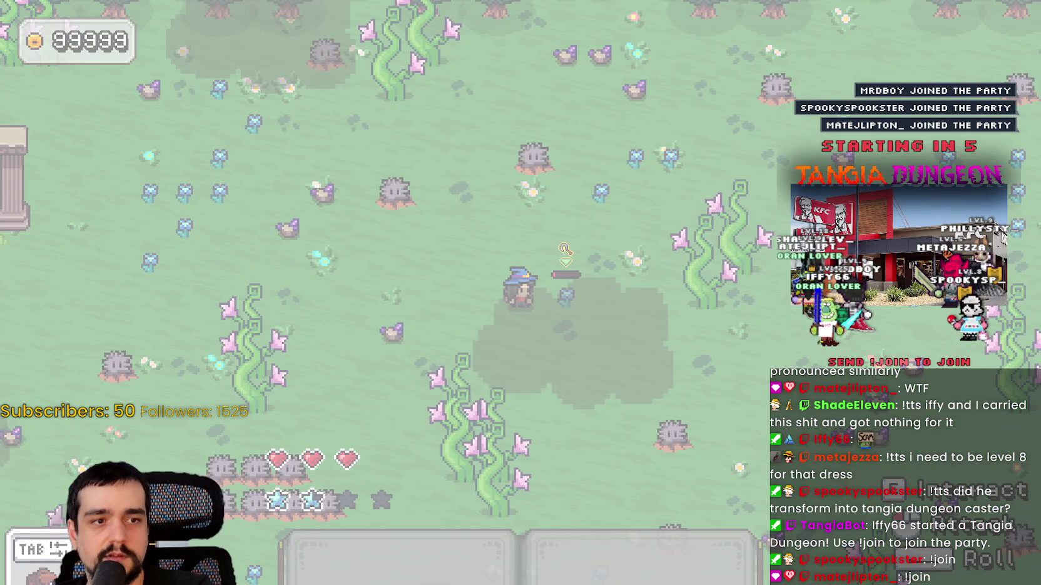
key(Escape)
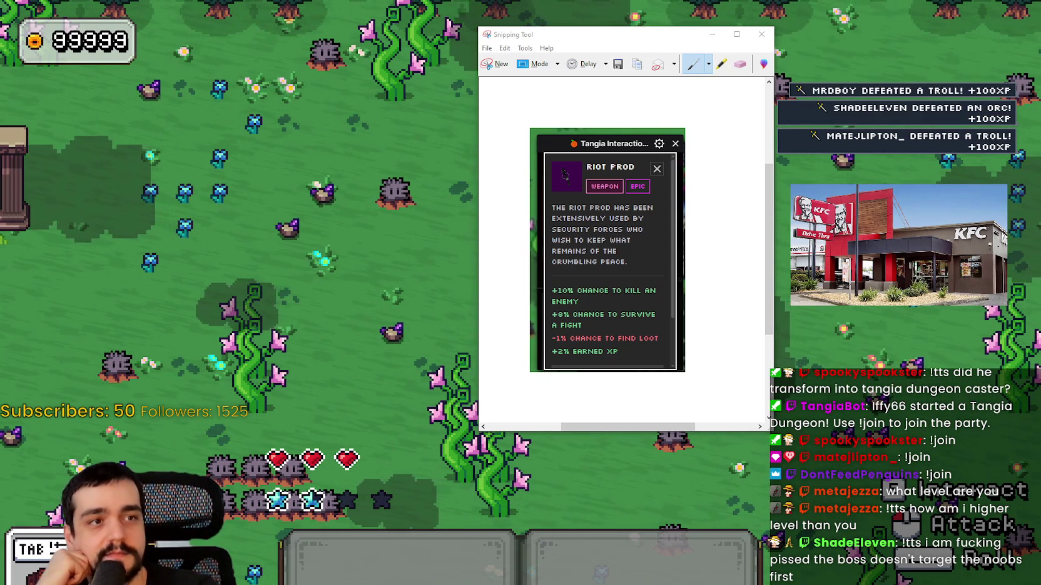
Close the Riot Prod snip and discard it without saving
click(762, 35)
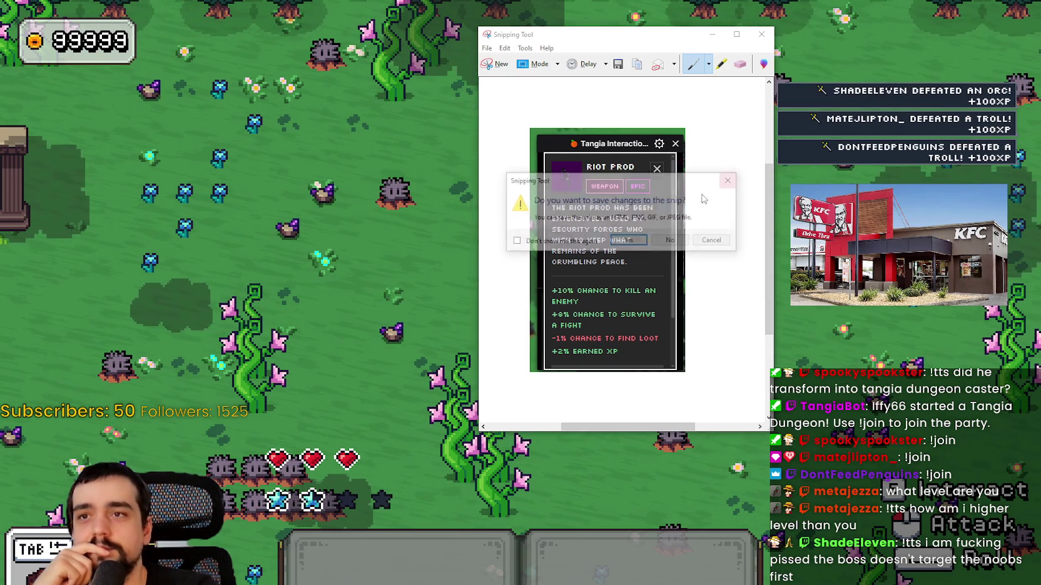
click(667, 240)
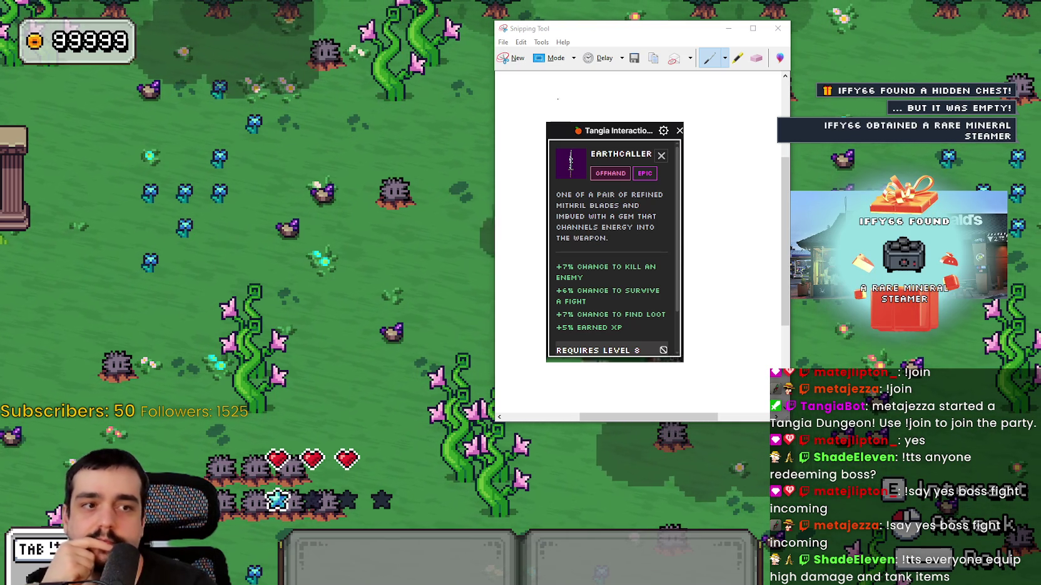
Hide the snip window, walk the mage around the village paths toward the pillars, then switch back to Godot
click(718, 33)
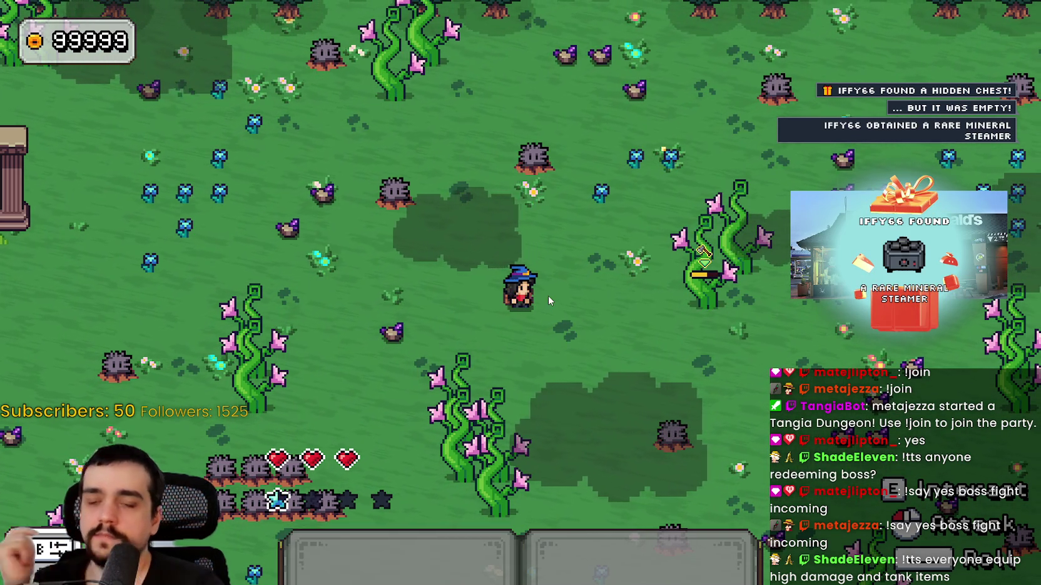
key(w+d)
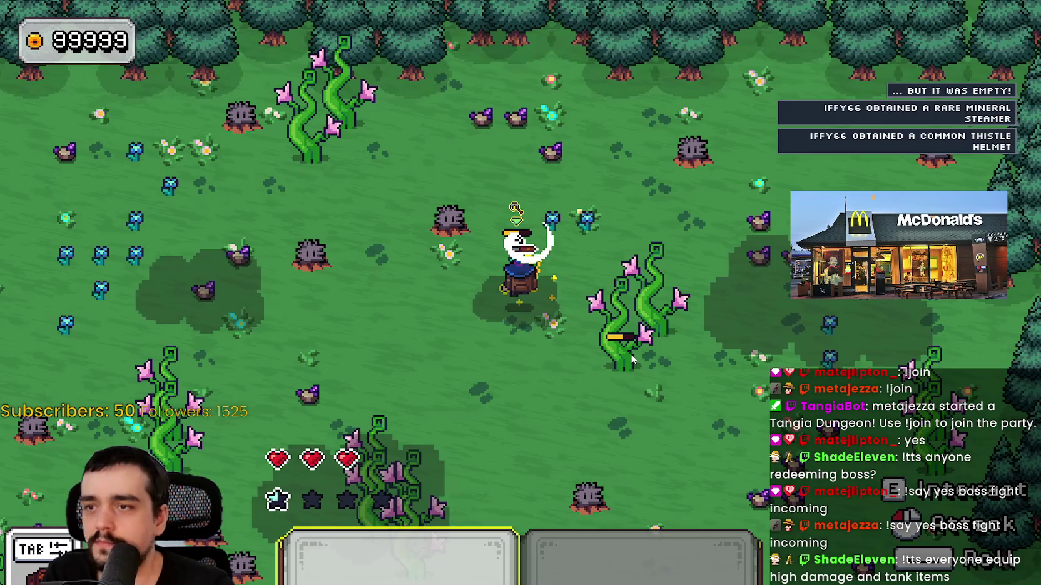
key(a)
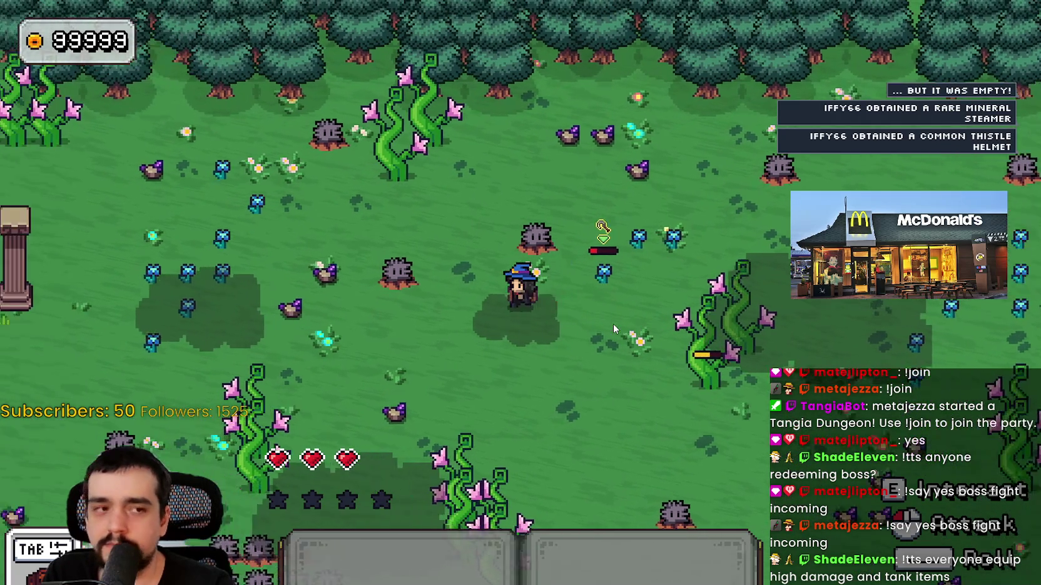
key(s)
key(a)
key(s)
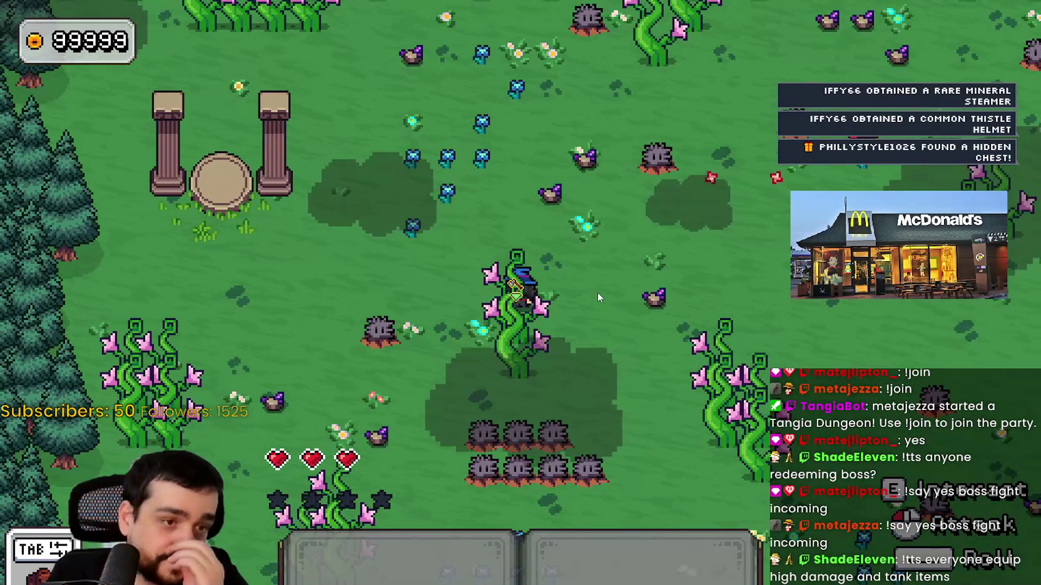
key(a)
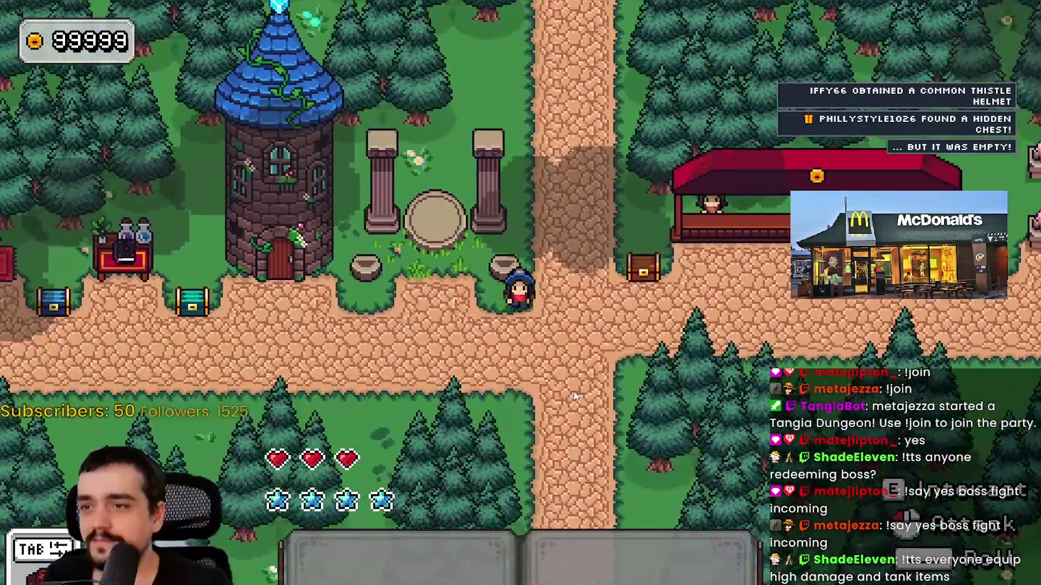
key(w)
key(a)
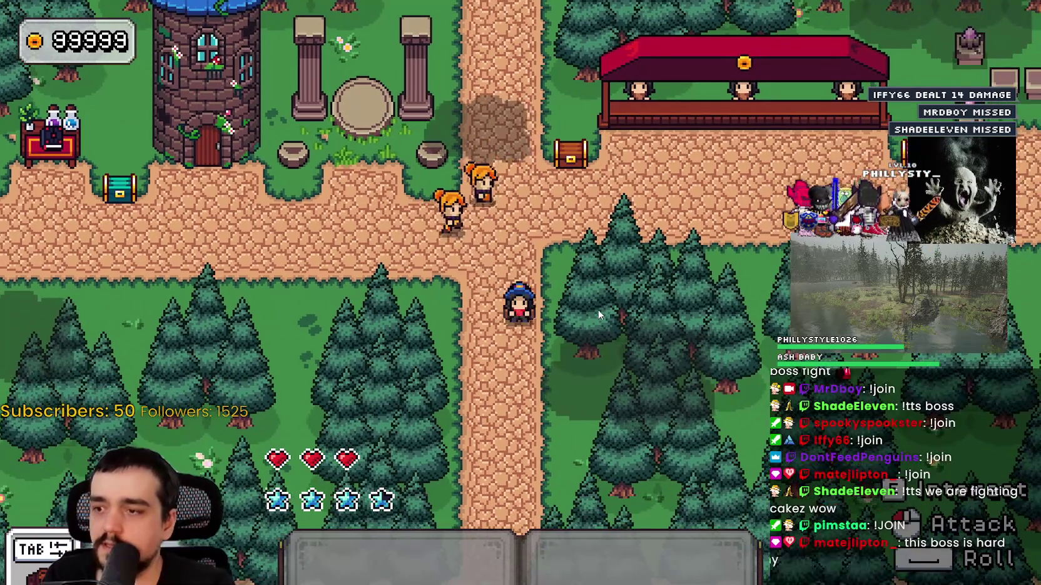
key(a)
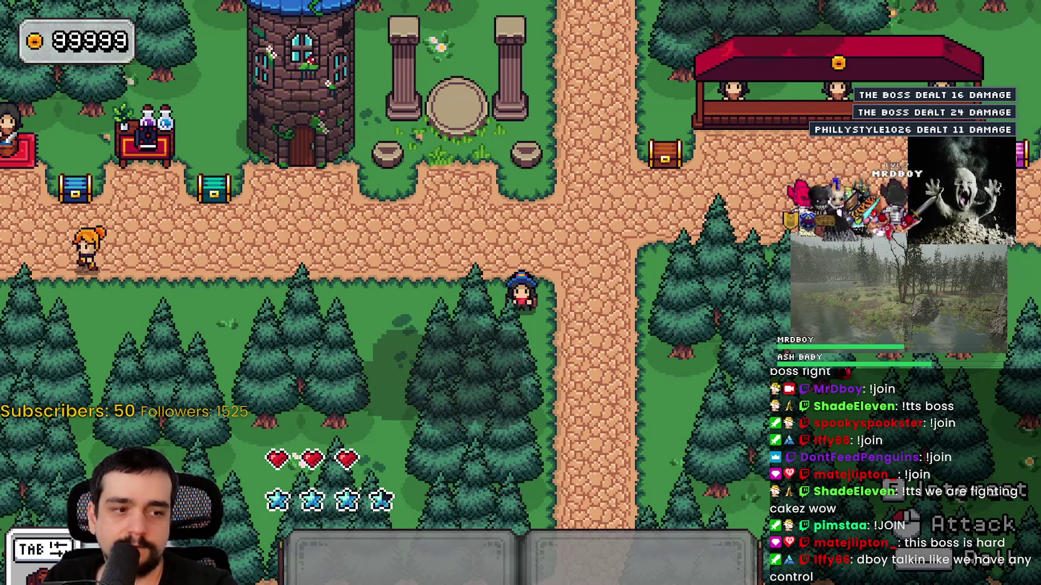
key(alt+Tab)
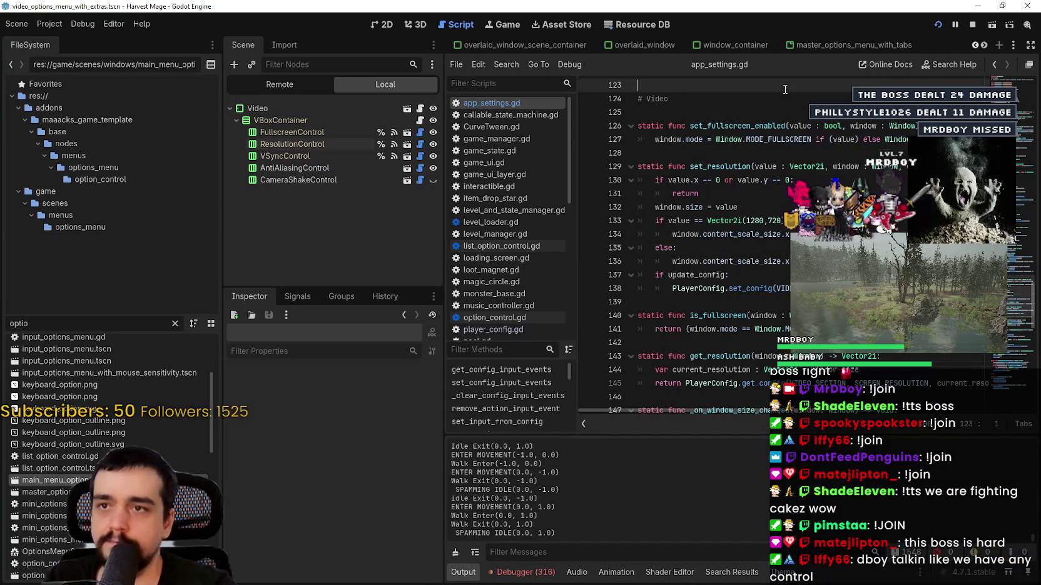
Open the game_ui_layer scene in the 2D editing view
click(974, 45)
click(973, 45)
click(974, 45)
click(974, 45)
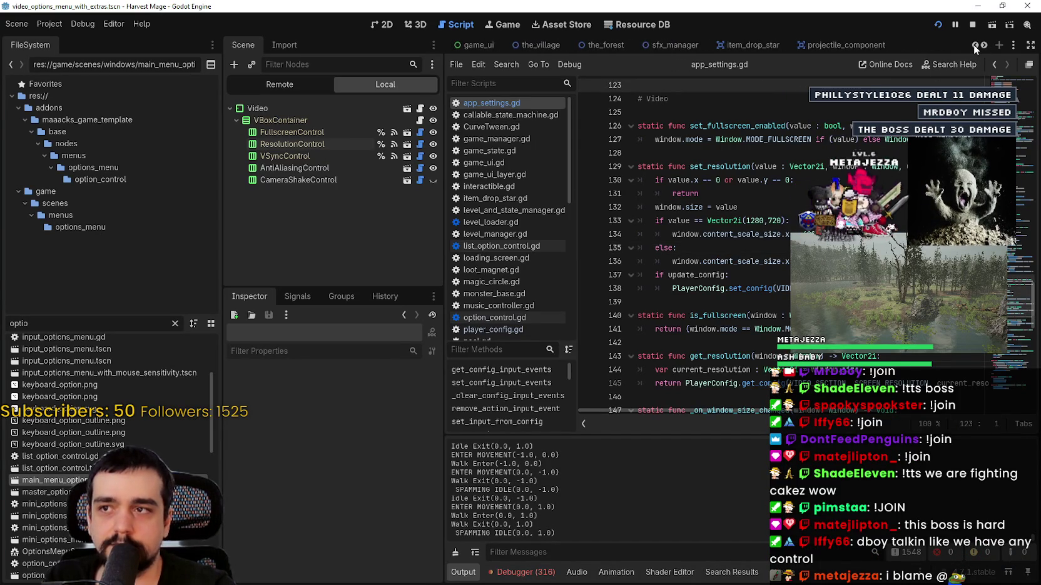
click(653, 45)
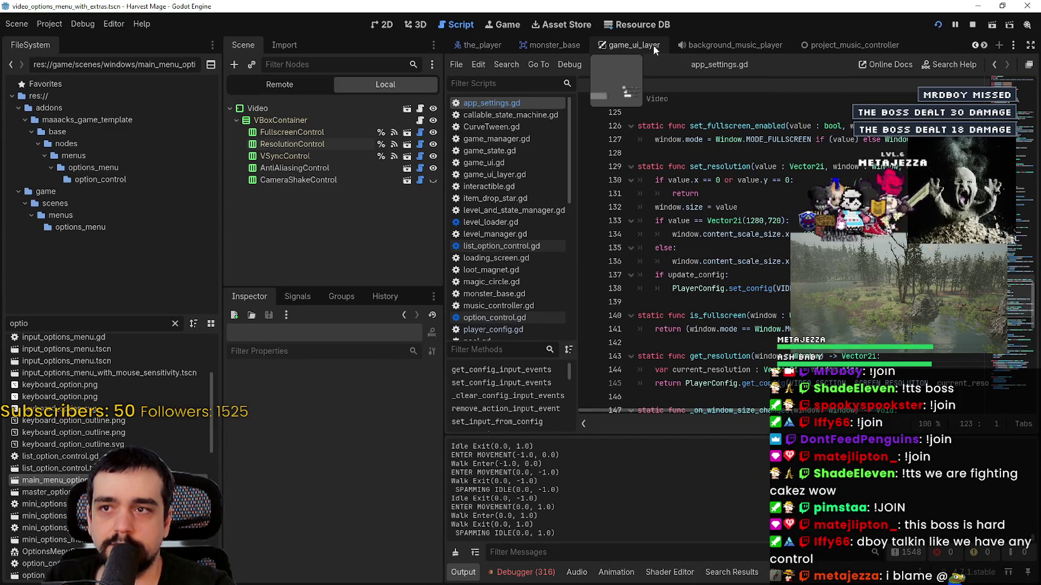
click(384, 25)
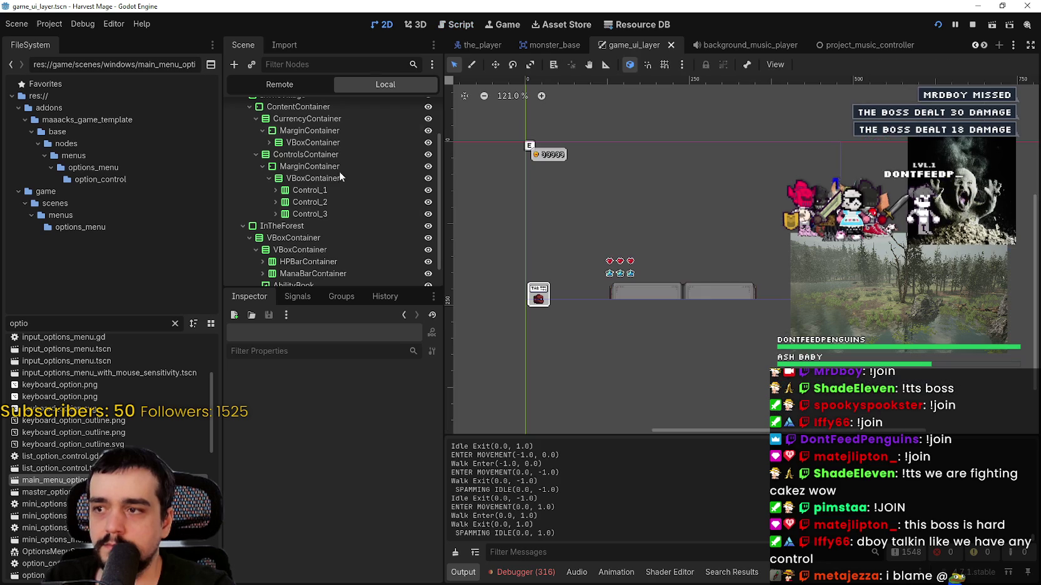
Set the inner VBoxContainer's separation from 2 to 0, then save and run the game
double_click(315, 233)
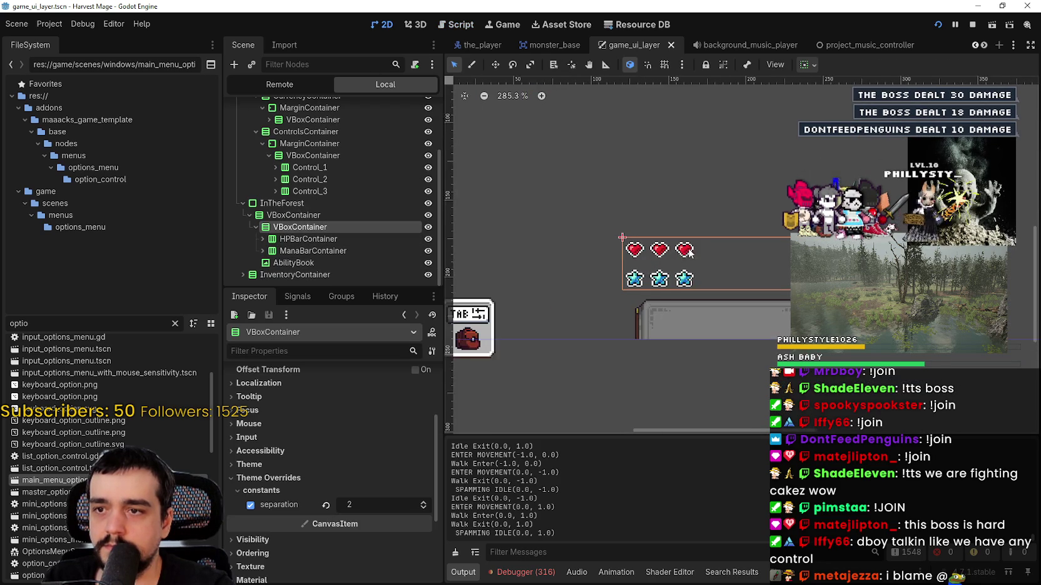
click(261, 240)
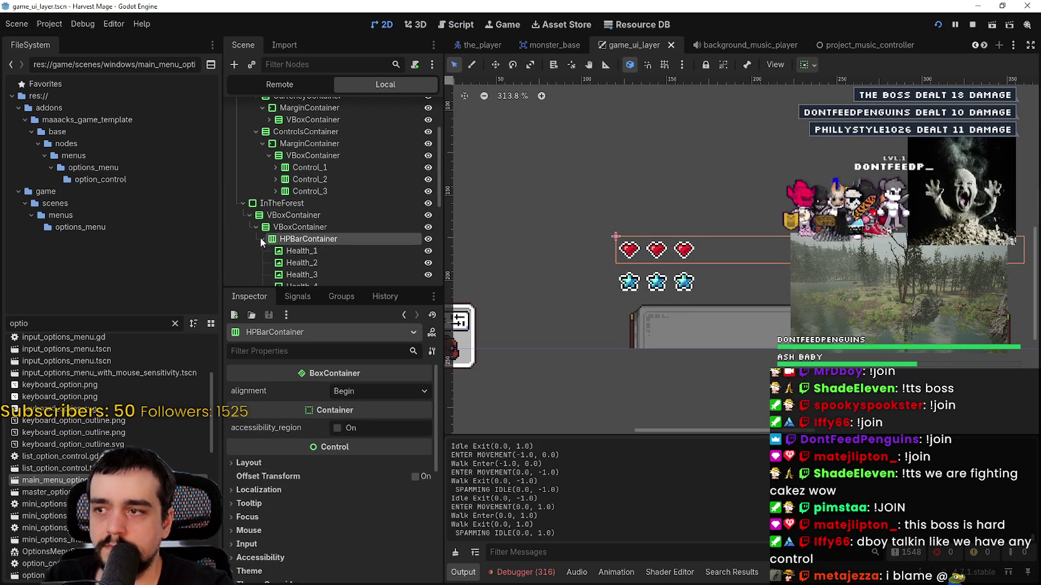
click(260, 238)
scroll(298, 234, down, 3)
scroll(639, 229, down, 1)
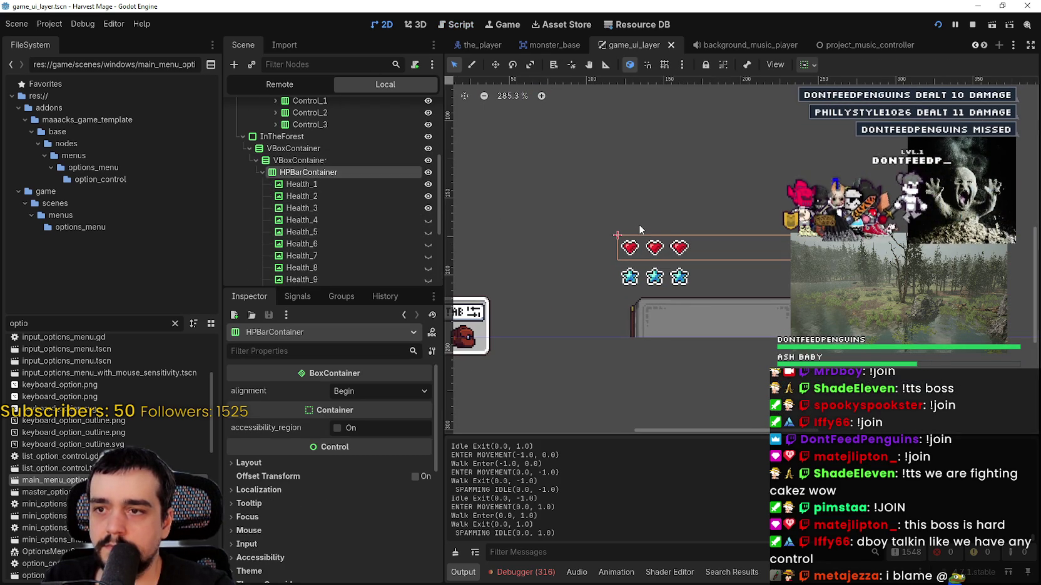
click(262, 172)
click(299, 228)
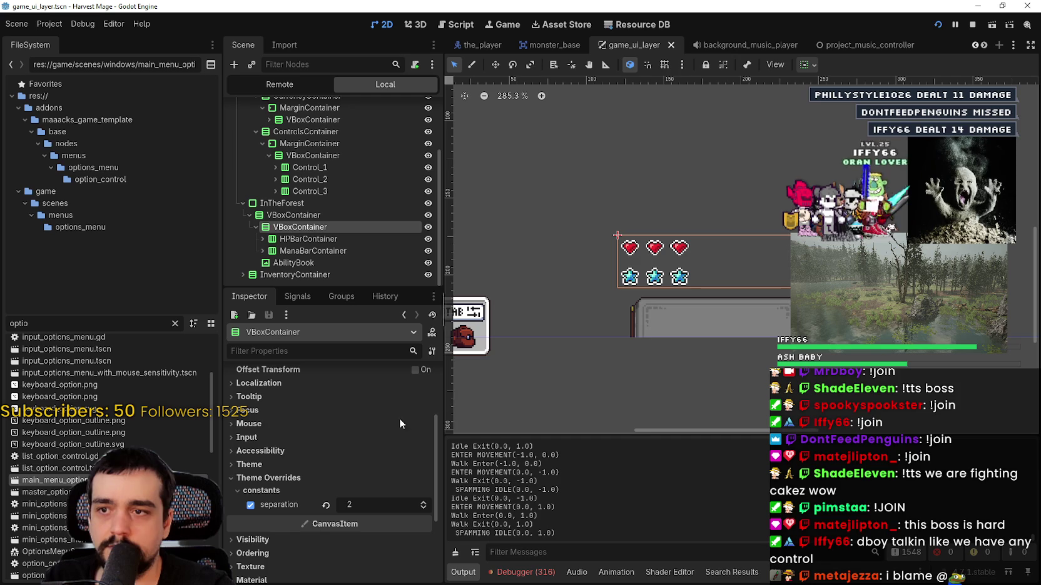
double_click(425, 506)
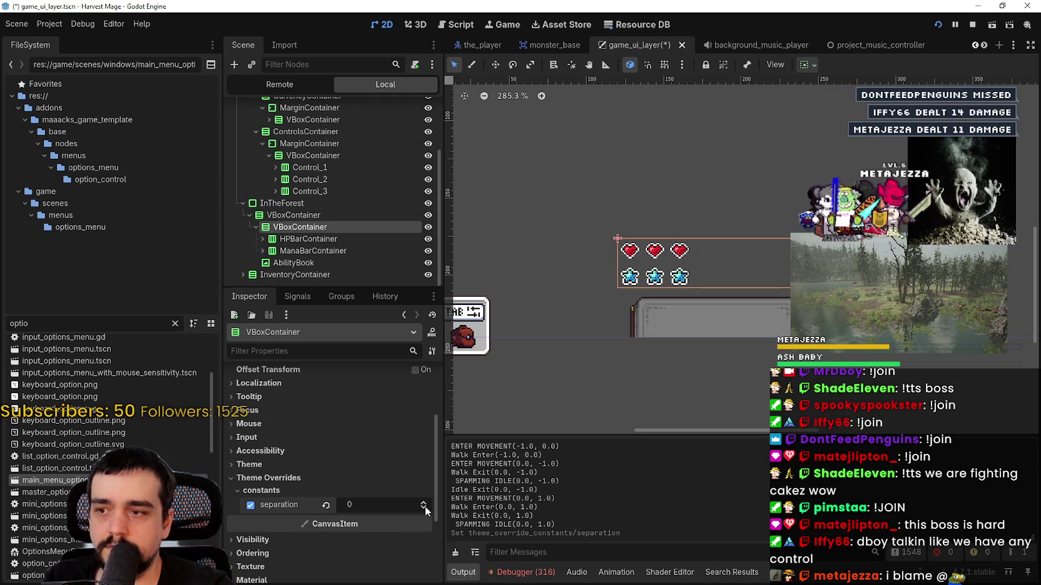
key(F5)
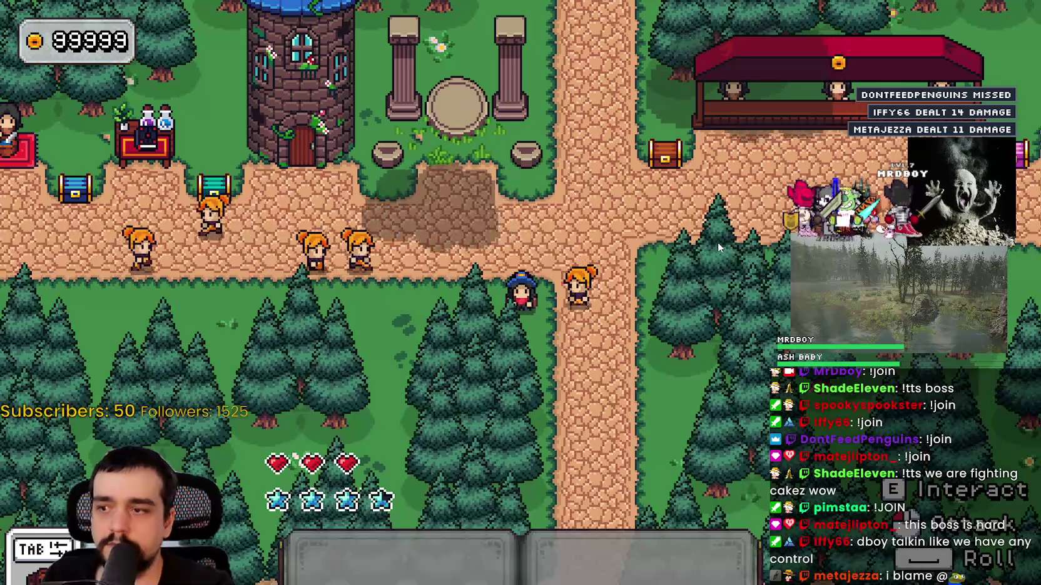
Stop the game and set the outer VBoxContainer's row separation to -6
key(F8)
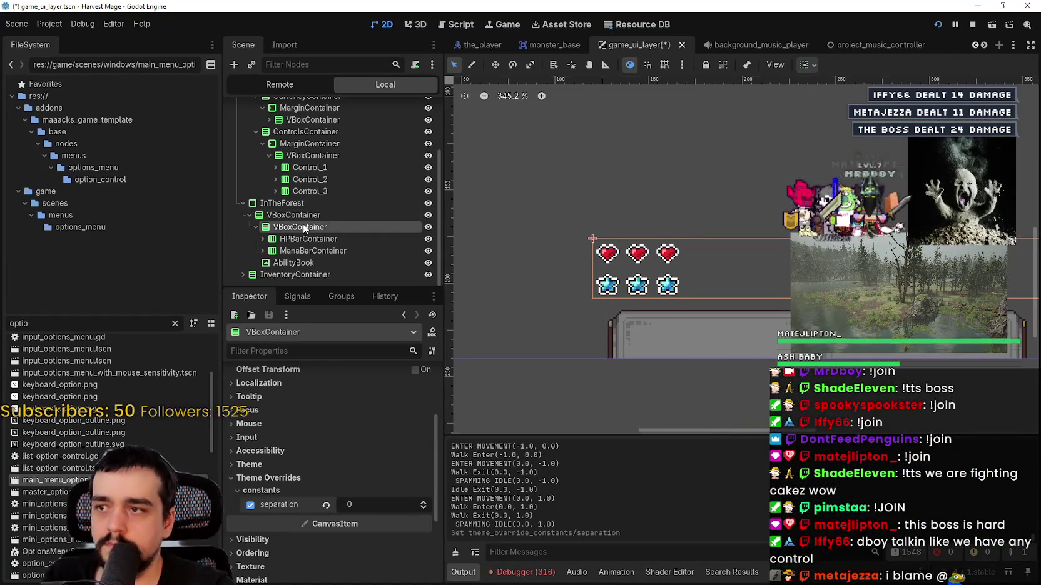
click(290, 215)
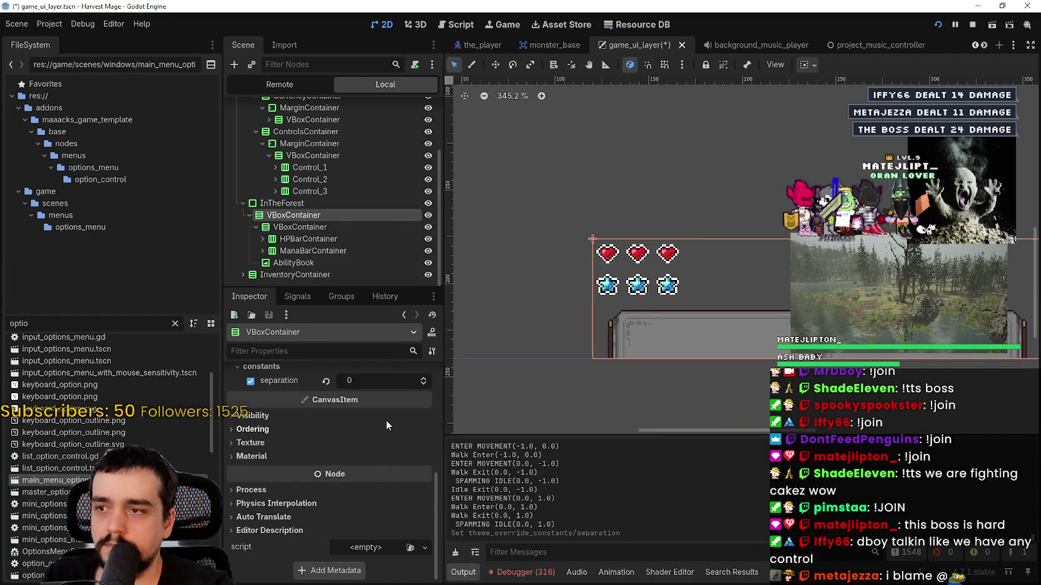
click(423, 378)
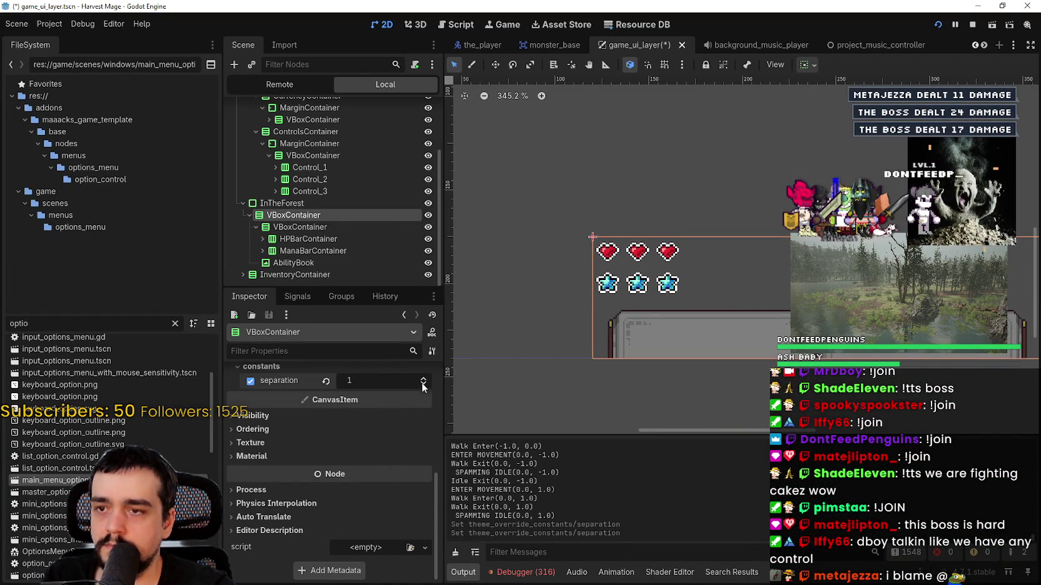
click(422, 386)
click(421, 387)
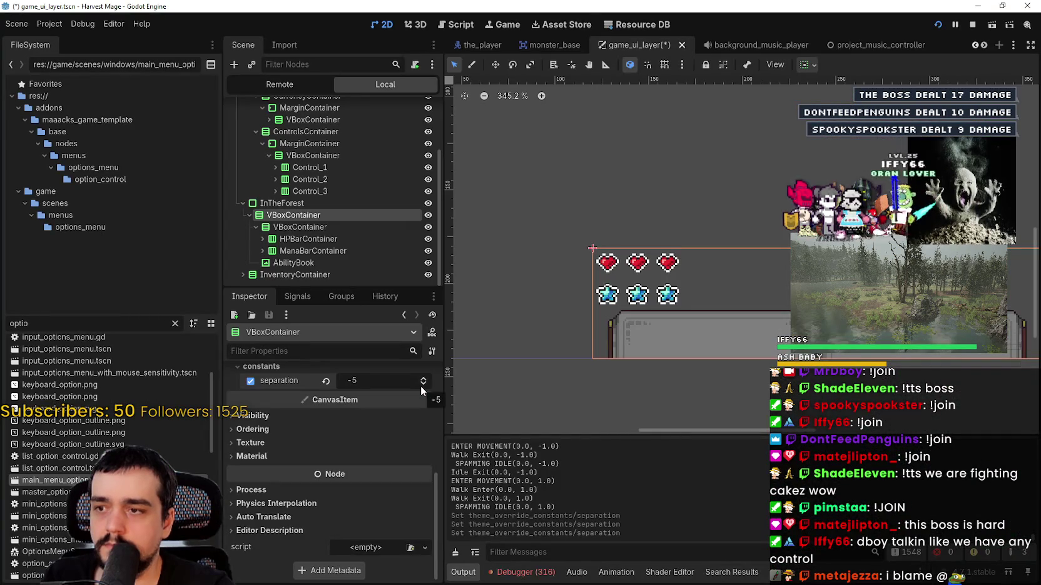
click(420, 387)
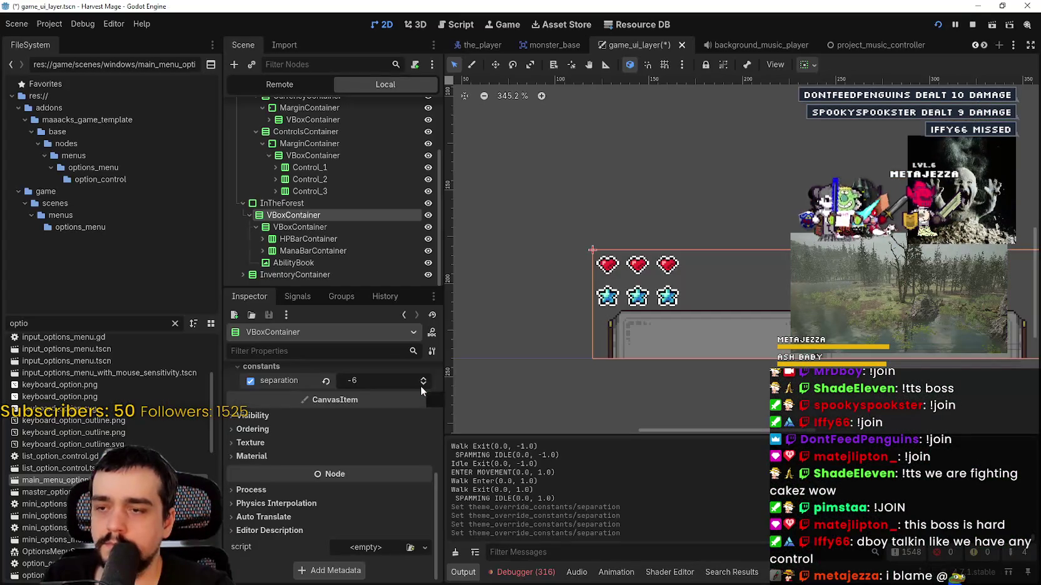
Check the separation on HPBarContainer, ManaBarContainer and the inner VBoxContainer, then run the game
click(344, 238)
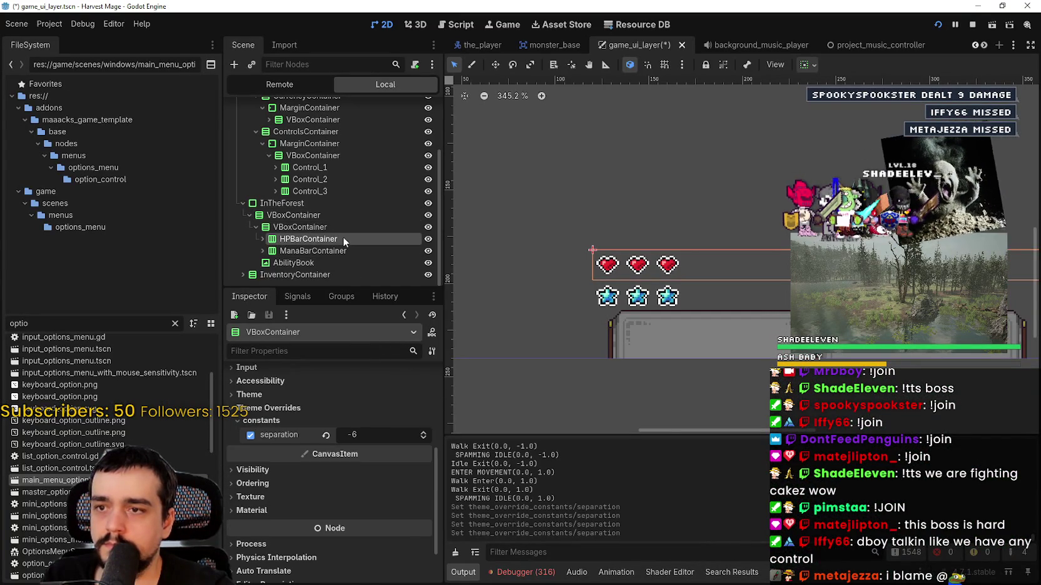
scroll(313, 471, down, 5)
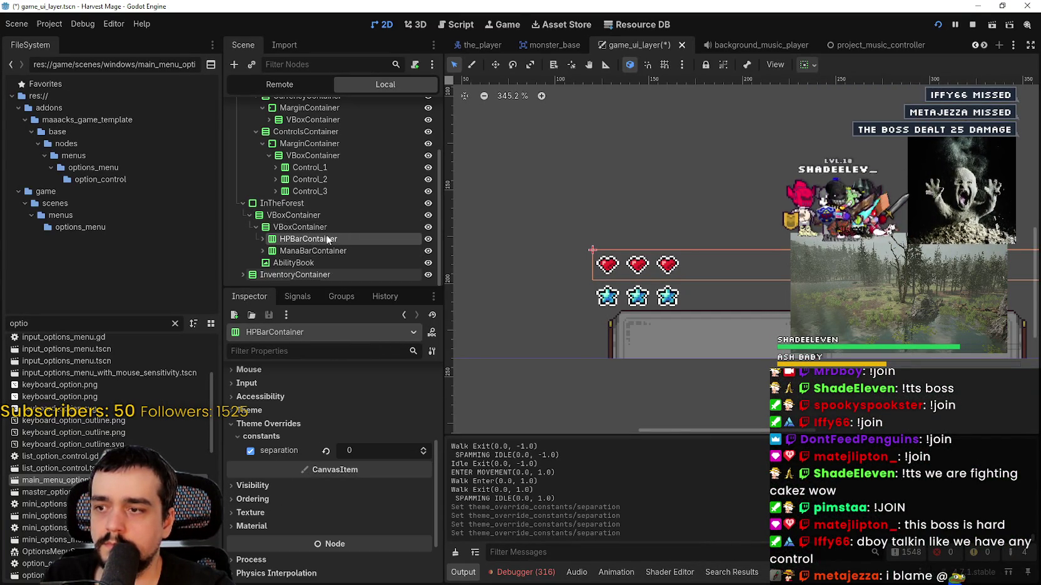
click(300, 250)
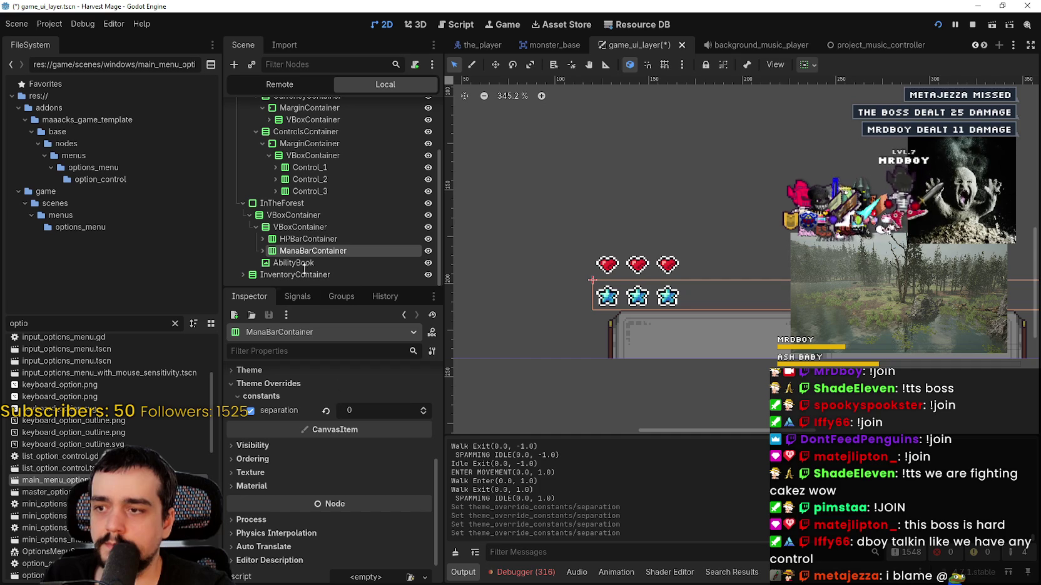
click(297, 227)
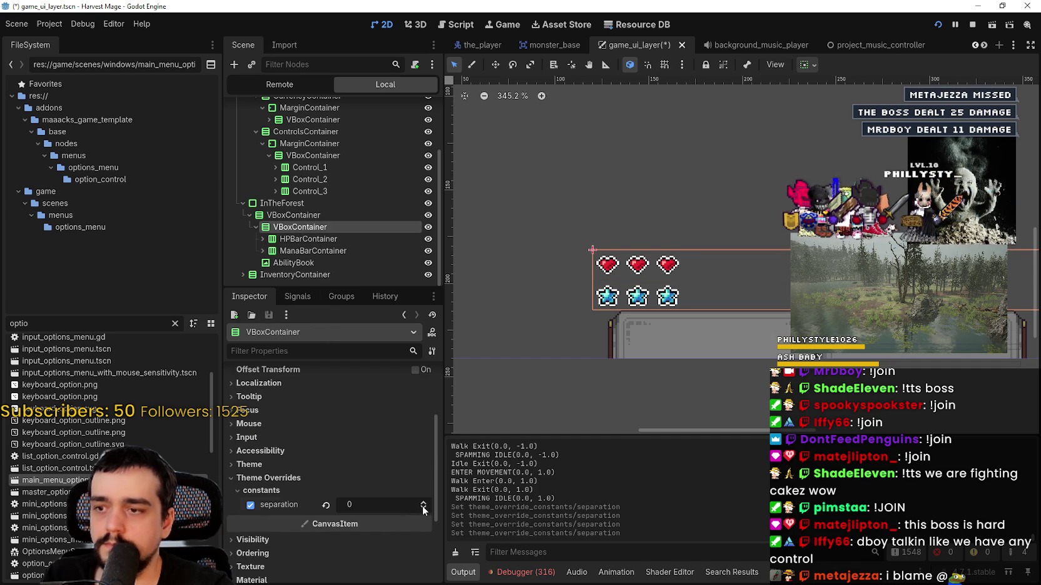
key(F5)
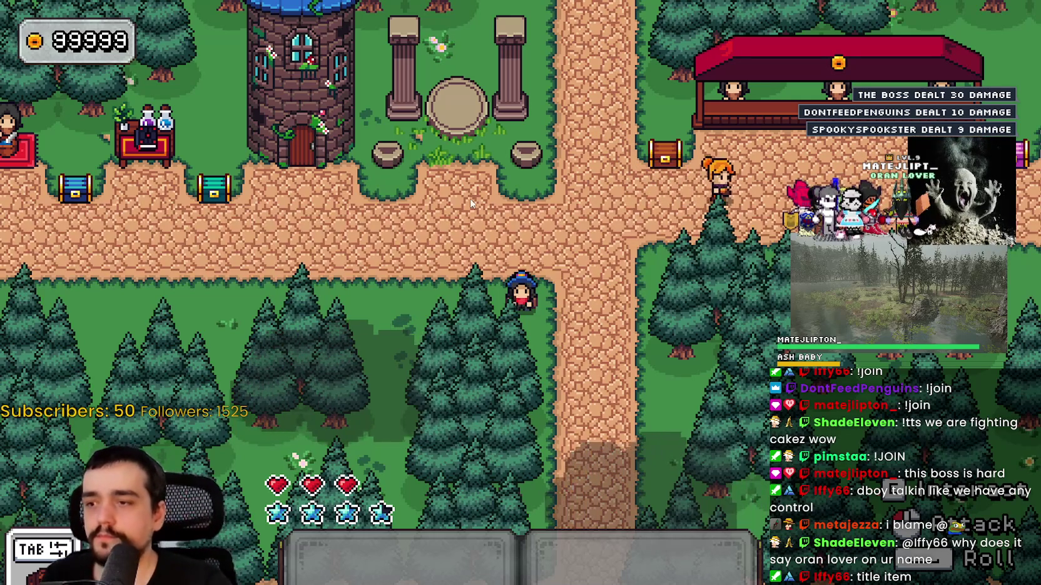
Back in the editor, check the outer (-6) and inner (-4) container separations and the mana row
key(alt+Tab)
scroll(507, 255, down, 2)
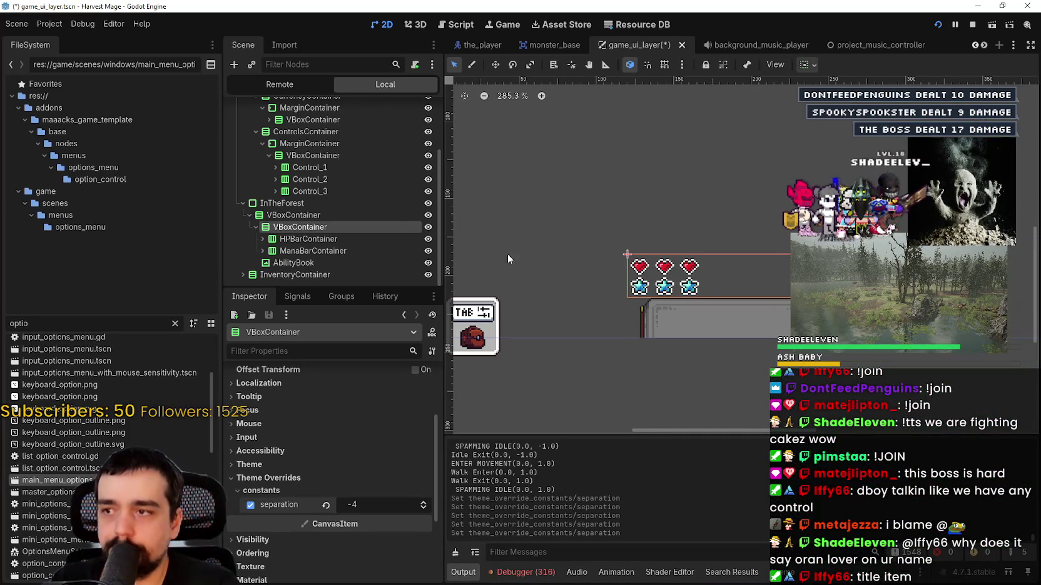
click(330, 214)
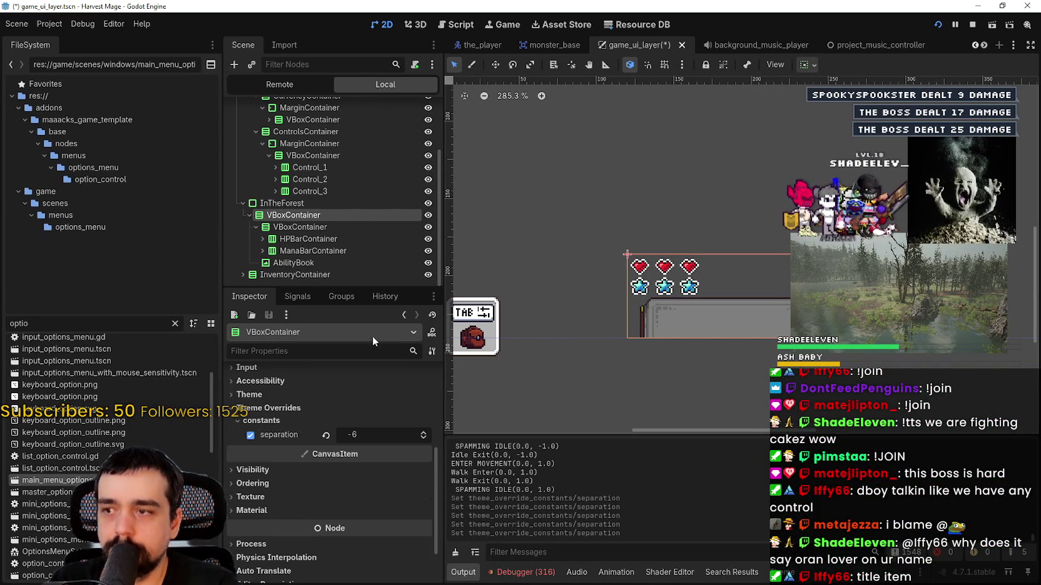
click(316, 228)
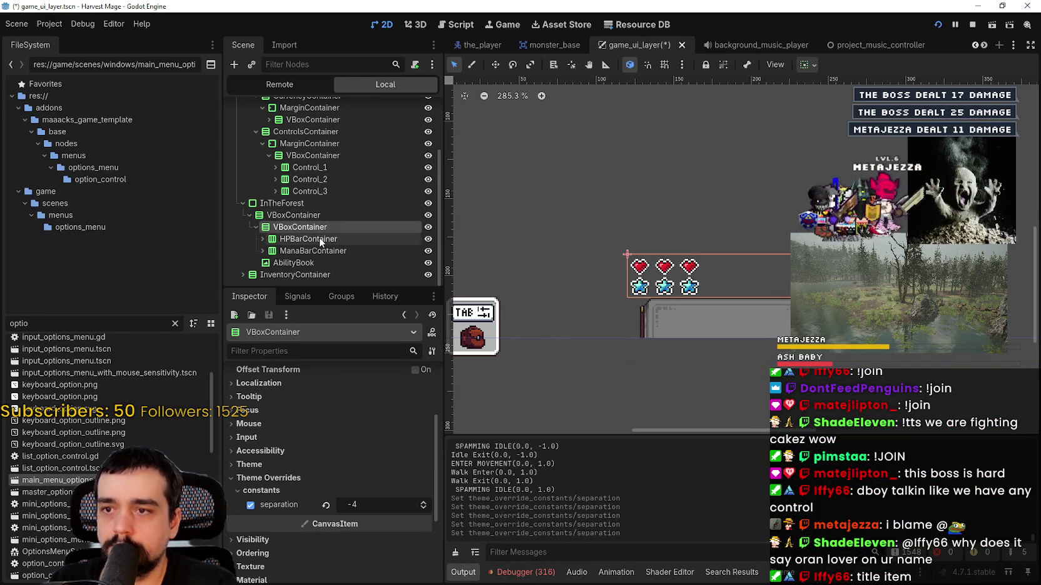
scroll(709, 228, up, 2)
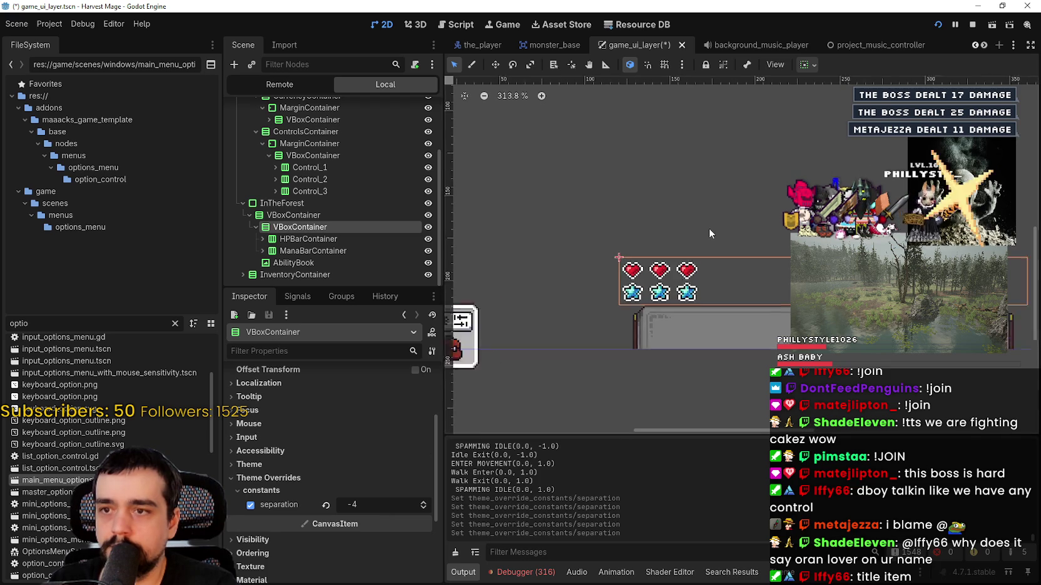
click(324, 248)
scroll(734, 322, up, 3)
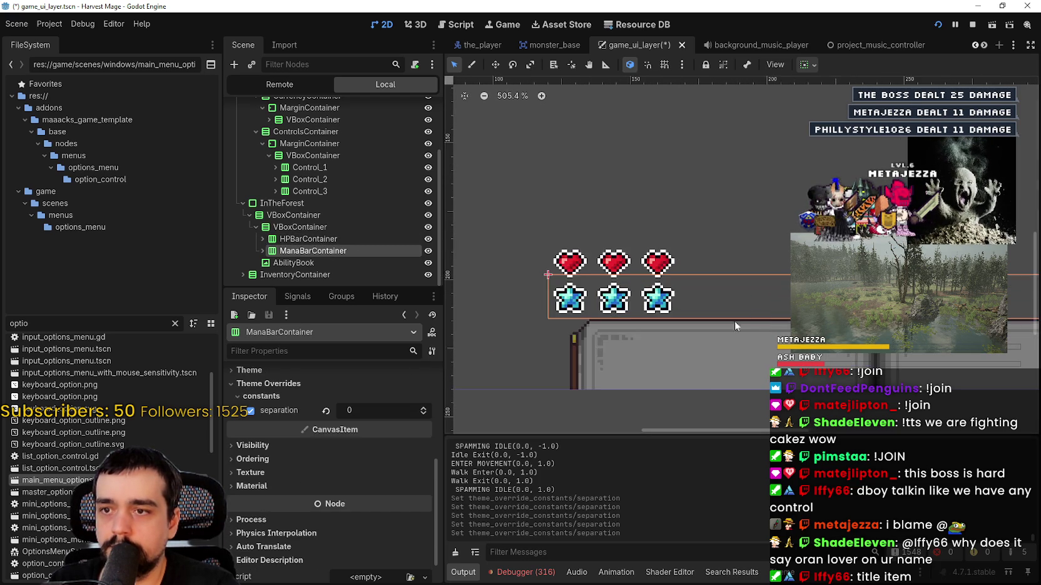
scroll(588, 306, down, 2)
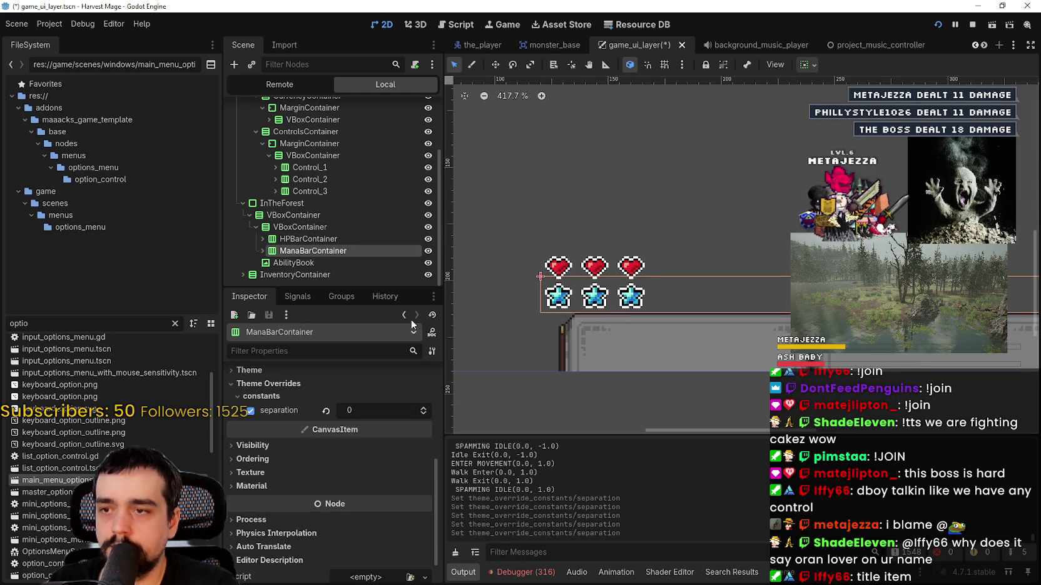
Make hearts Health_4 through Health_16 visible
click(262, 239)
click(298, 240)
scroll(369, 226, down, 5)
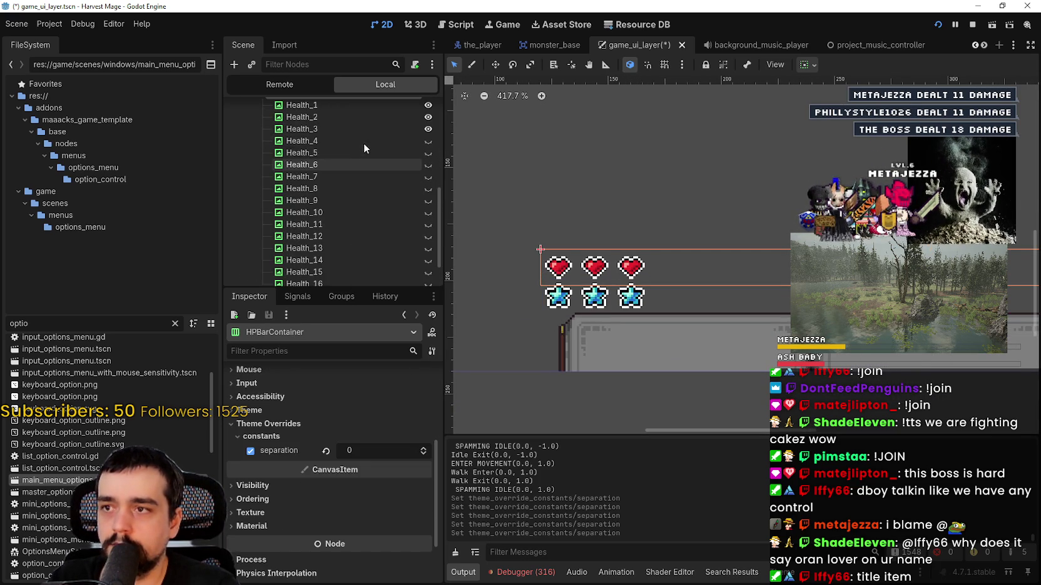
click(365, 141)
scroll(365, 250, down, 3)
shift+click(345, 239)
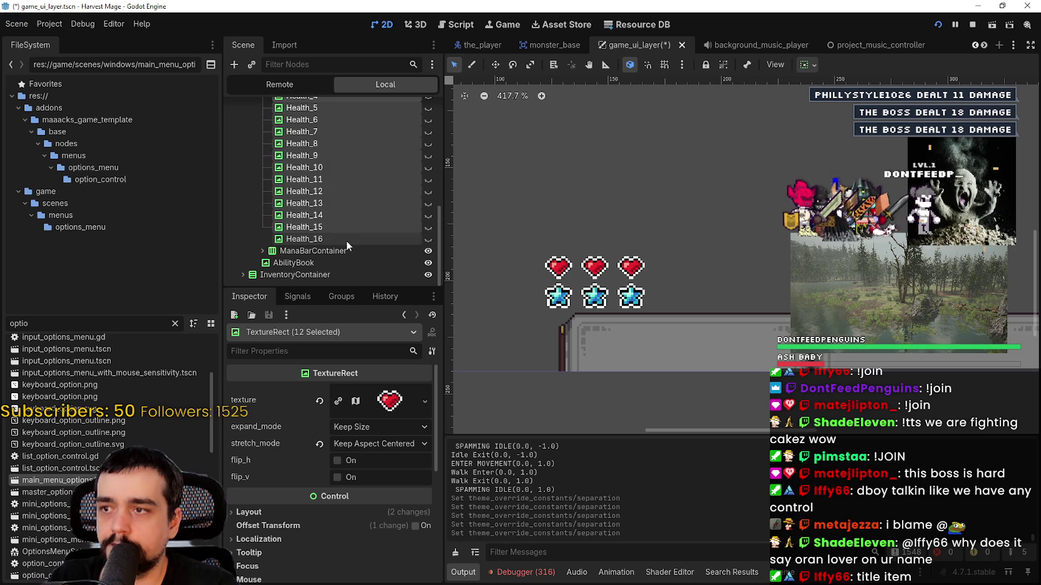
click(428, 240)
Make stars Mana_4 through Mana_16 visible and switch to the running game
scroll(770, 295, down, 3)
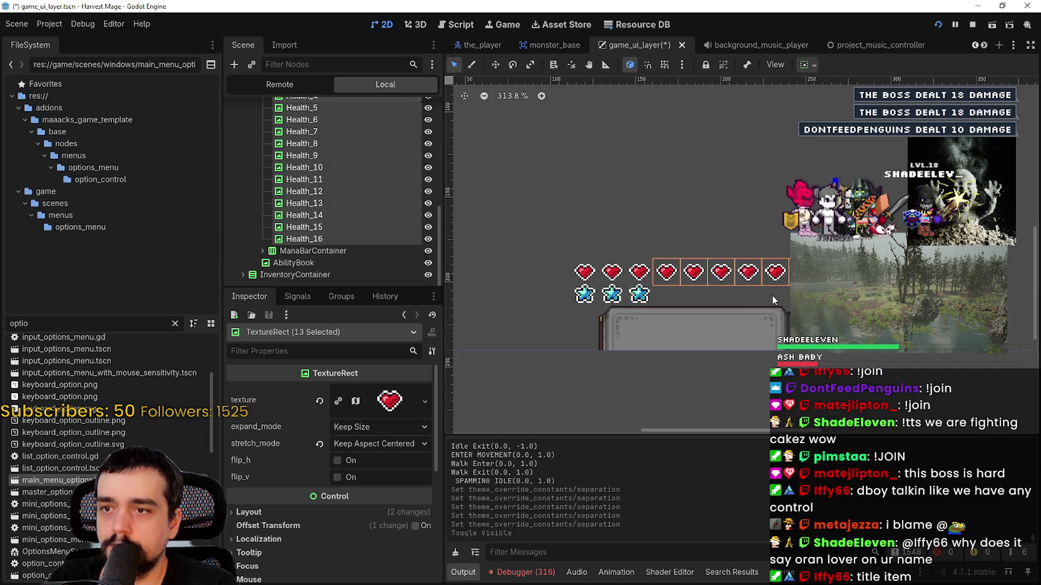
scroll(768, 296, down, 1)
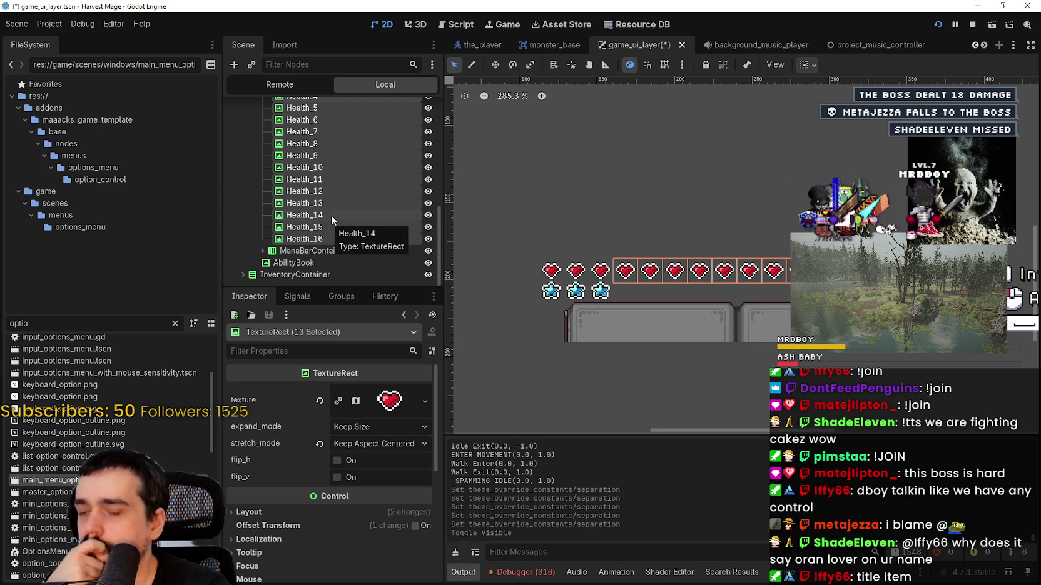
scroll(719, 275, down, 2)
scroll(311, 235, down, 1)
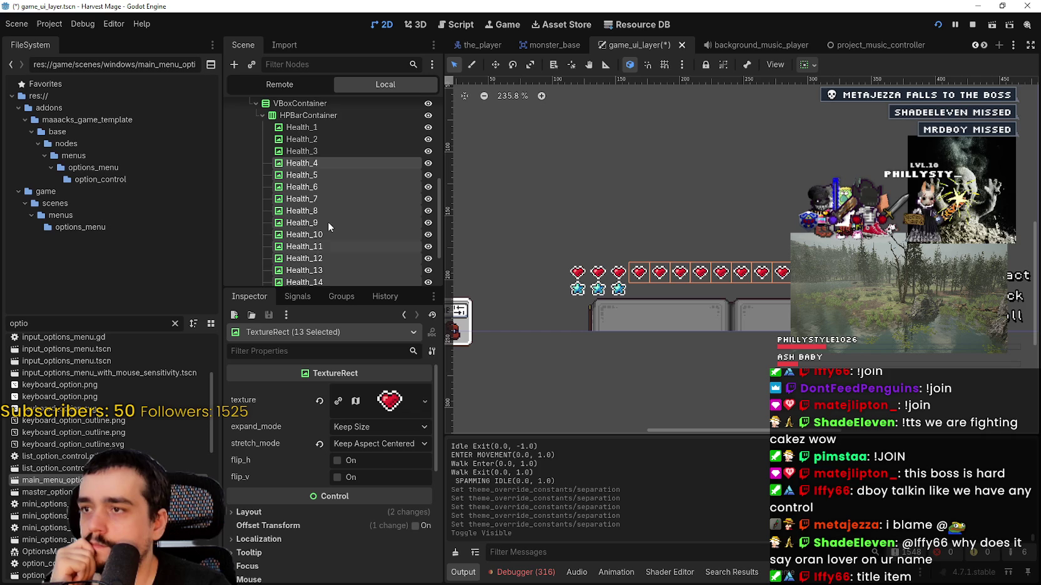
scroll(328, 226, up, 1)
click(263, 251)
scroll(375, 219, down, 4)
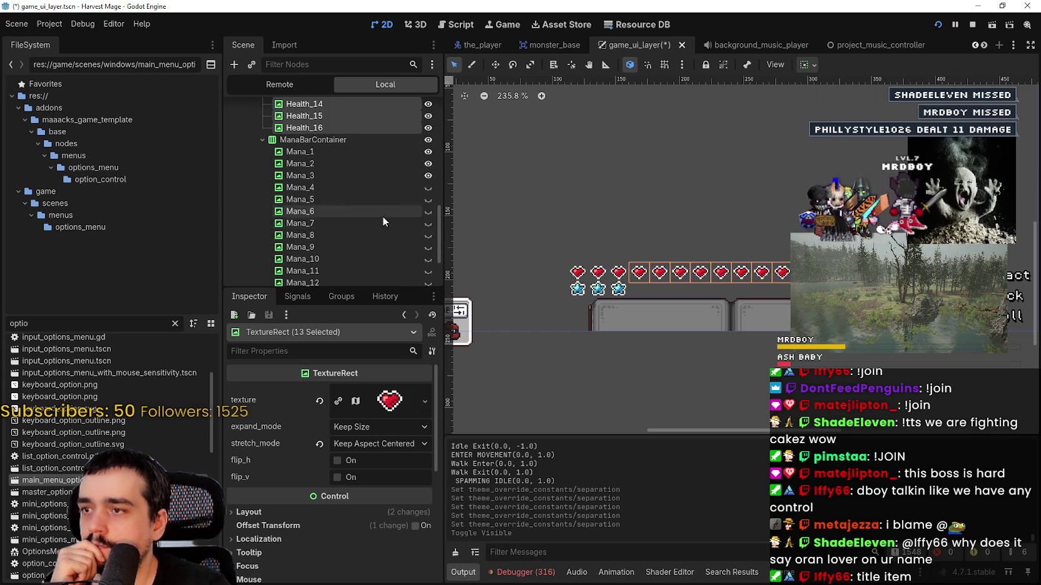
click(397, 189)
scroll(400, 219, down, 2)
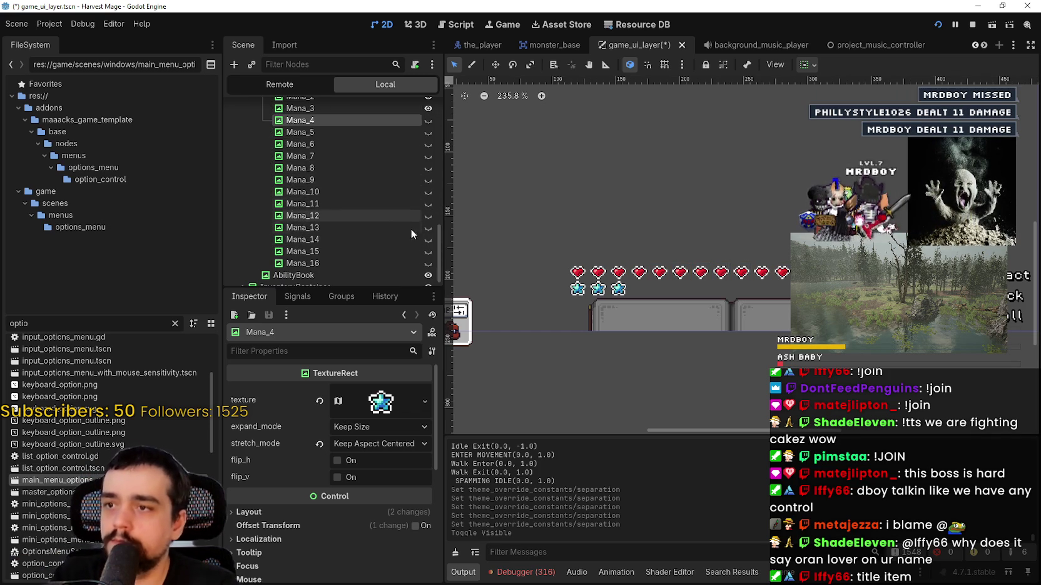
click(428, 263)
click(428, 263)
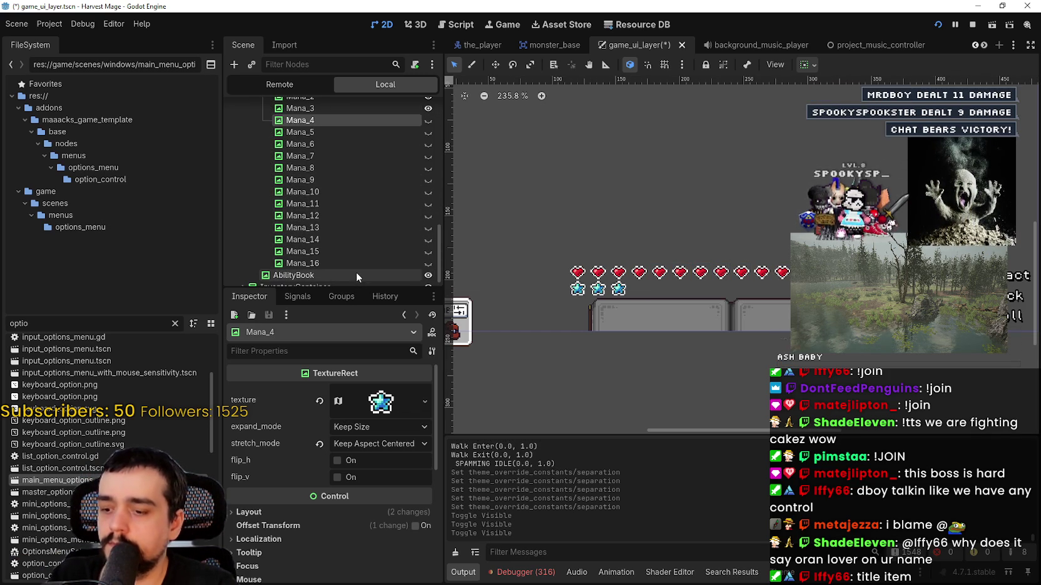
shift+click(352, 264)
click(426, 263)
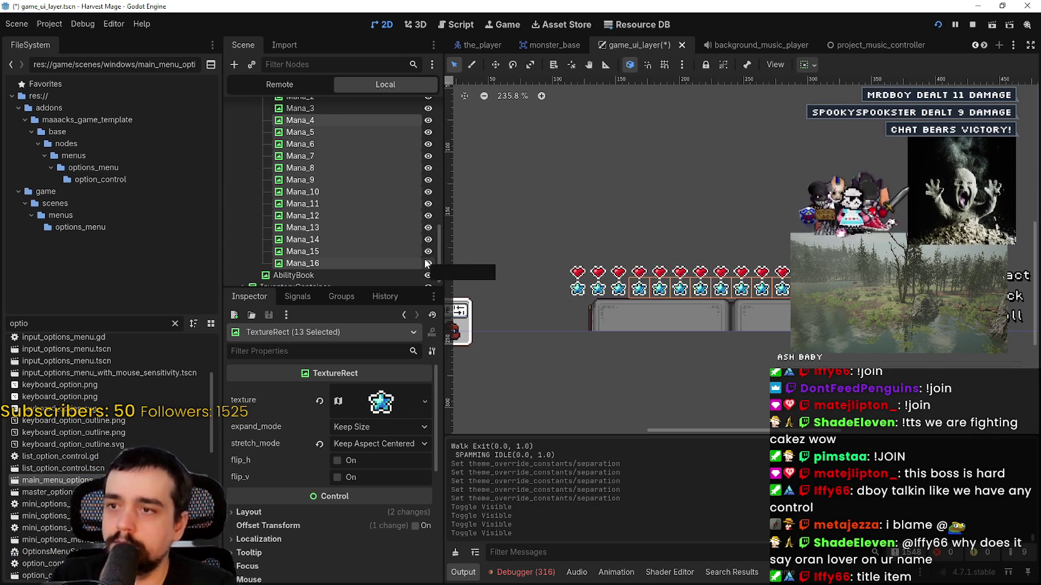
key(alt+Tab)
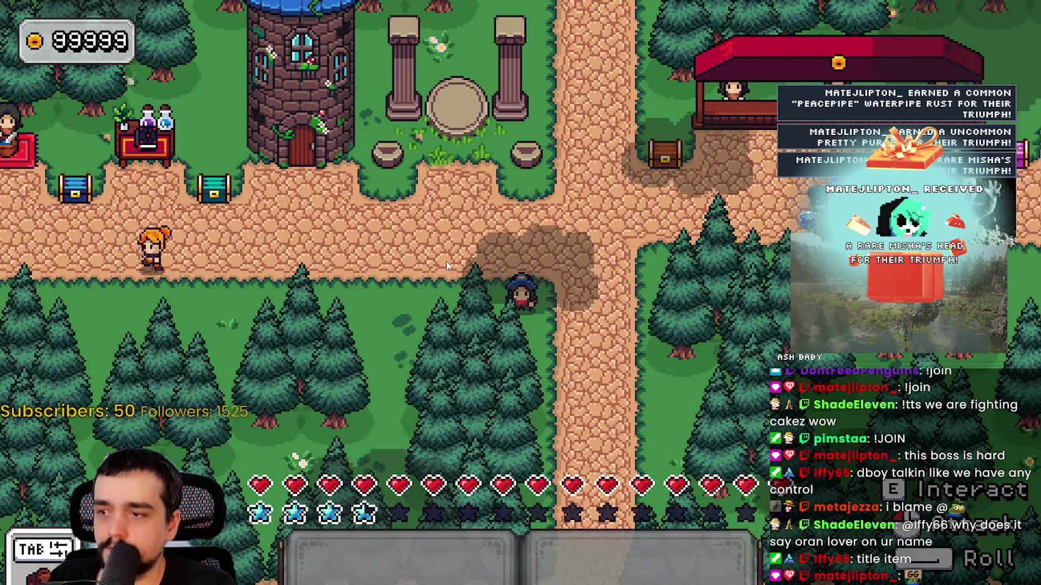
Return to the editor and inspect the last mana star, Mana_16
key(alt+Tab)
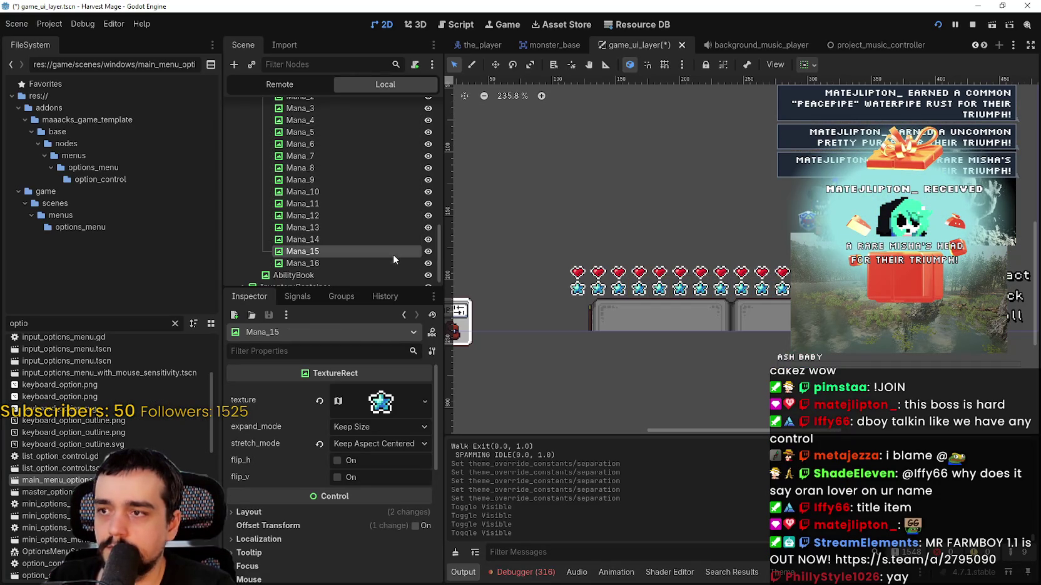
click(388, 263)
scroll(364, 195, up, 3)
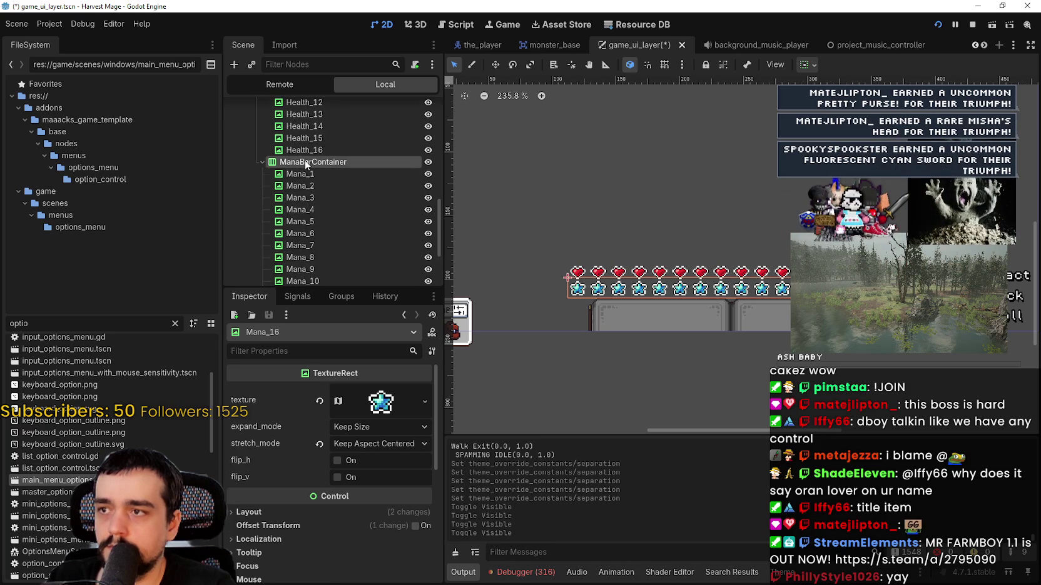
scroll(307, 164, up, 6)
Check both VBoxContainers' separation and HPBarContainer, then inspect the last heart, Health_16
click(300, 181)
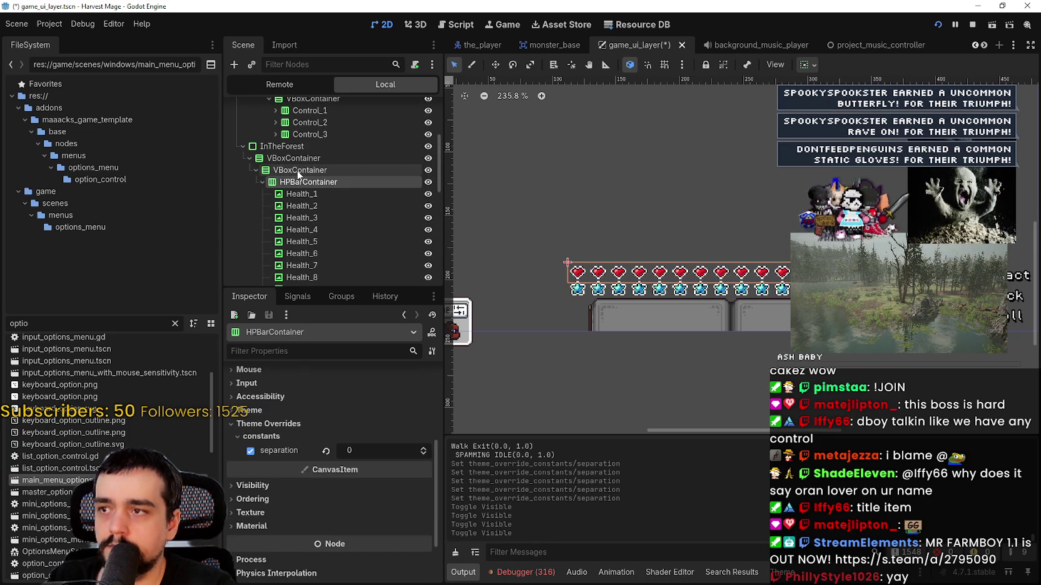
click(299, 159)
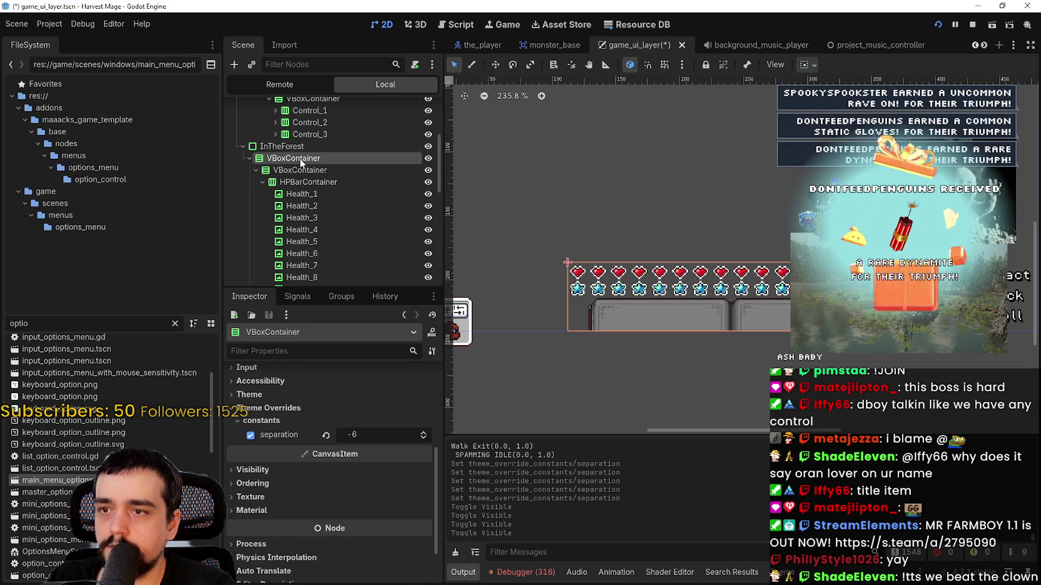
click(299, 169)
click(316, 182)
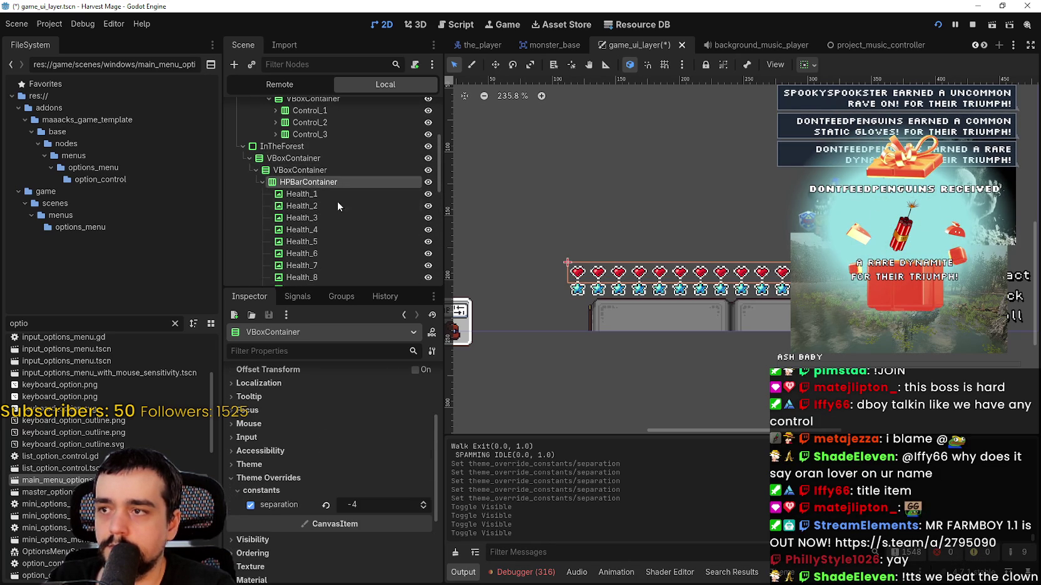
scroll(350, 208, down, 6)
click(349, 238)
scroll(356, 228, up, 4)
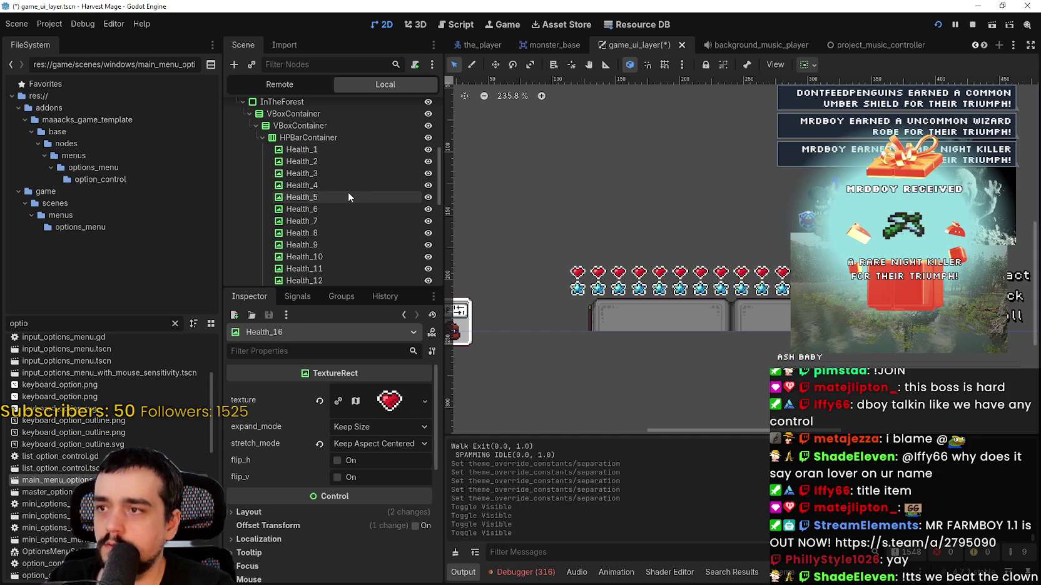
Hide hearts Health_4–Health_16 and stars Mana_4–Mana_16, leaving three hearts above three stars
shift+click(345, 185)
click(427, 184)
scroll(385, 208, down, 5)
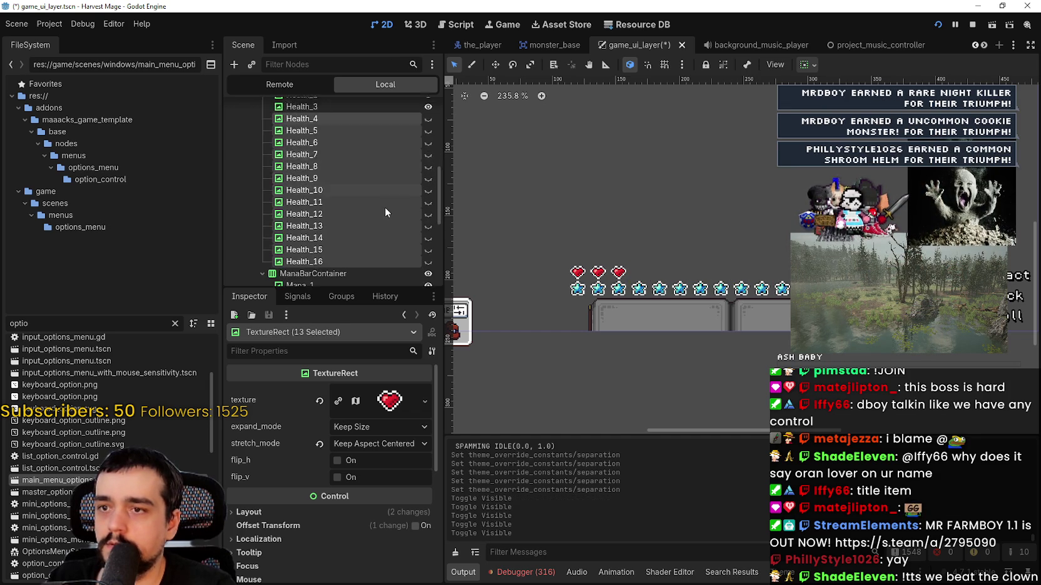
scroll(375, 225, down, 3)
click(341, 241)
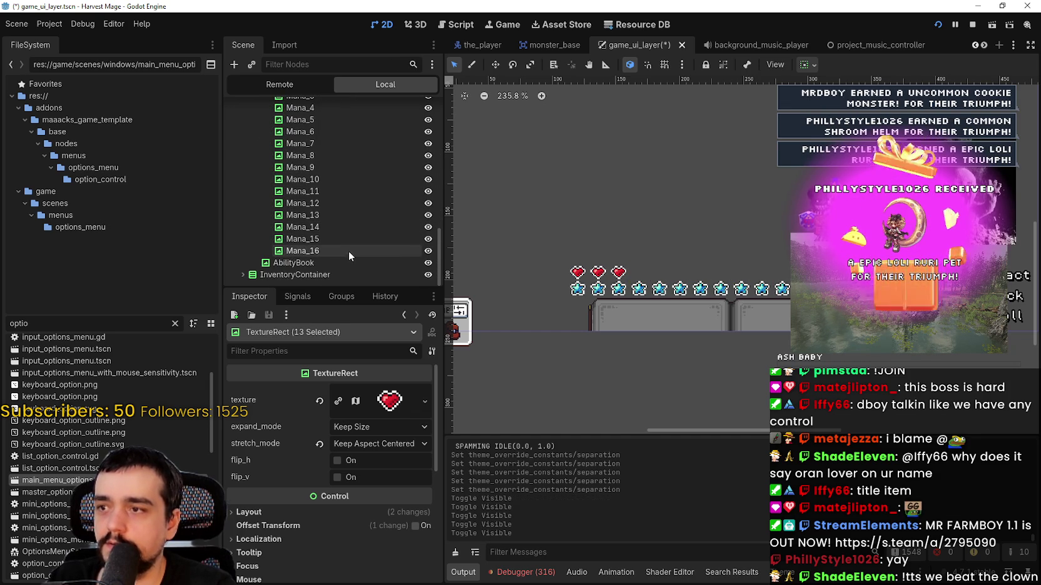
scroll(347, 251, up, 1)
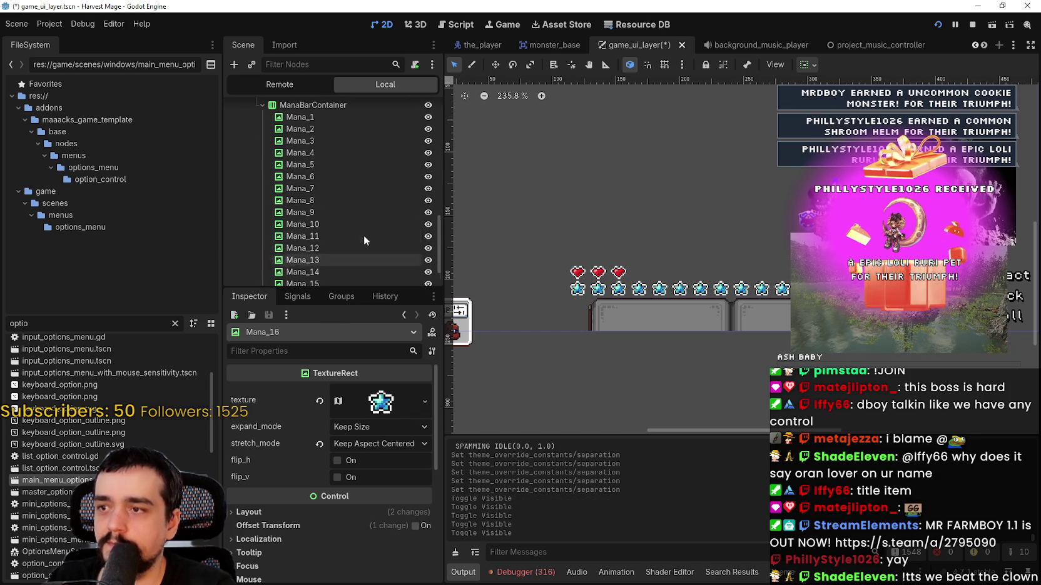
shift+click(382, 152)
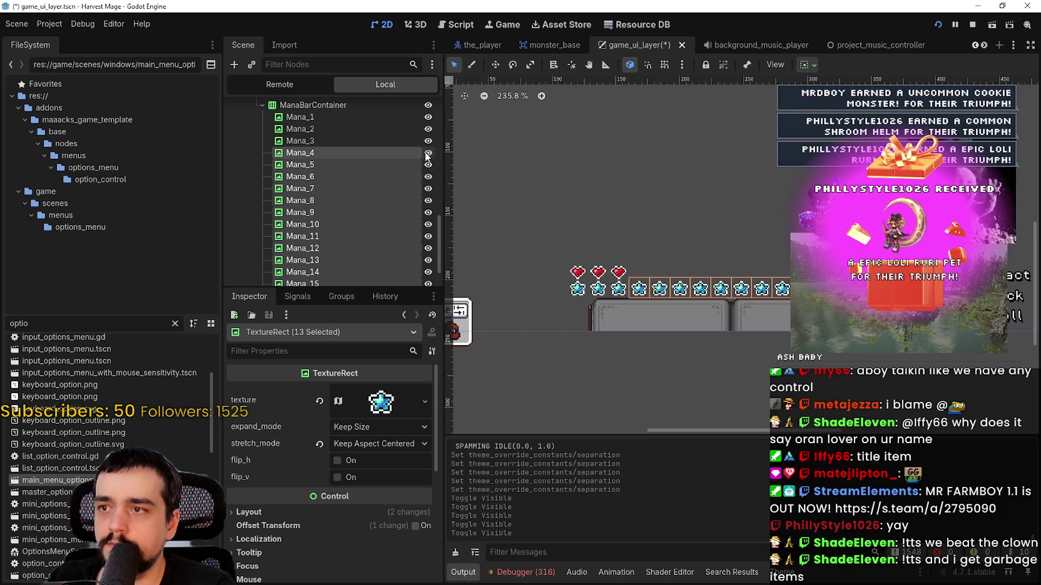
click(428, 153)
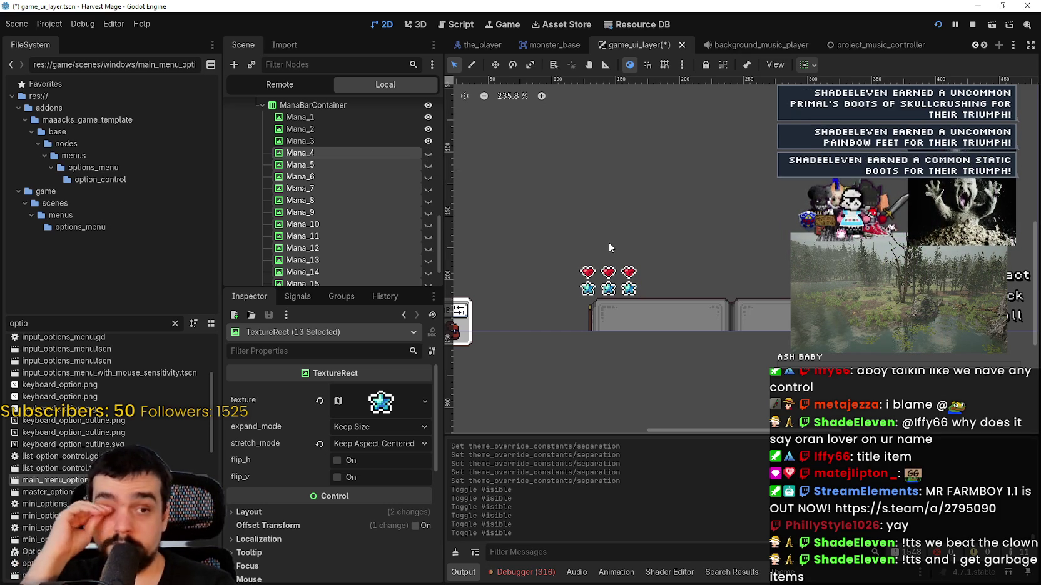
Set ManaBarContainer's horizontal size flag to Fill
scroll(343, 188, up, 2)
click(319, 171)
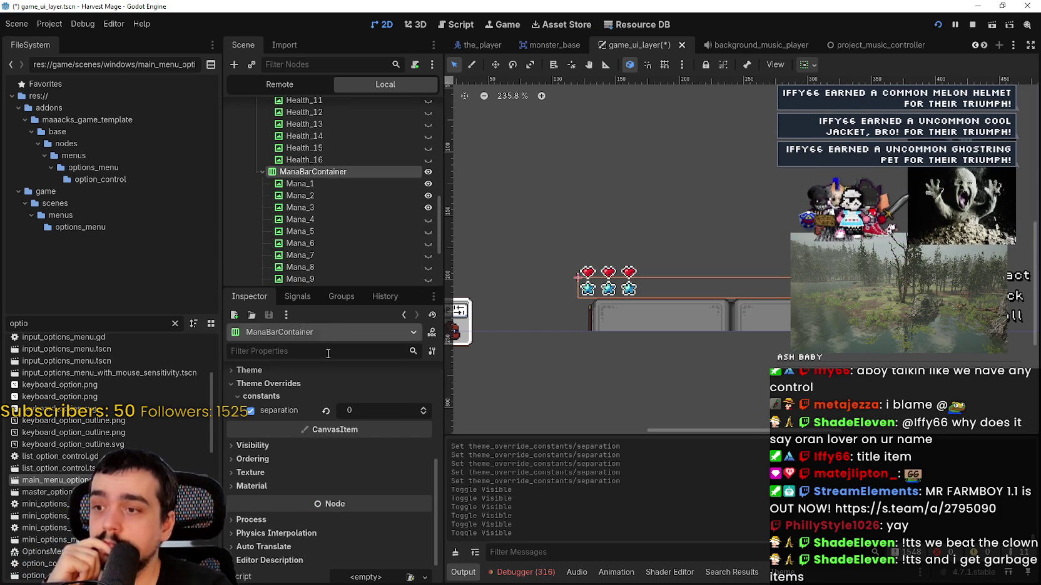
scroll(340, 483, up, 1)
scroll(327, 205, up, 3)
scroll(336, 190, up, 2)
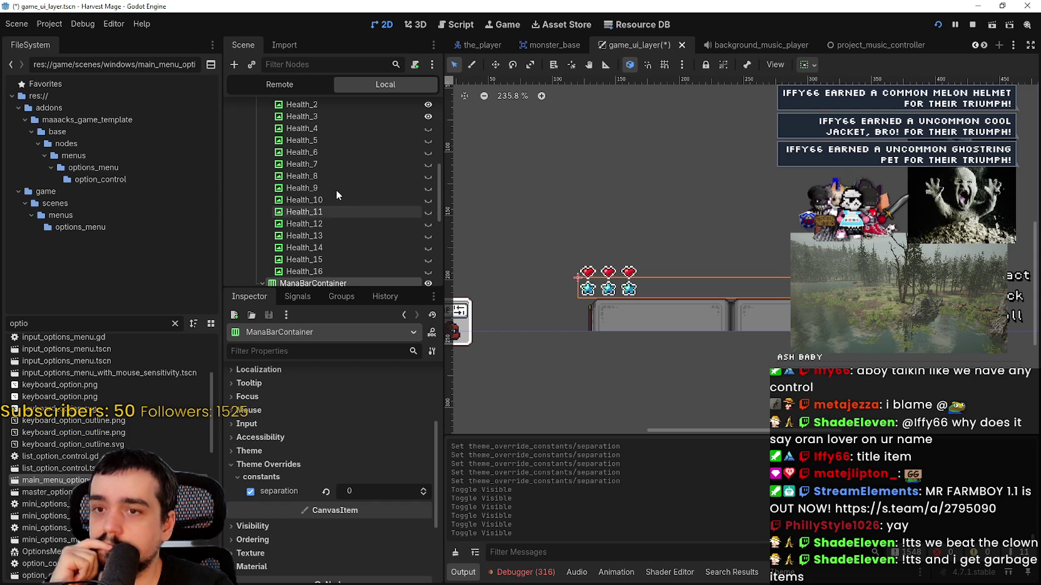
click(805, 64)
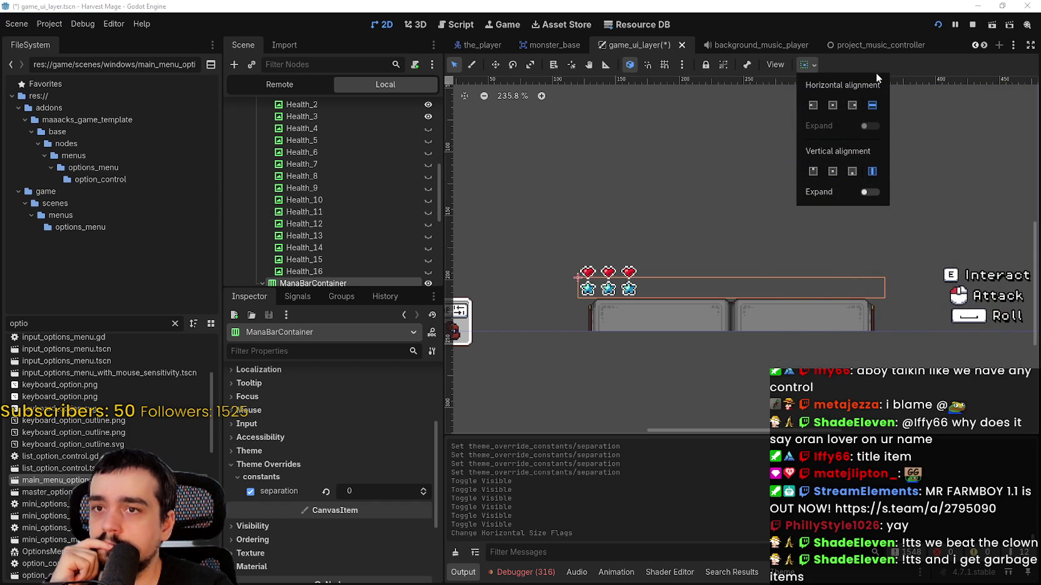
click(872, 110)
scroll(388, 178, up, 5)
Leave HPBarContainer unchanged and set the inner VBoxContainer to fill horizontally
click(338, 236)
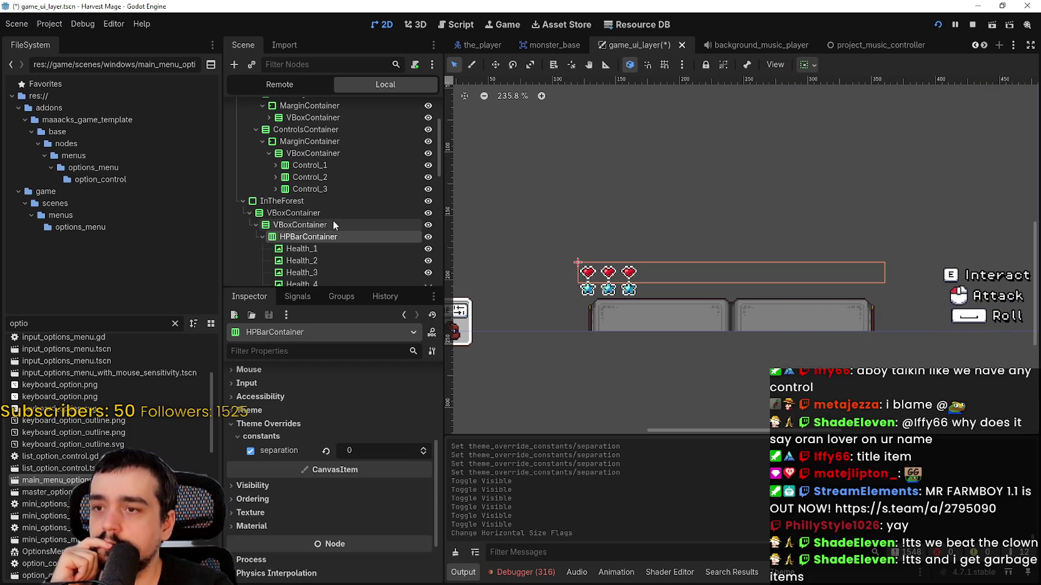
click(806, 64)
click(807, 64)
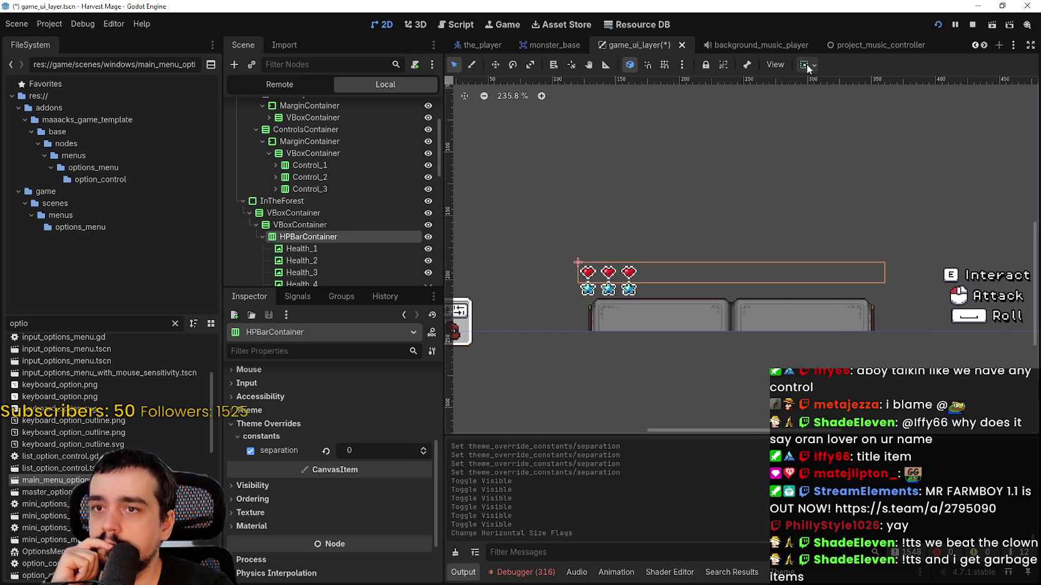
click(306, 224)
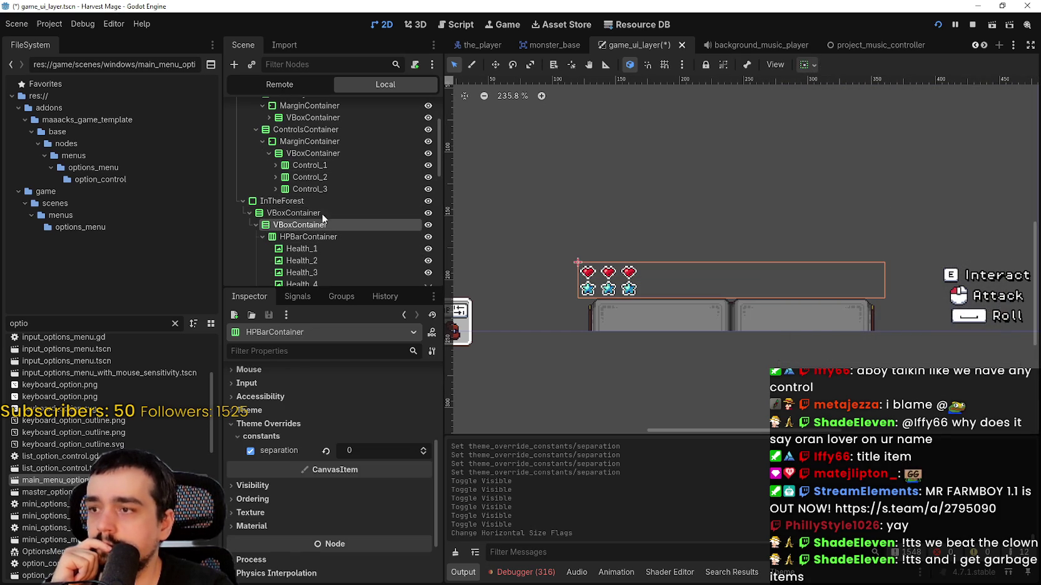
click(802, 66)
click(877, 105)
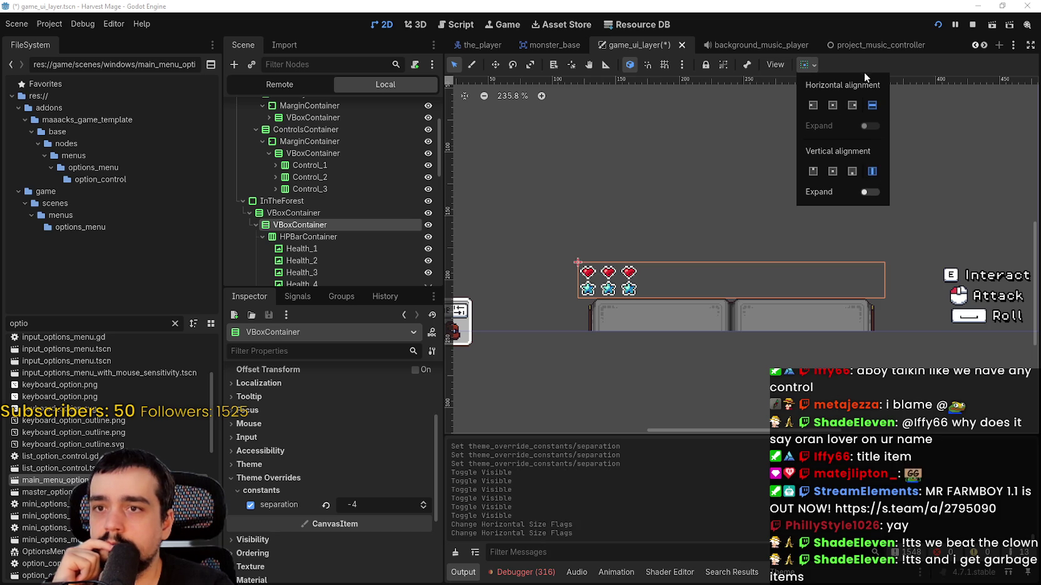
click(333, 217)
Center the outer VBoxContainer horizontally and vertically, then recheck the inner box's sizing
click(333, 213)
click(805, 66)
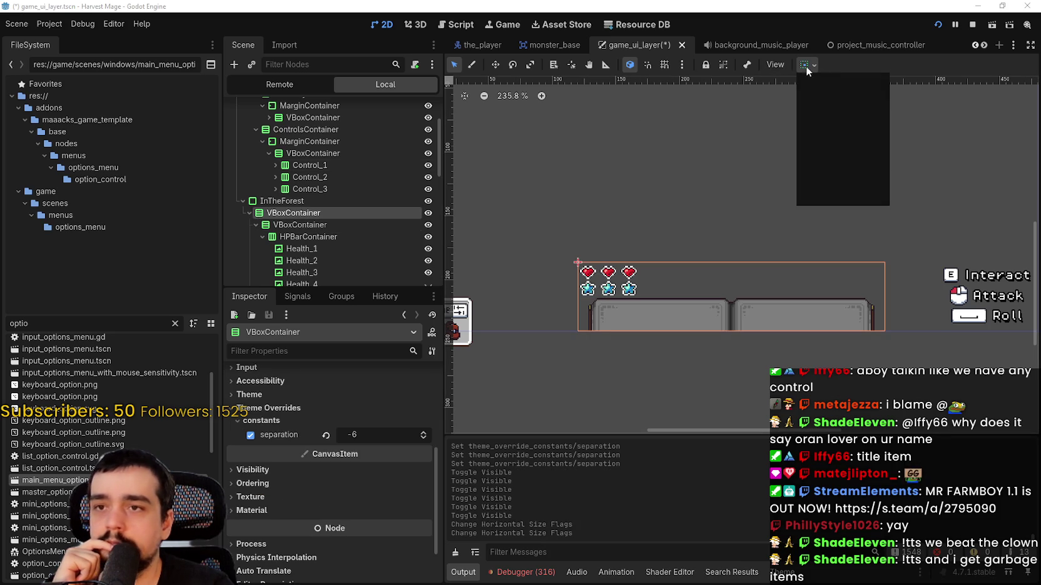
click(872, 105)
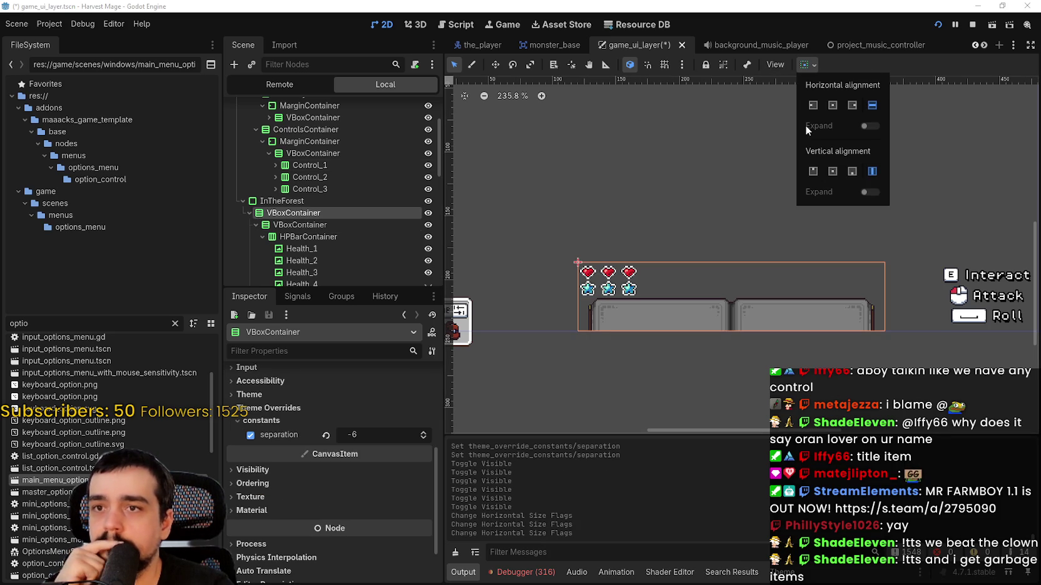
click(827, 108)
click(833, 173)
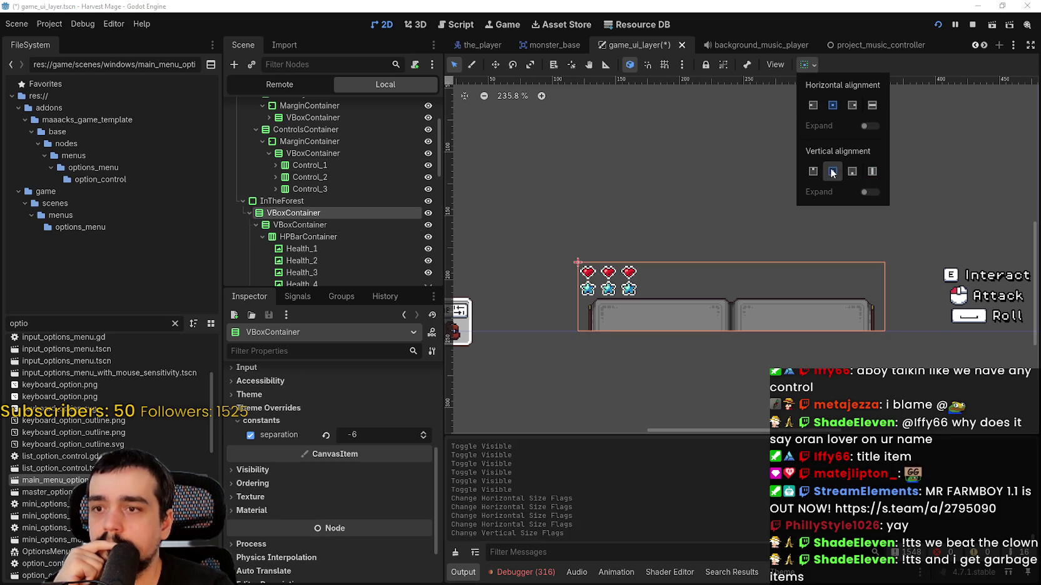
click(338, 222)
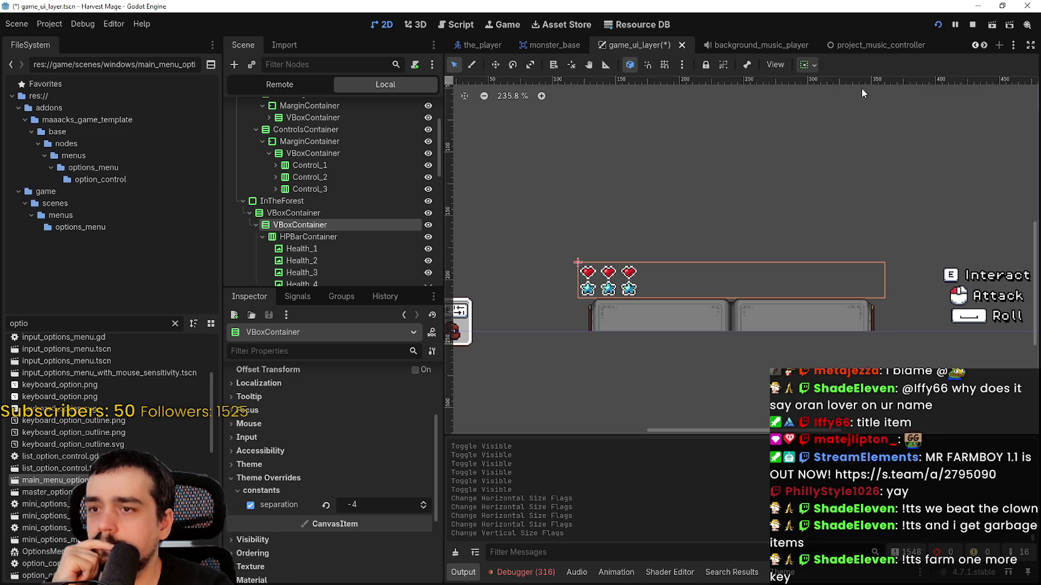
click(806, 65)
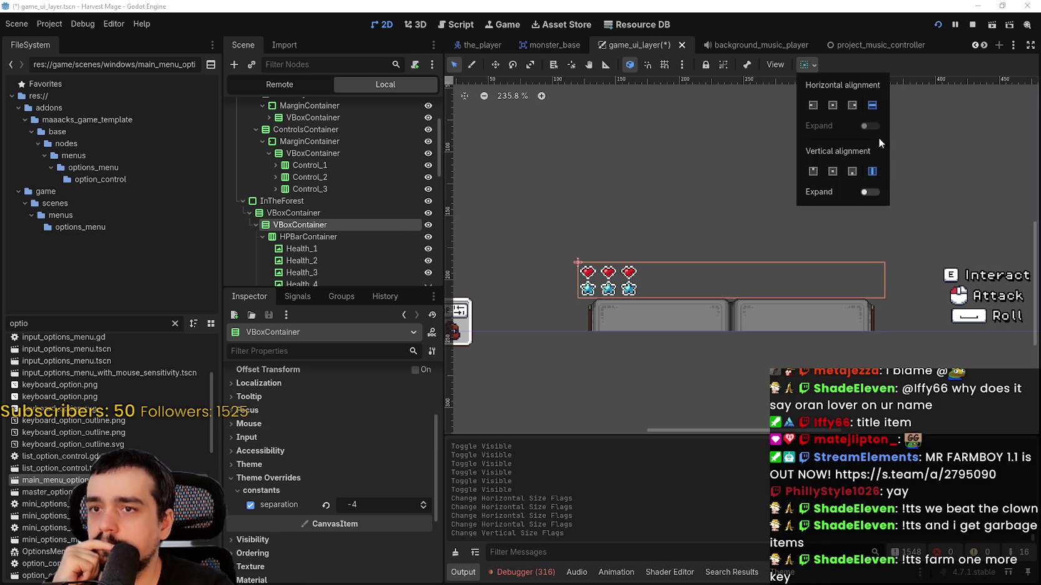
click(908, 69)
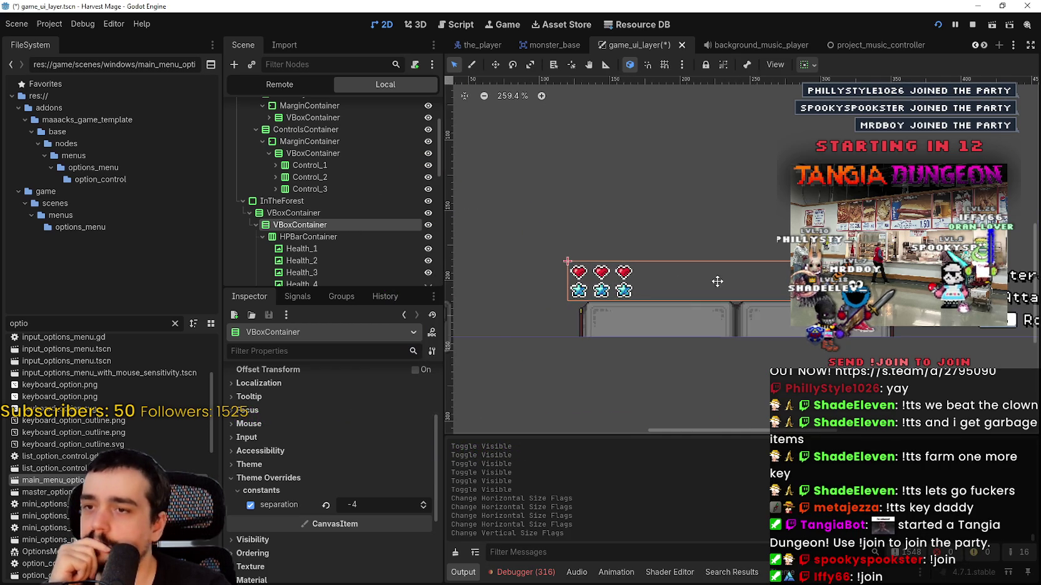
Check the spacing on the outer and inner VBoxContainers
scroll(702, 281, up, 1)
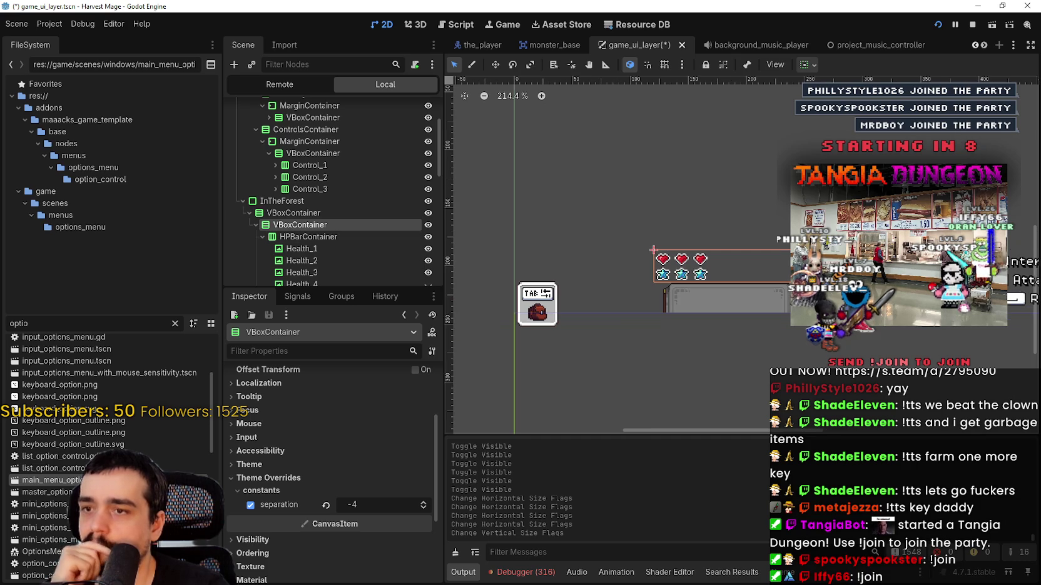
click(320, 213)
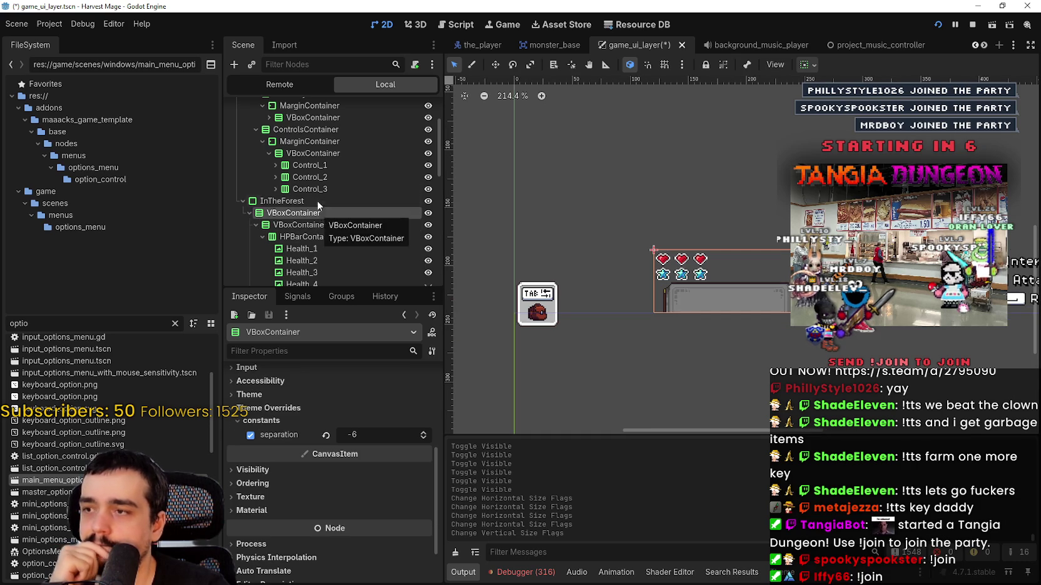
click(315, 228)
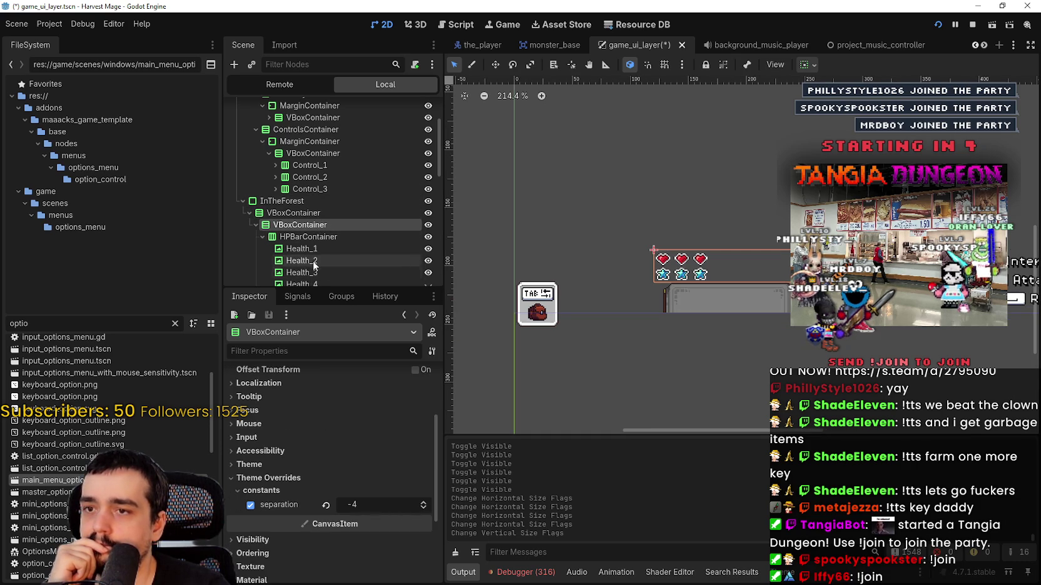
Select hearts Health_4 through Health_16 and make them visible again
scroll(310, 219, down, 5)
scroll(311, 223, down, 3)
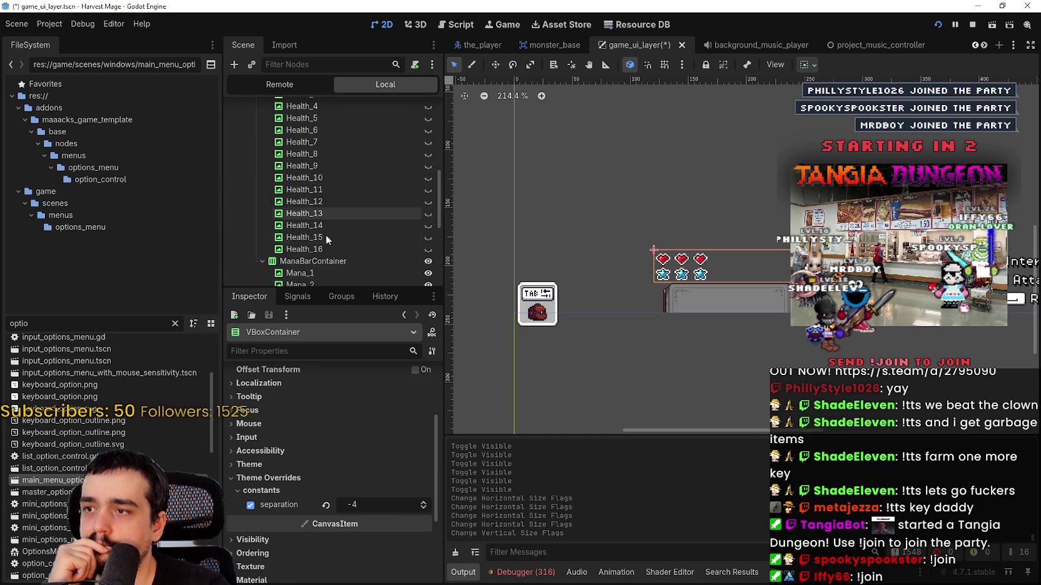
click(358, 248)
scroll(374, 214, up, 3)
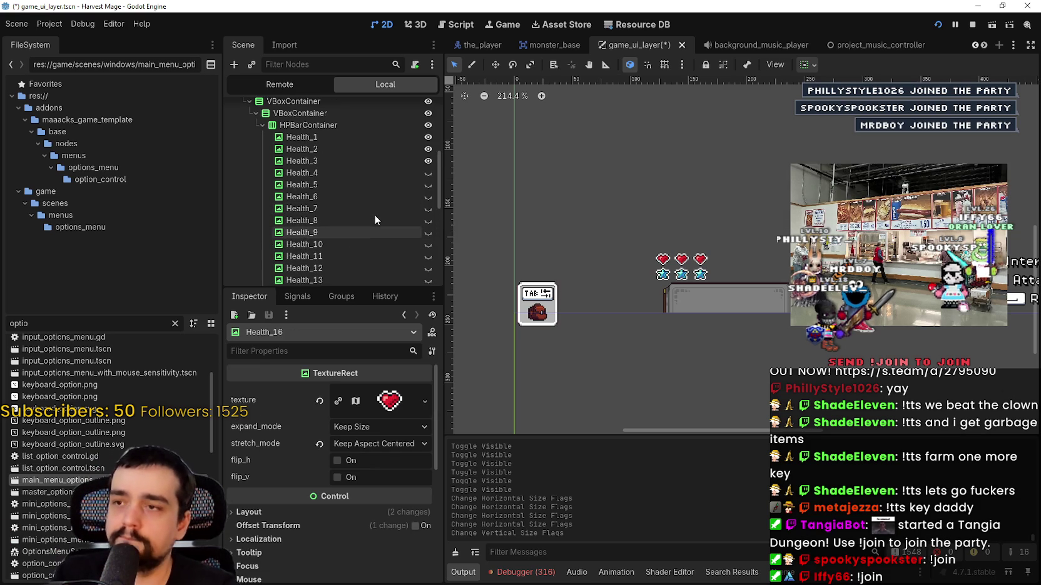
shift+click(342, 172)
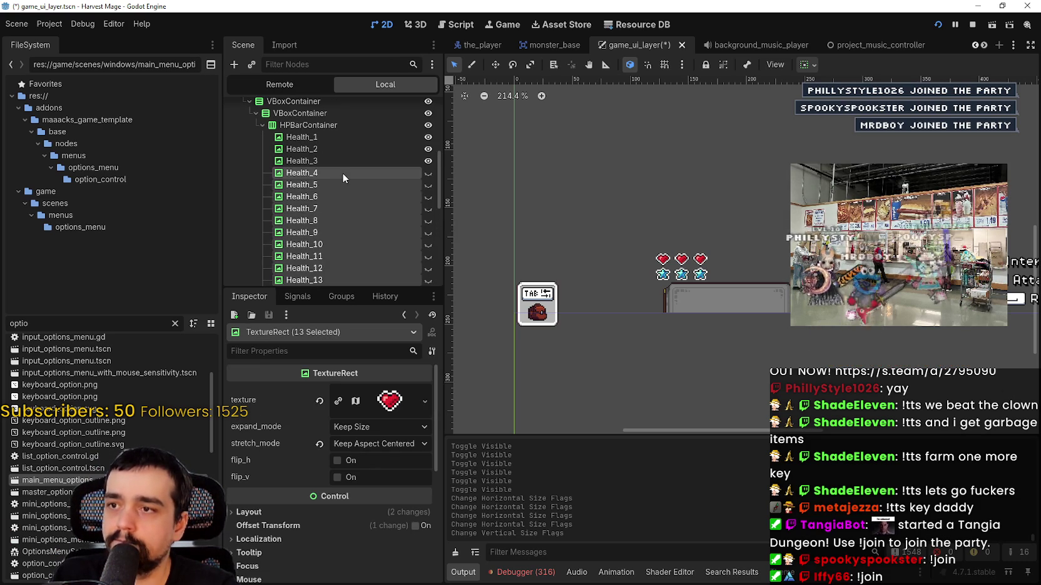
click(428, 197)
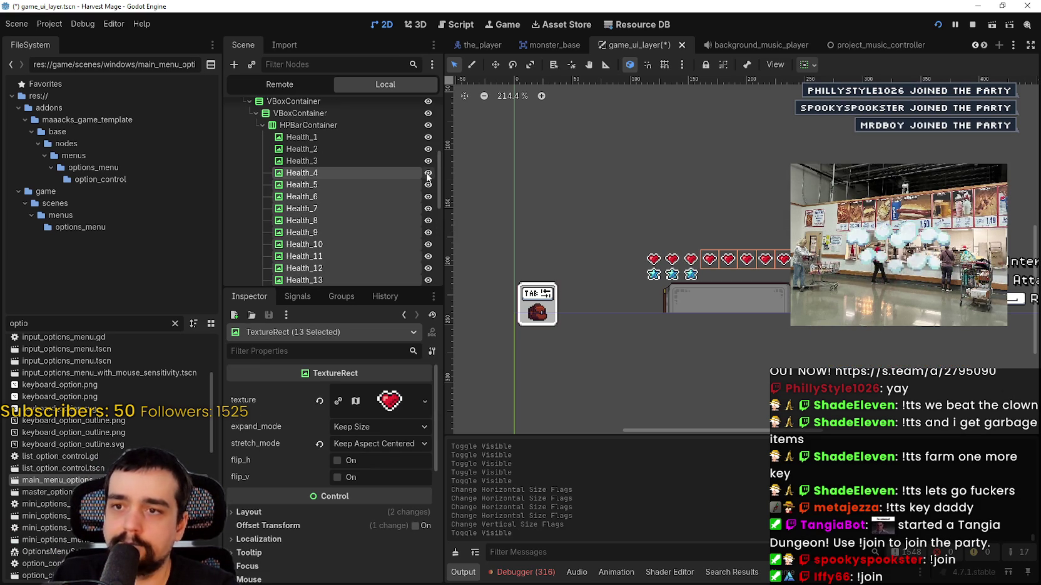
Clear the heart selection and reselect the health row, then the outer VBoxContainer
click(386, 173)
click(322, 125)
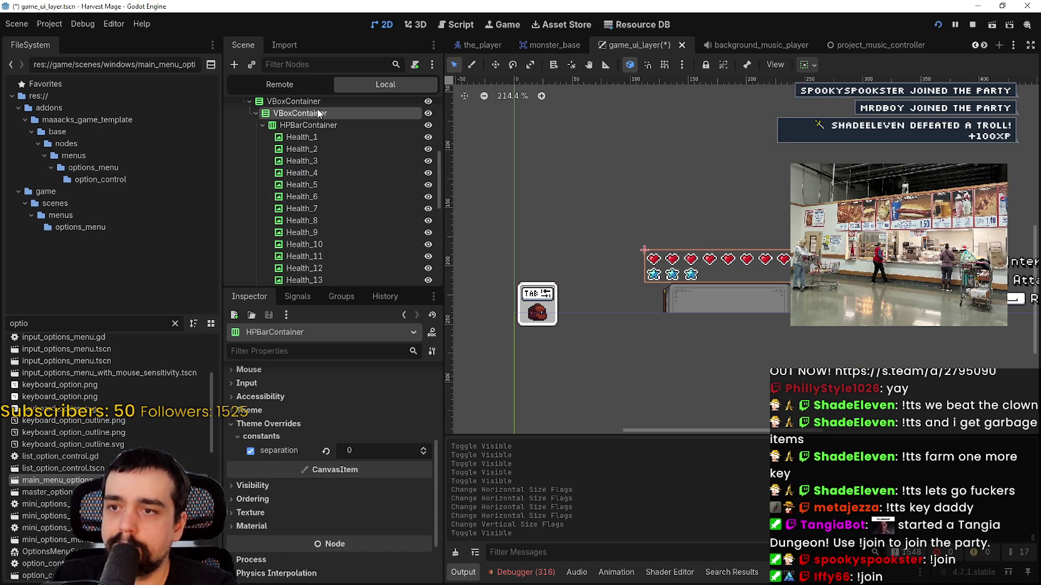
scroll(316, 119, up, 2)
click(310, 144)
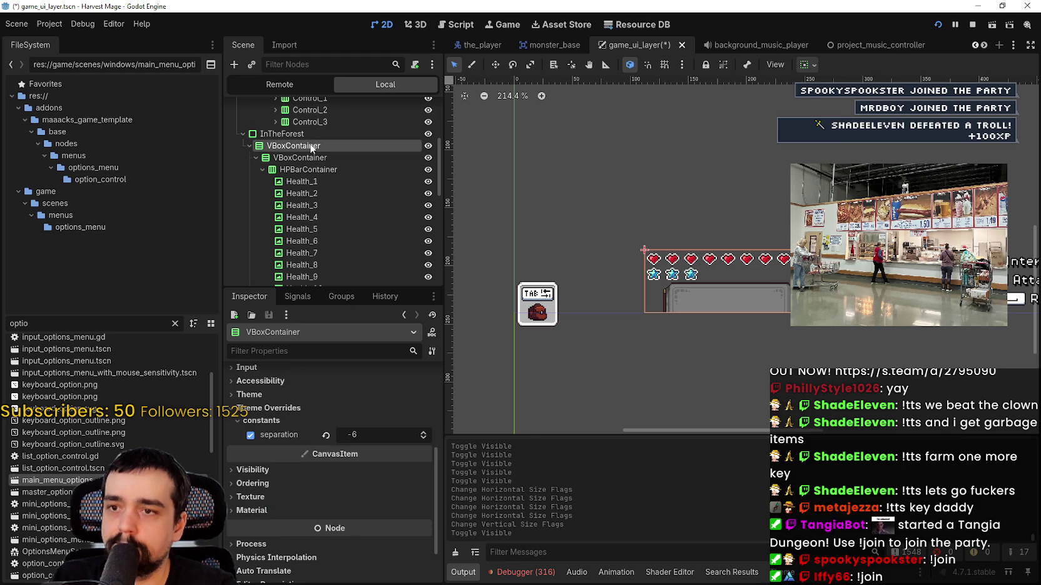
scroll(376, 528, up, 3)
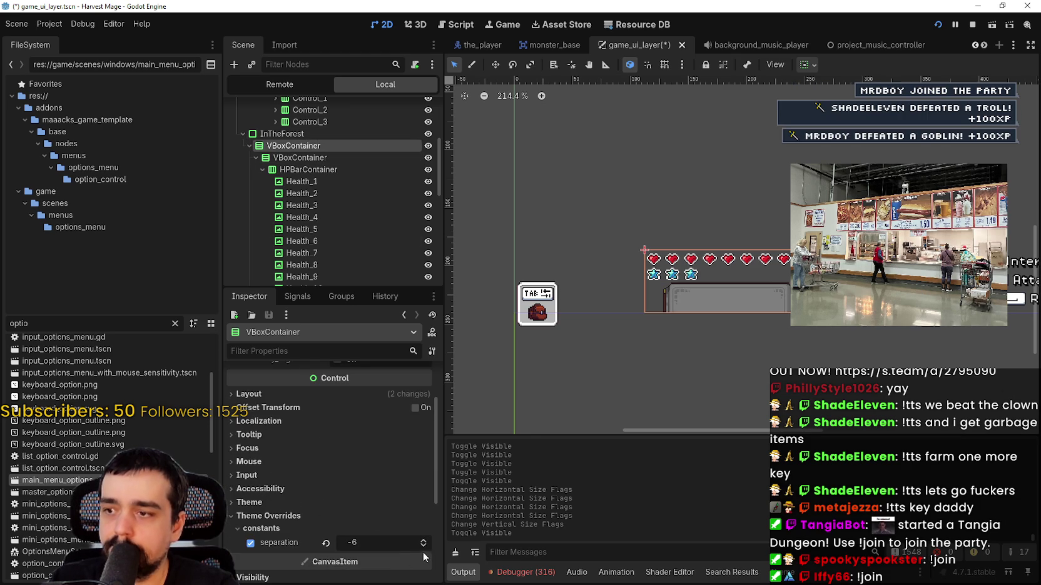
scroll(394, 518, up, 1)
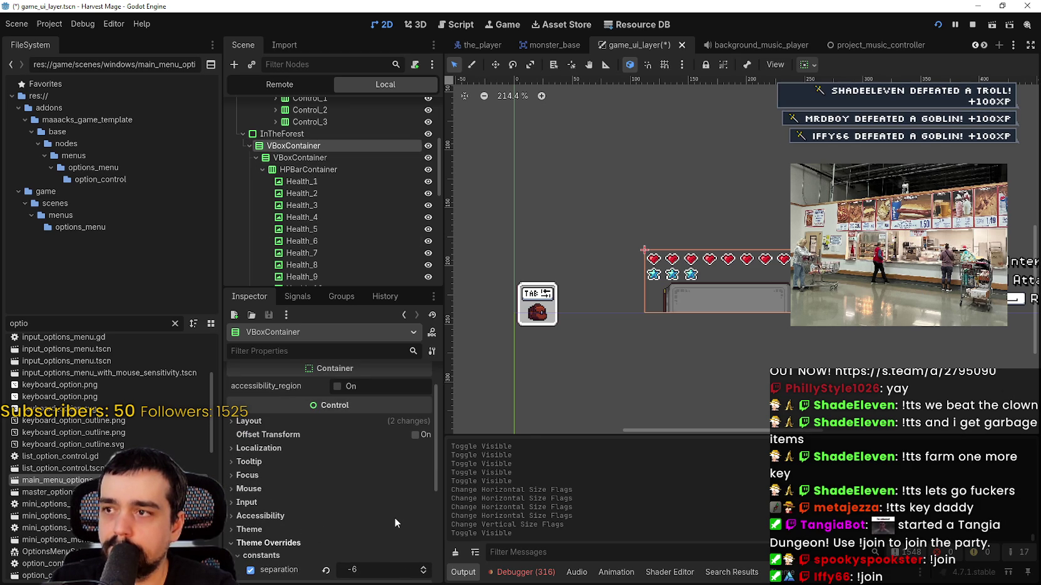
Set the outer VBoxContainer's custom minimum width to 256 px
click(331, 418)
scroll(392, 504, down, 2)
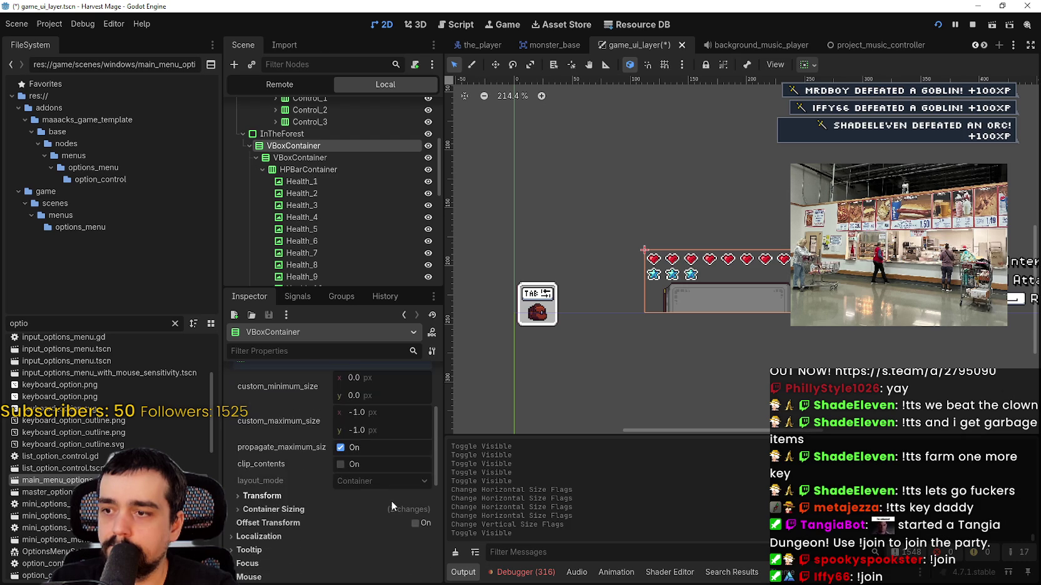
scroll(391, 500, down, 3)
scroll(346, 473, up, 6)
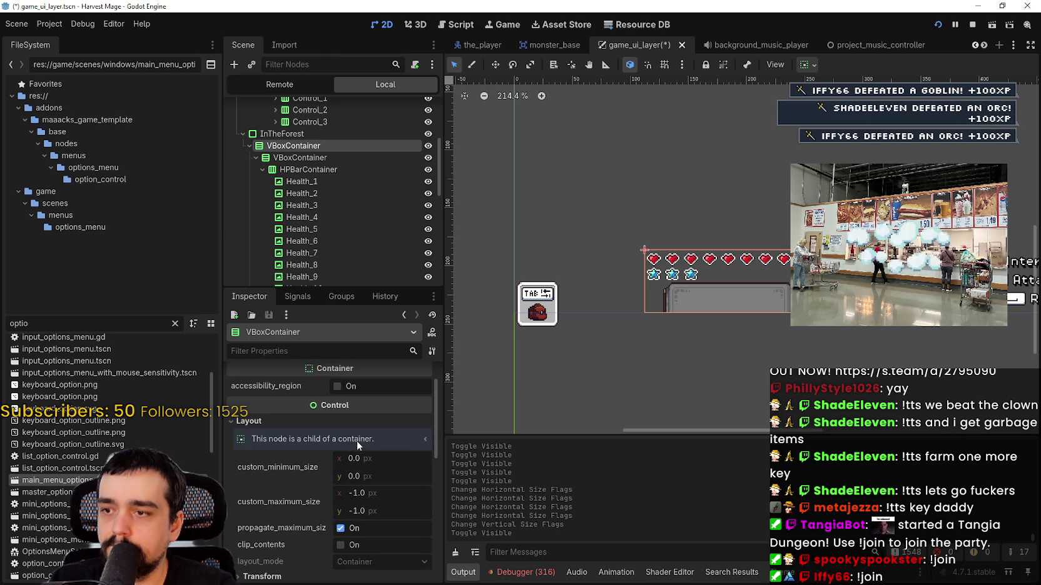
scroll(362, 497, down, 3)
click(282, 474)
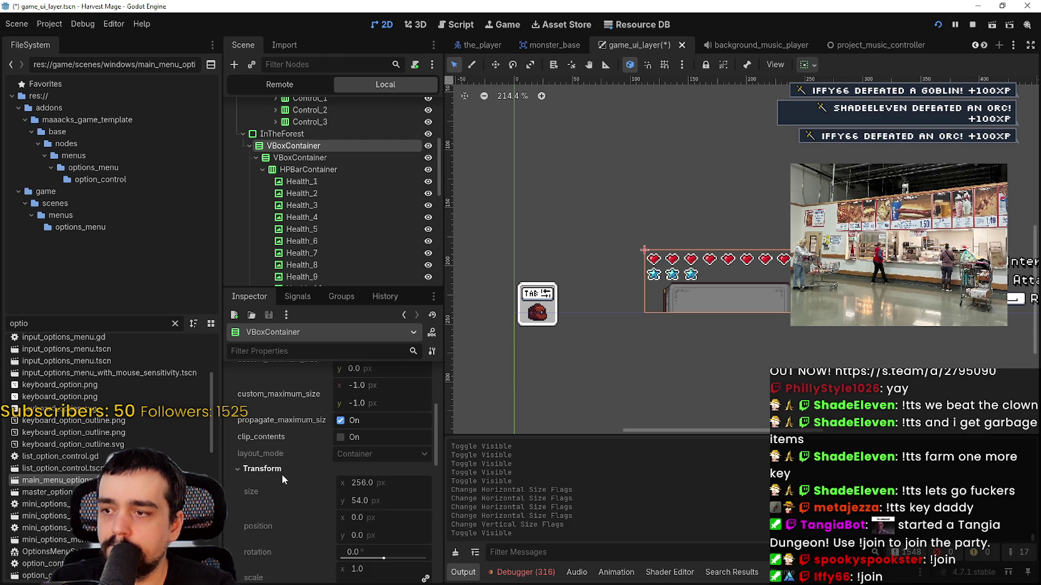
scroll(281, 474, up, 1)
click(383, 405)
text(25)
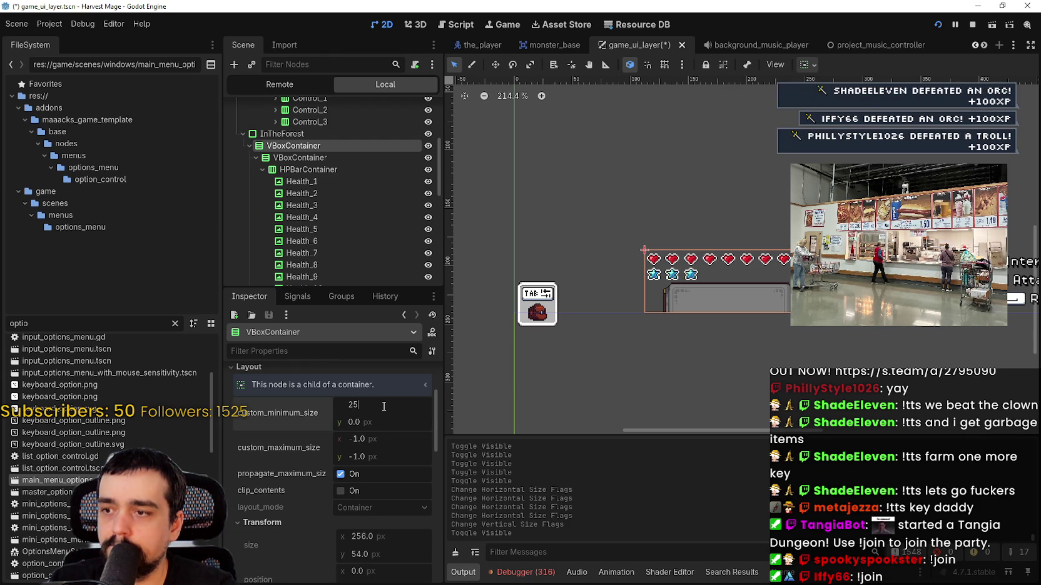
key(Return)
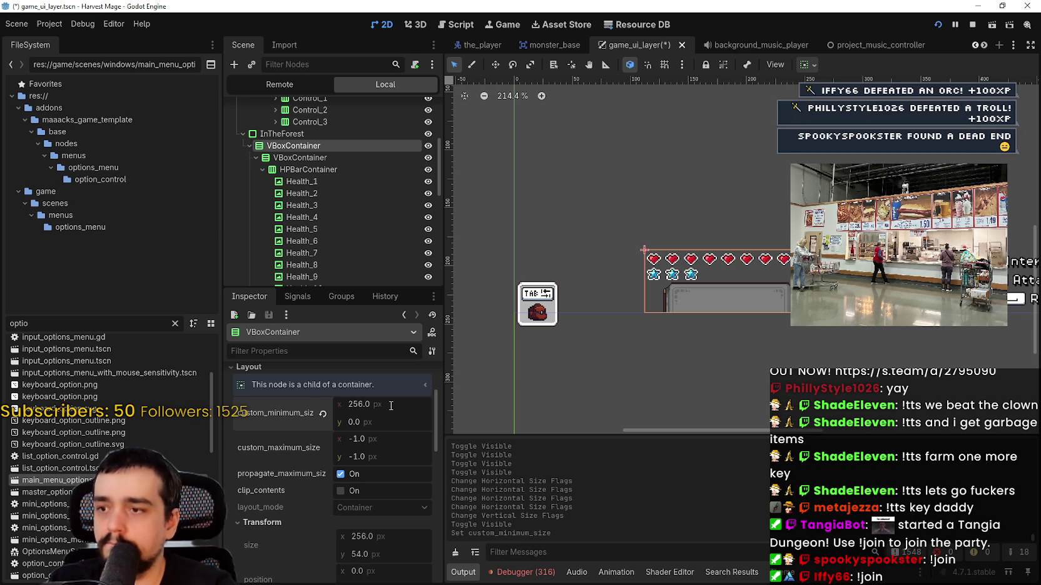
Select heart nodes in the Scene tree, starting a range selection at Health_4
click(342, 208)
scroll(350, 204, down, 2)
scroll(350, 201, up, 2)
click(341, 194)
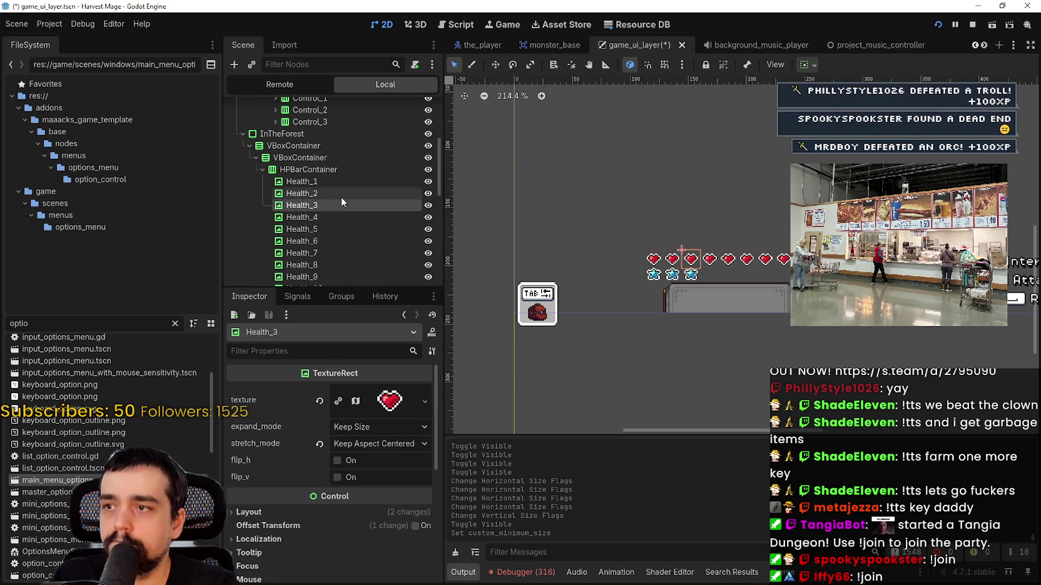
scroll(338, 199, down, 2)
scroll(336, 207, up, 2)
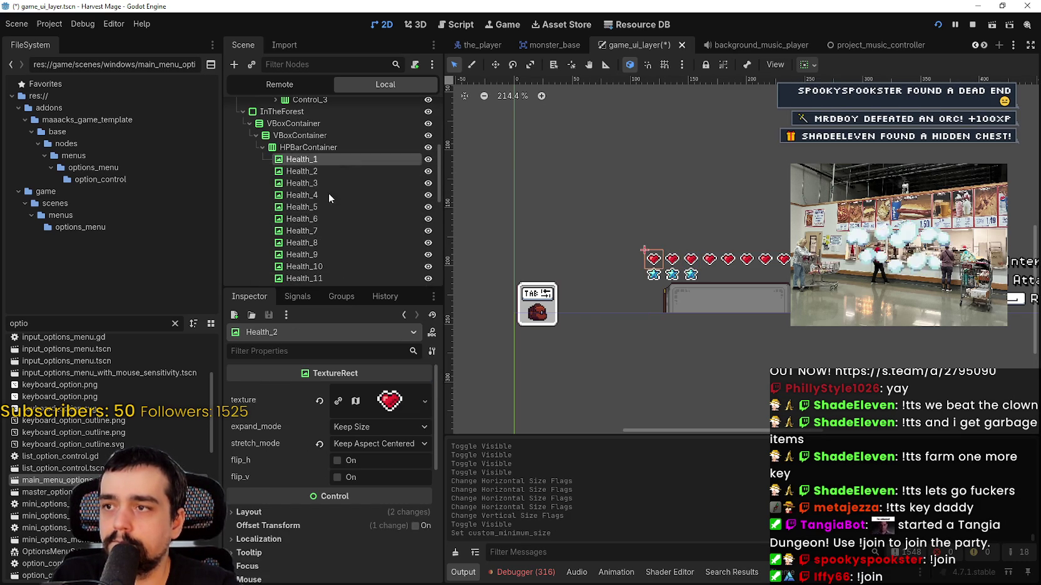
scroll(329, 193, up, 2)
click(323, 207)
scroll(322, 209, down, 2)
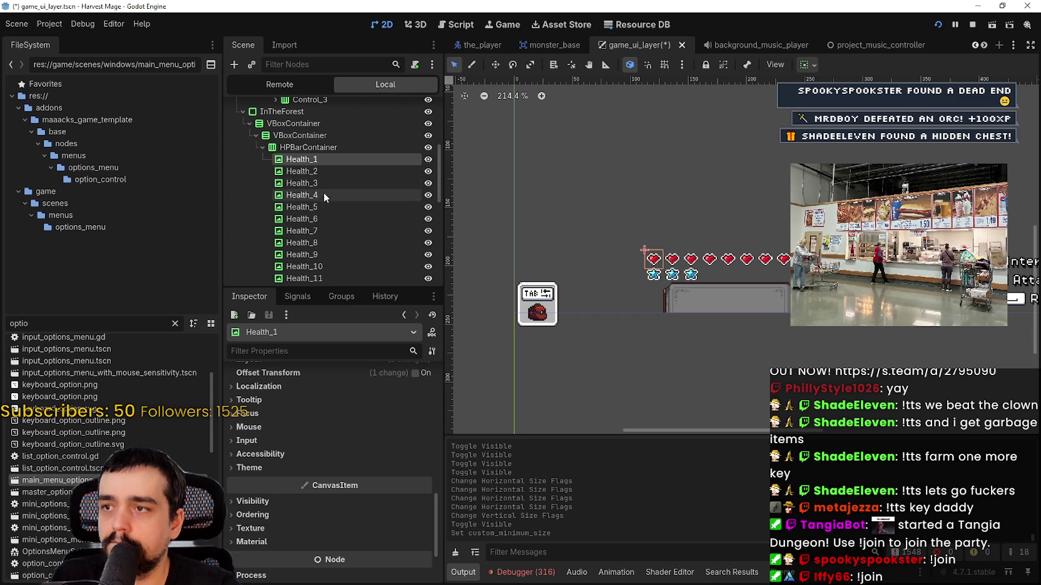
click(324, 195)
scroll(332, 206, down, 6)
Hide hearts Health_4 through Health_16 and save the scene
shift+click(330, 181)
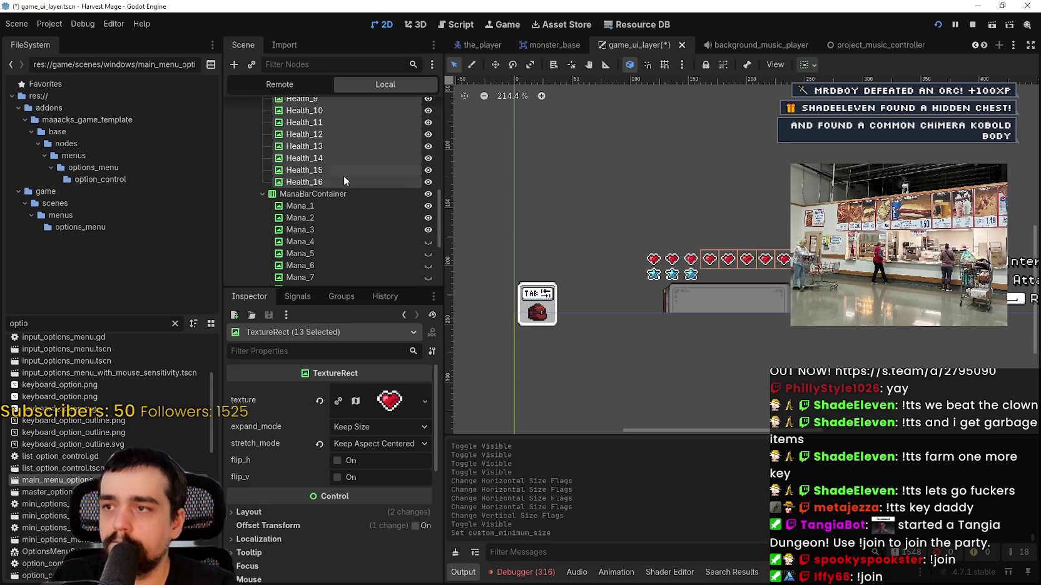
click(427, 182)
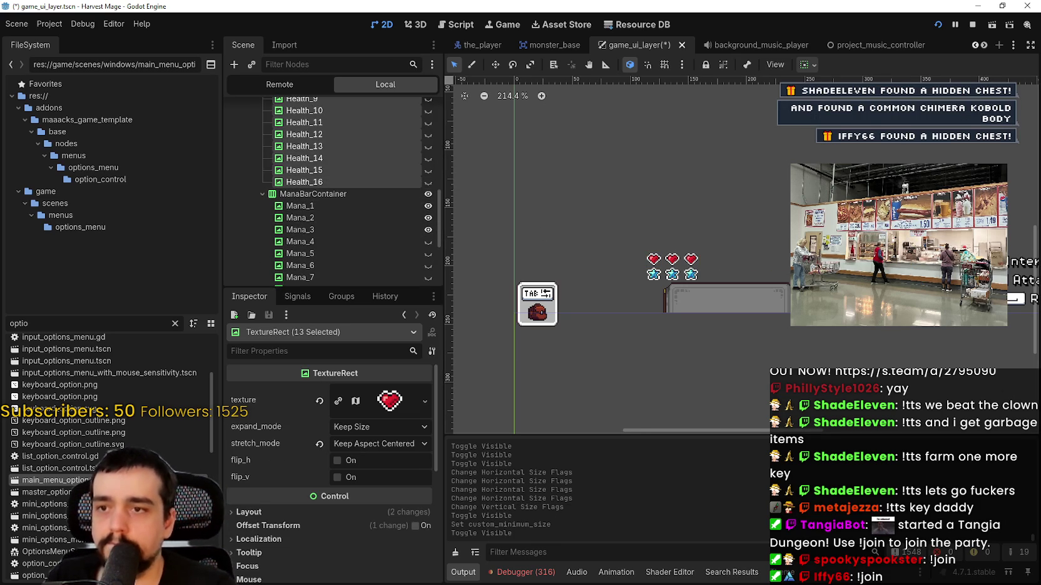
scroll(806, 264, up, 2)
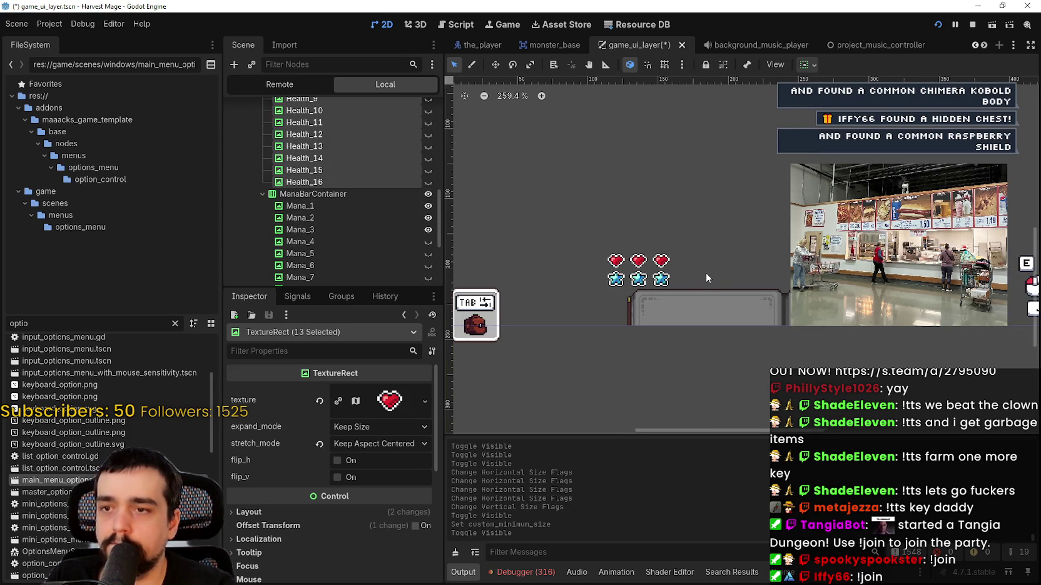
scroll(706, 273, down, 2)
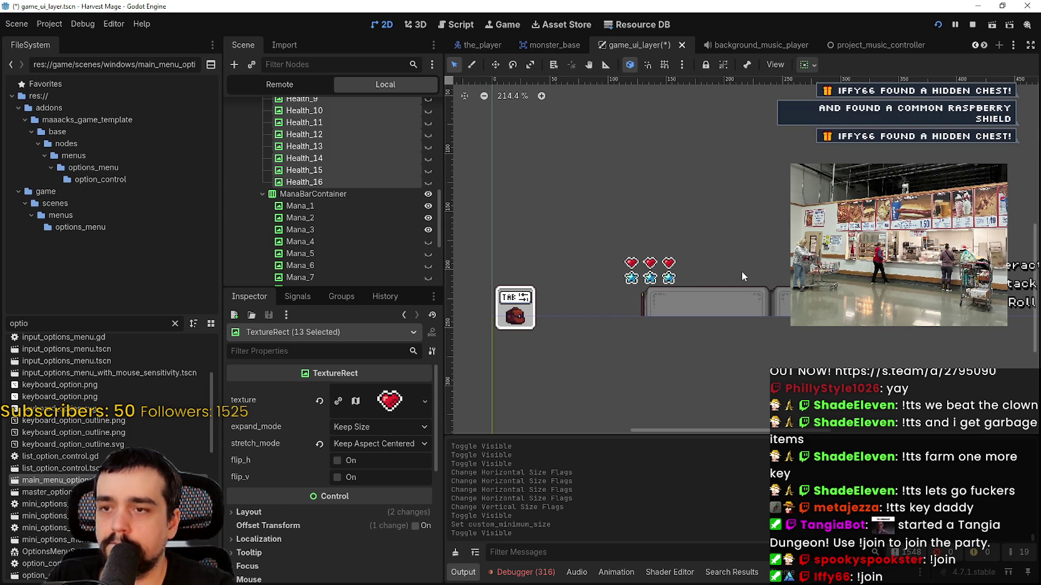
scroll(661, 203, up, 3)
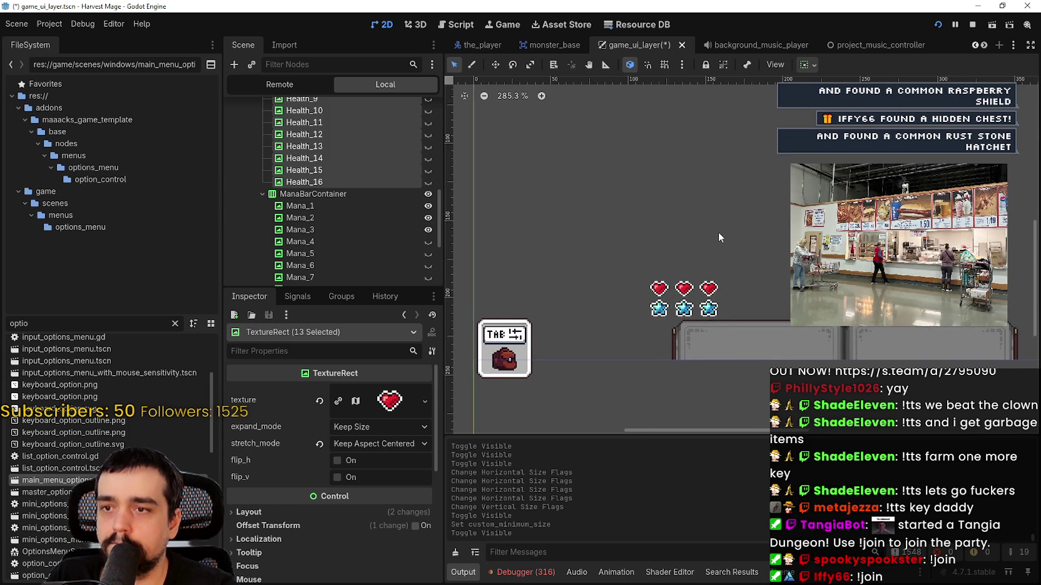
scroll(732, 322, down, 2)
key(ctrl+s)
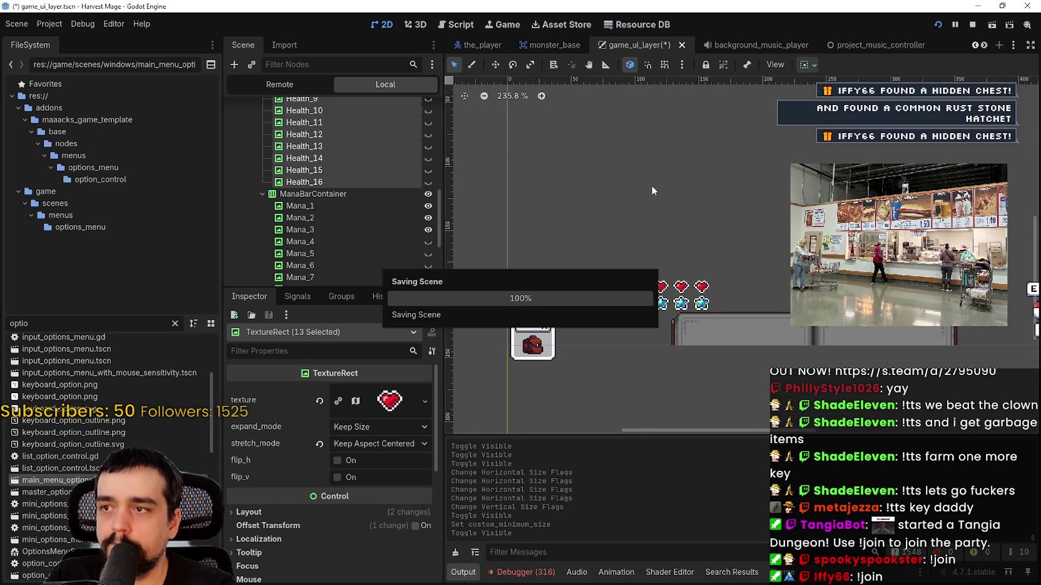
Hide hearts Health_1–3 and stars Mana_1–3, then run the project to test the UI
scroll(299, 214, up, 5)
click(313, 183)
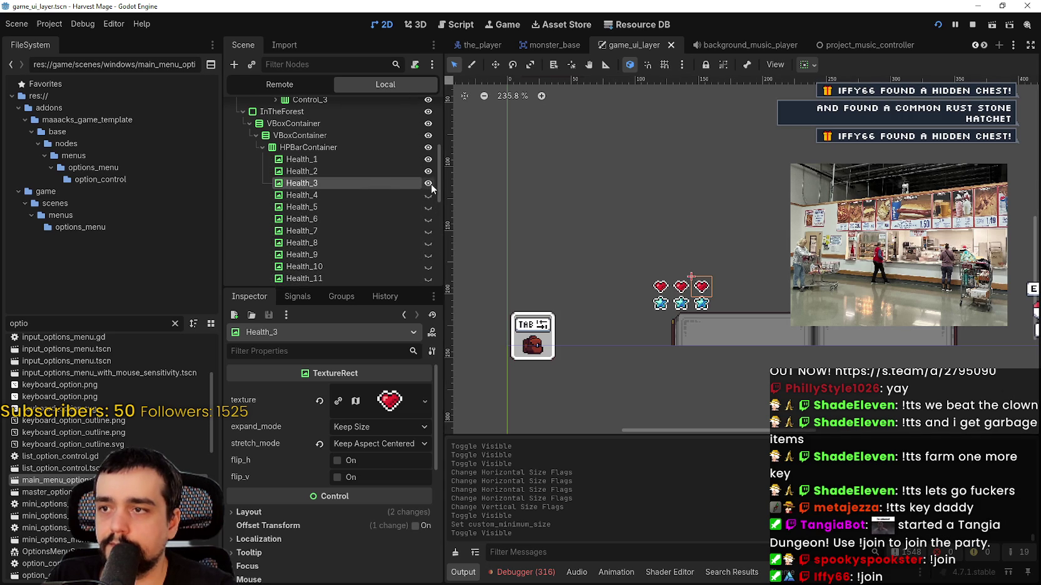
click(428, 182)
click(428, 171)
click(428, 158)
scroll(400, 200, down, 5)
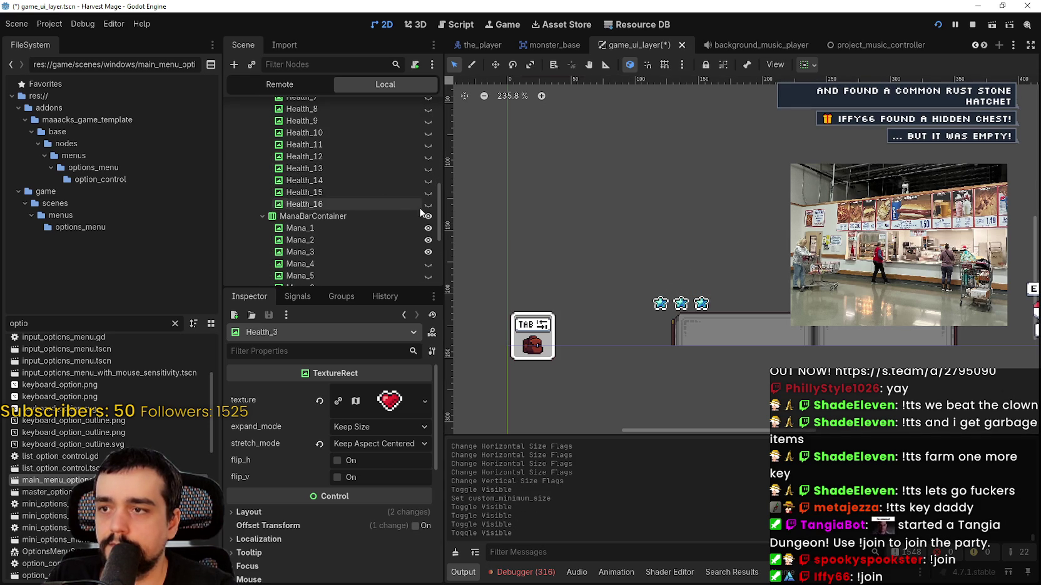
click(428, 228)
click(428, 240)
click(428, 251)
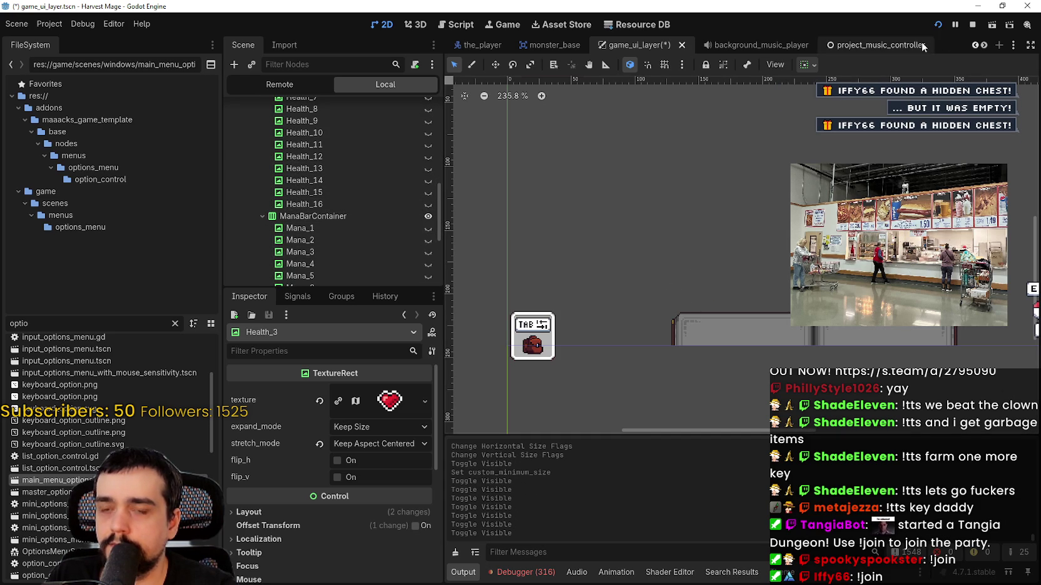
click(938, 24)
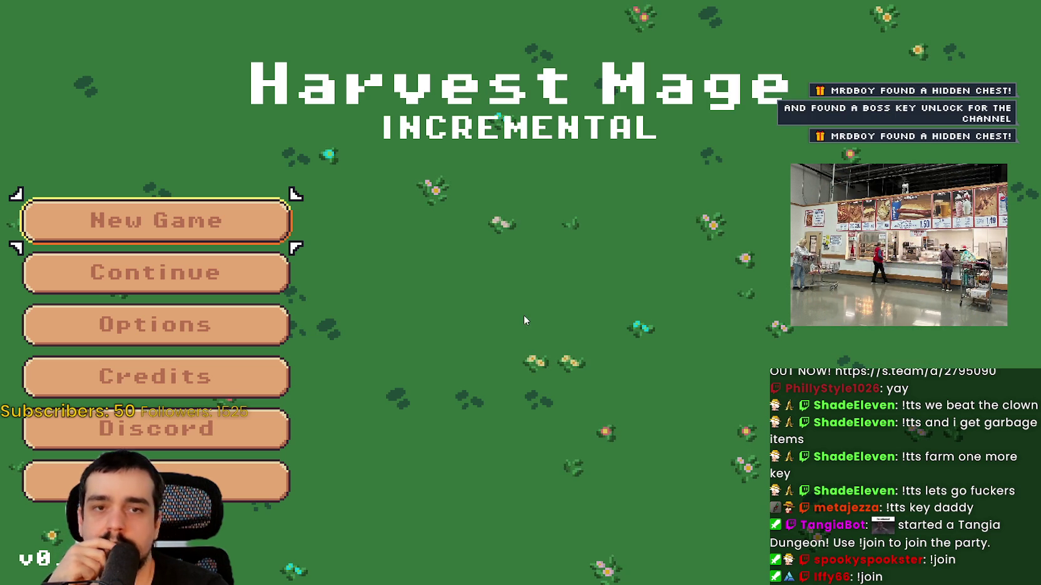
Start a new game and walk the wizard around the level, checking the HUD
key(Return)
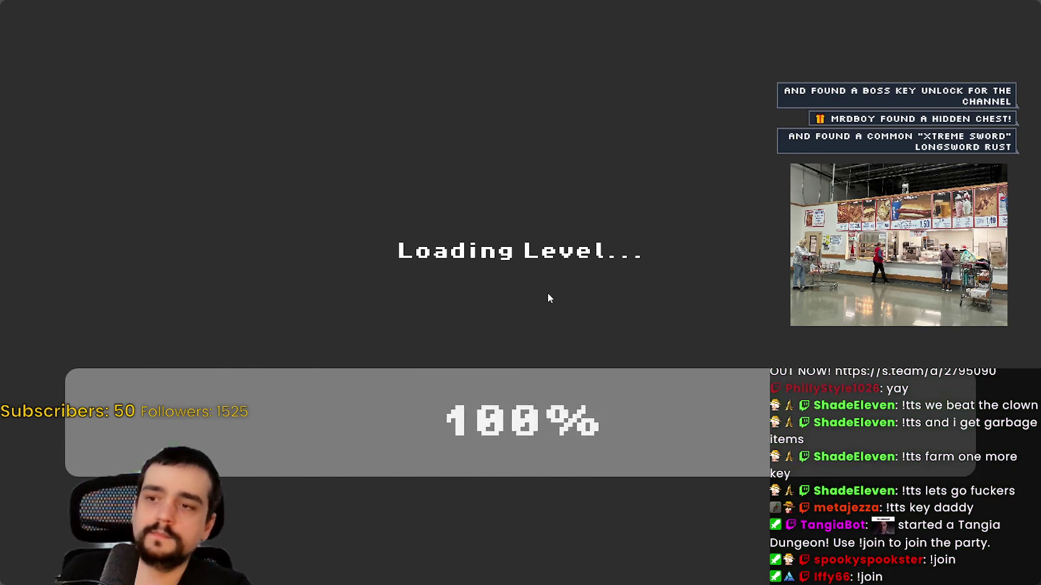
key(a)
key(a)
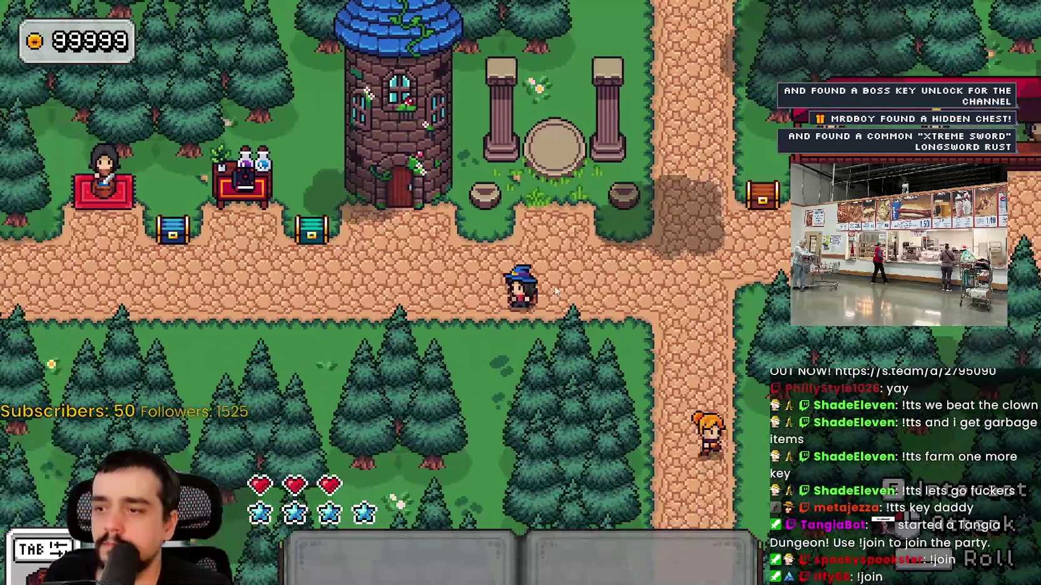
key(w)
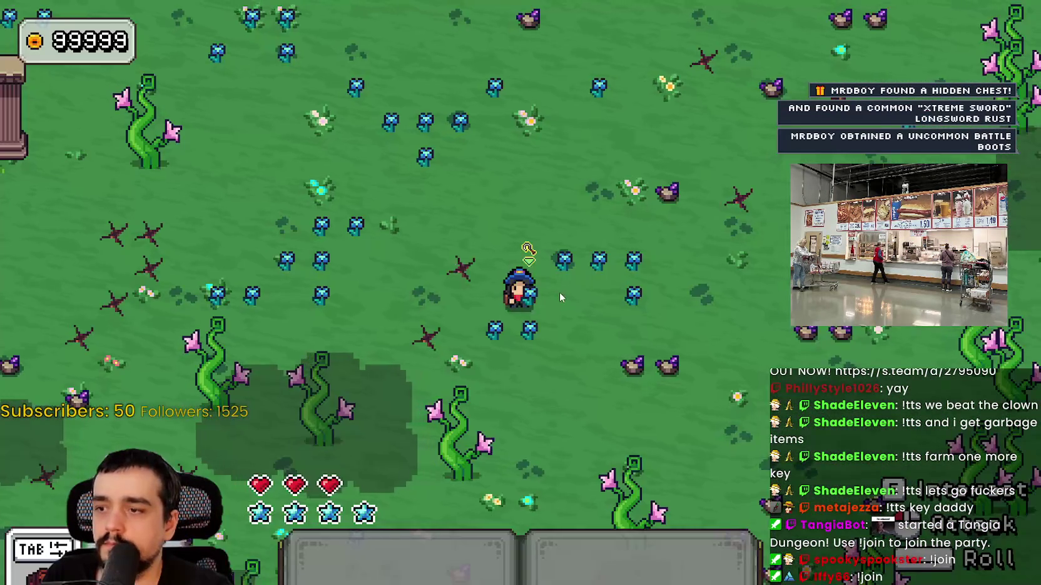
key(w)
key(a)
key(d)
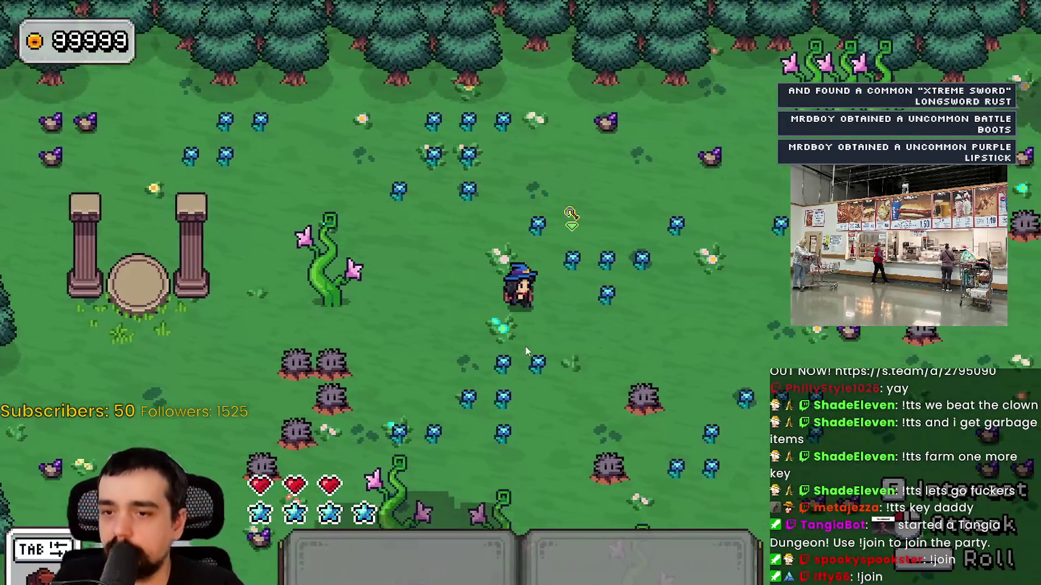
key(s)
key(a)
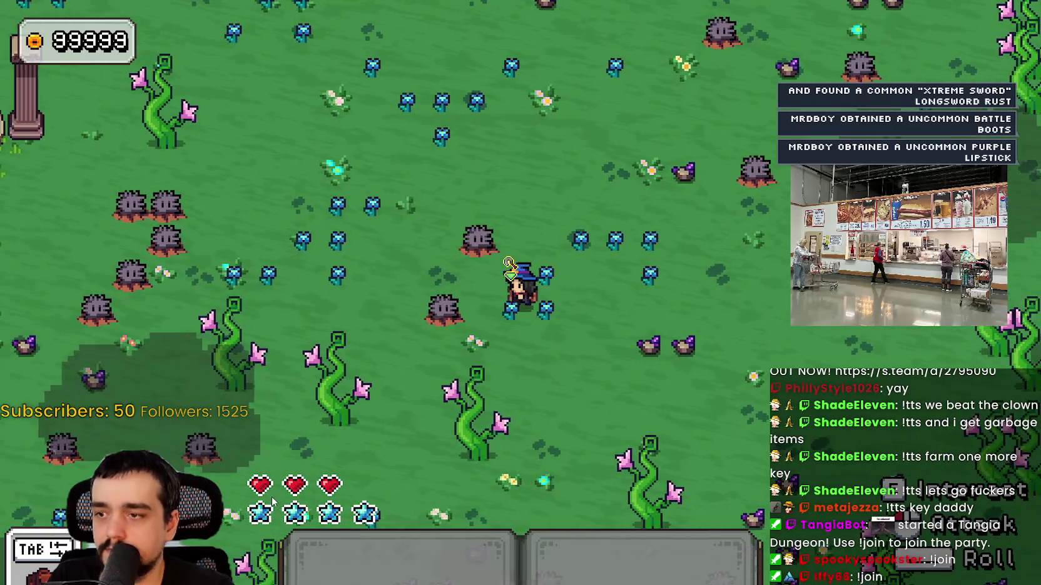
key(w)
Keep walking the wizard around the meadow, then return to the Godot editor
key(a)
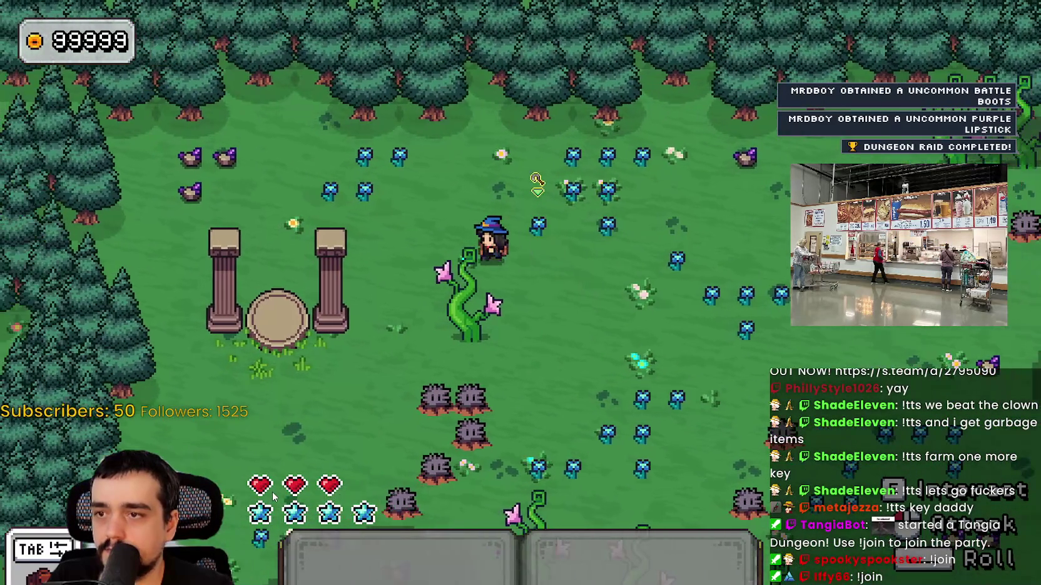
key(s)
key(d)
key(d)
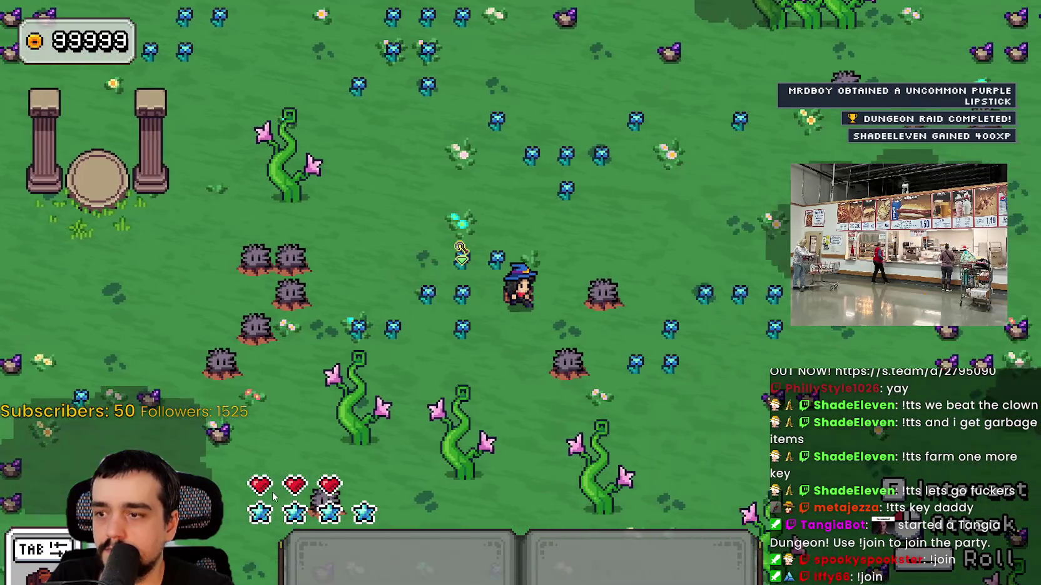
key(a)
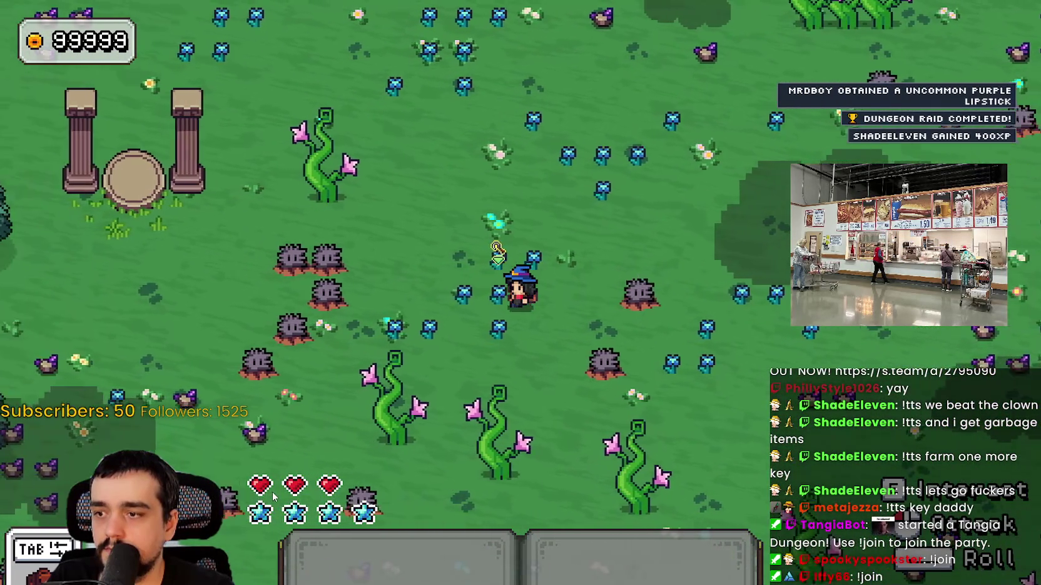
key(s)
key(d)
key(d)
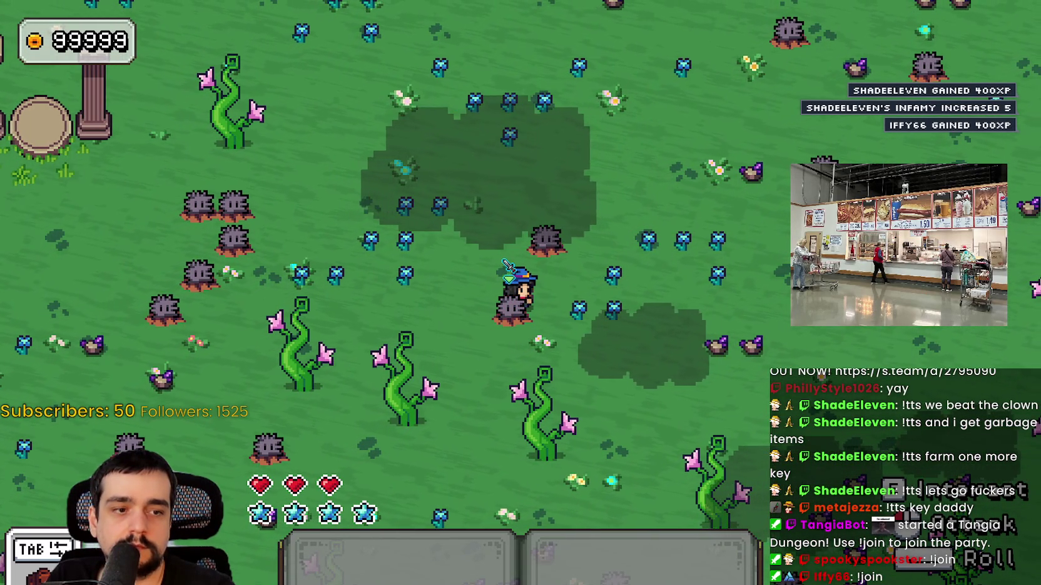
key(F8)
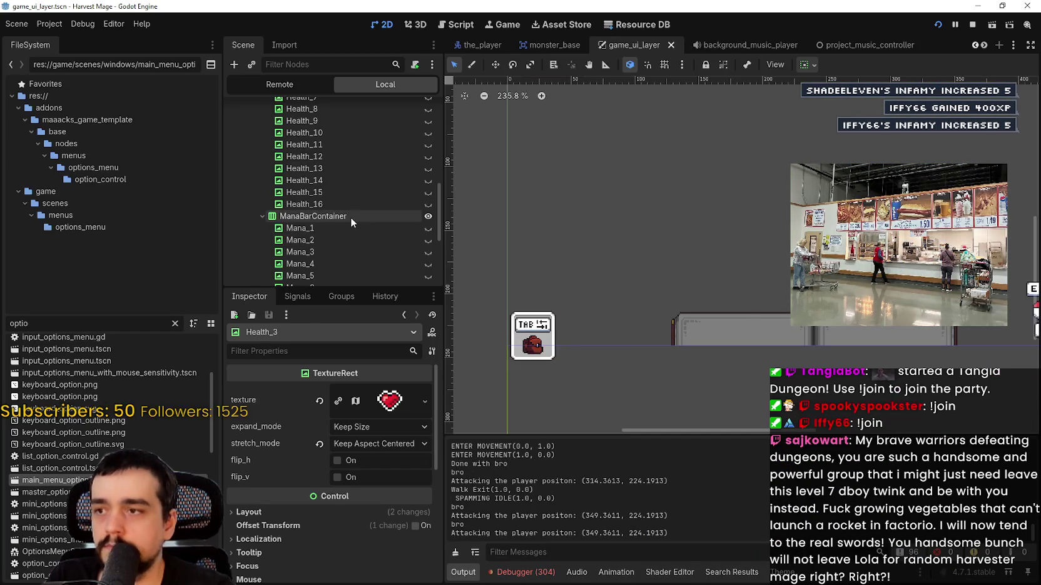
Tweak the ManaBarContainer's row separation and compare the spacing in the running game
click(350, 217)
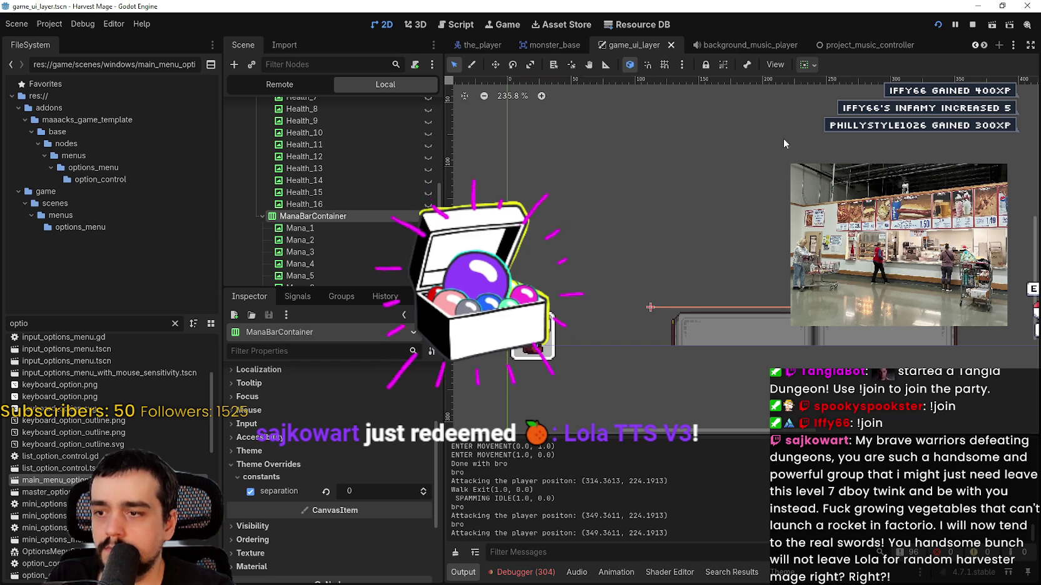
double_click(424, 495)
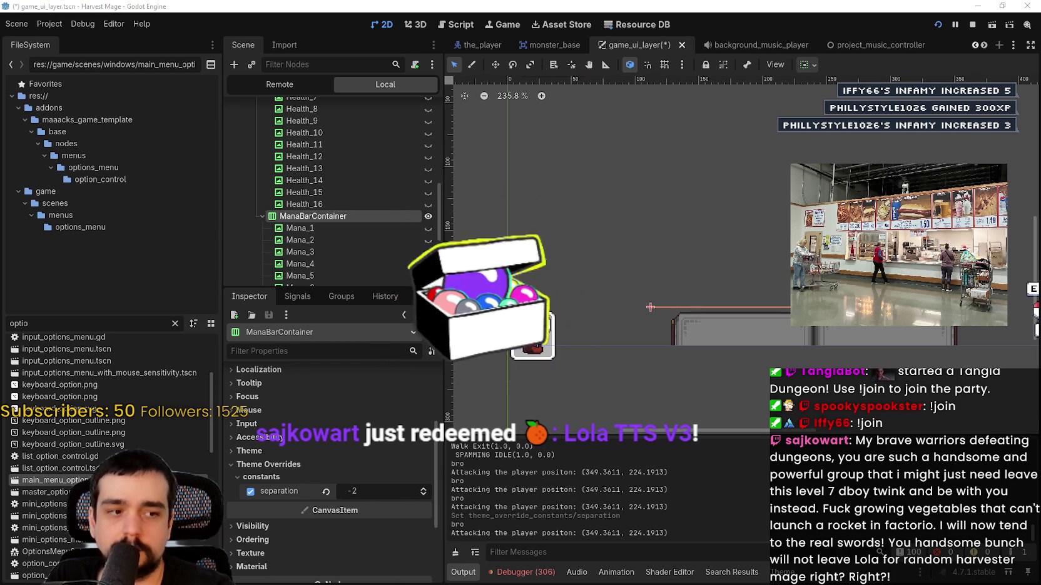
key(alt+Tab)
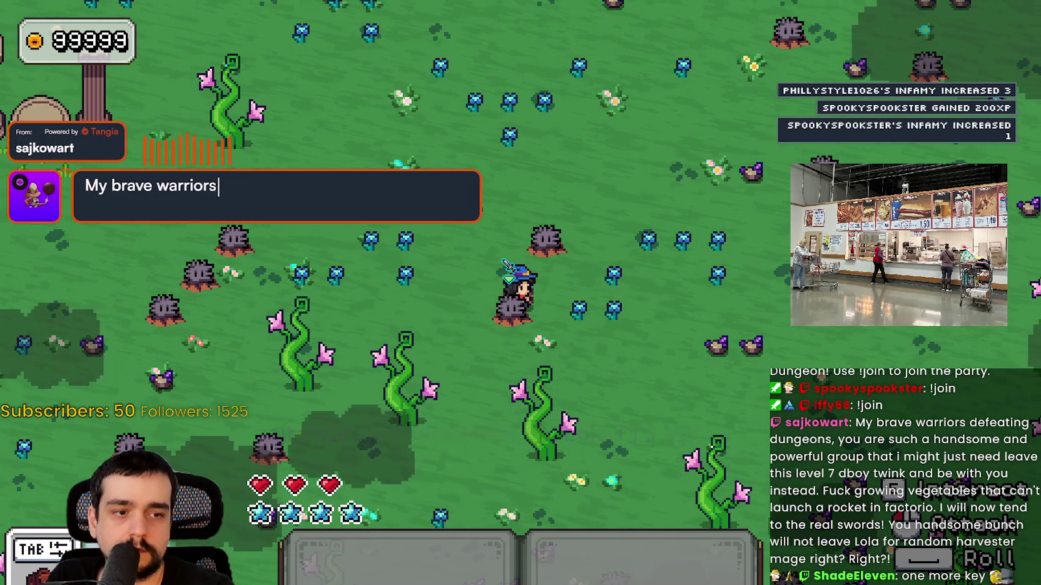
key(alt+Tab)
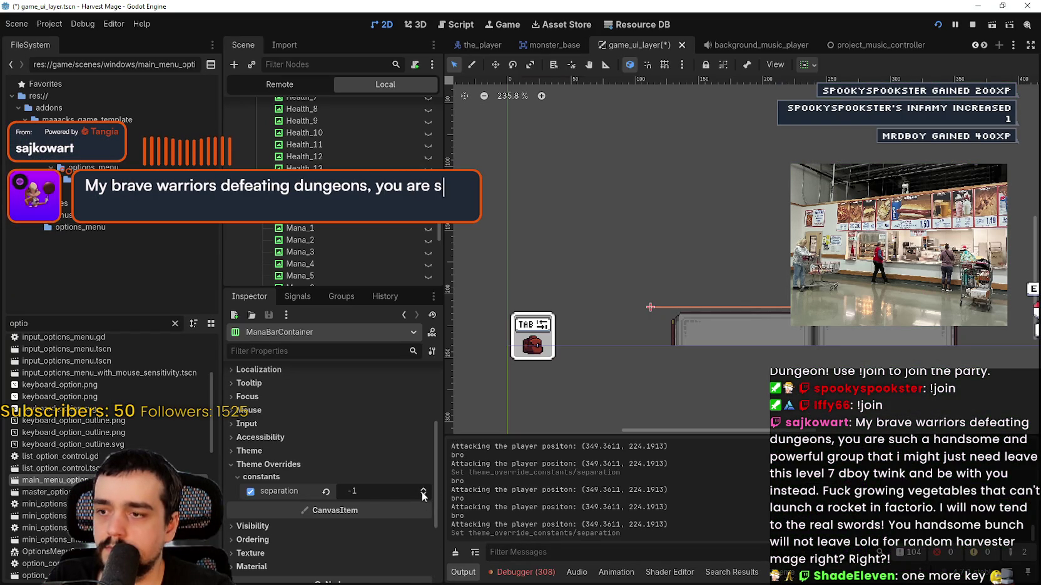
key(alt+Tab)
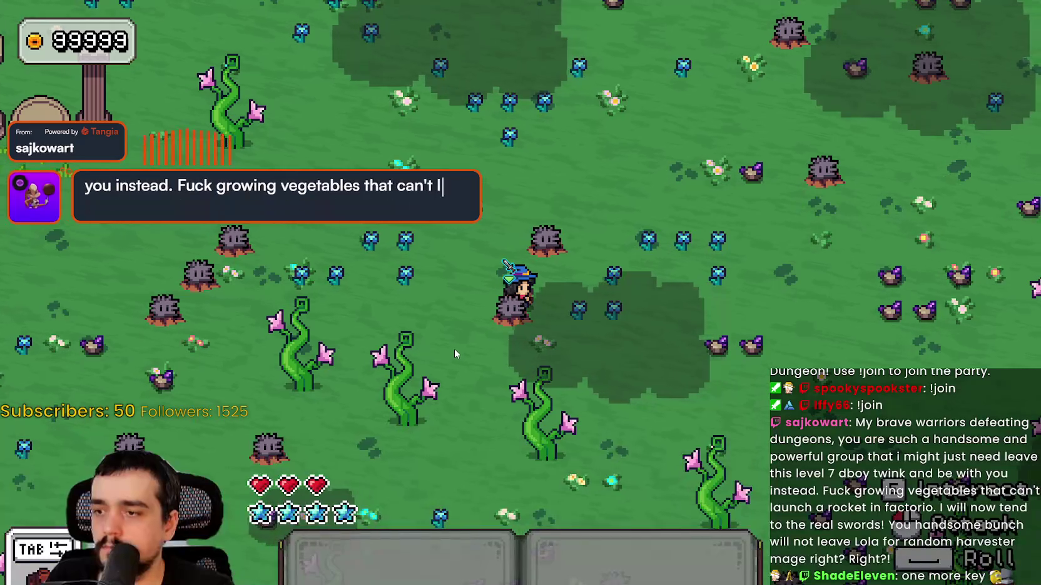
key(alt+Tab)
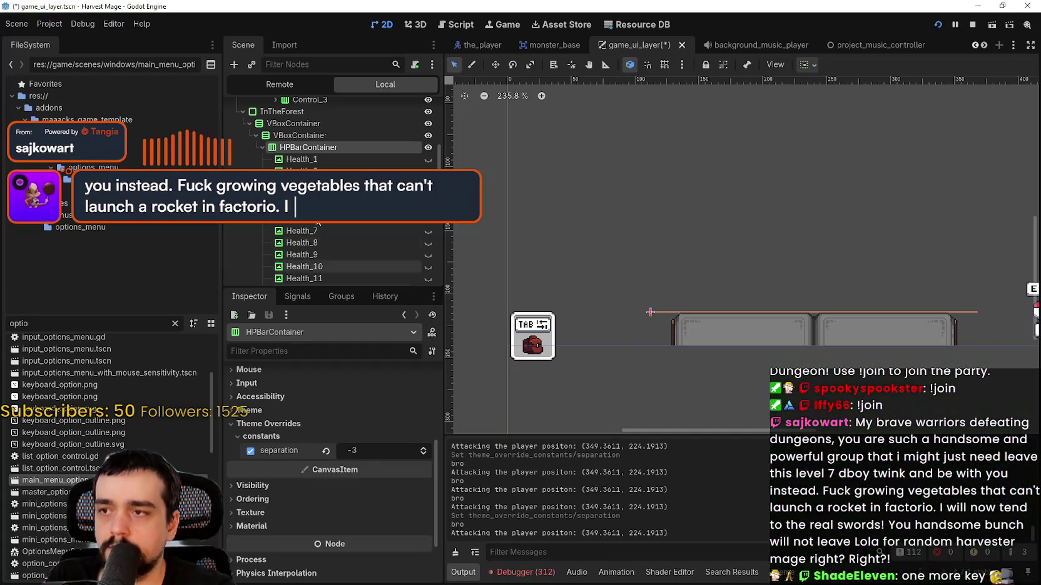
Make all sixteen Health hearts and sixteen Mana stars visible
shift+click(381, 249)
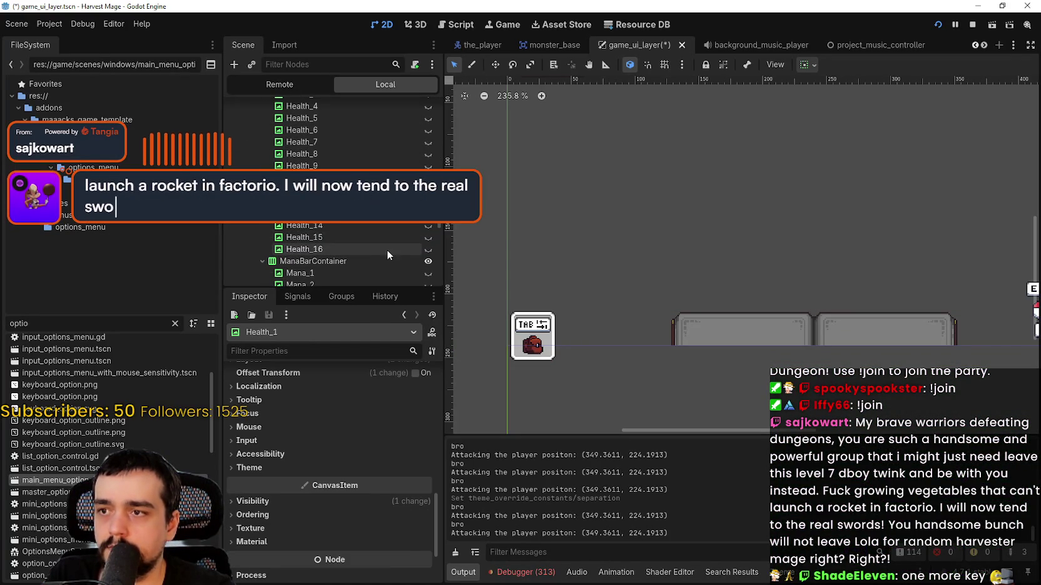
click(428, 249)
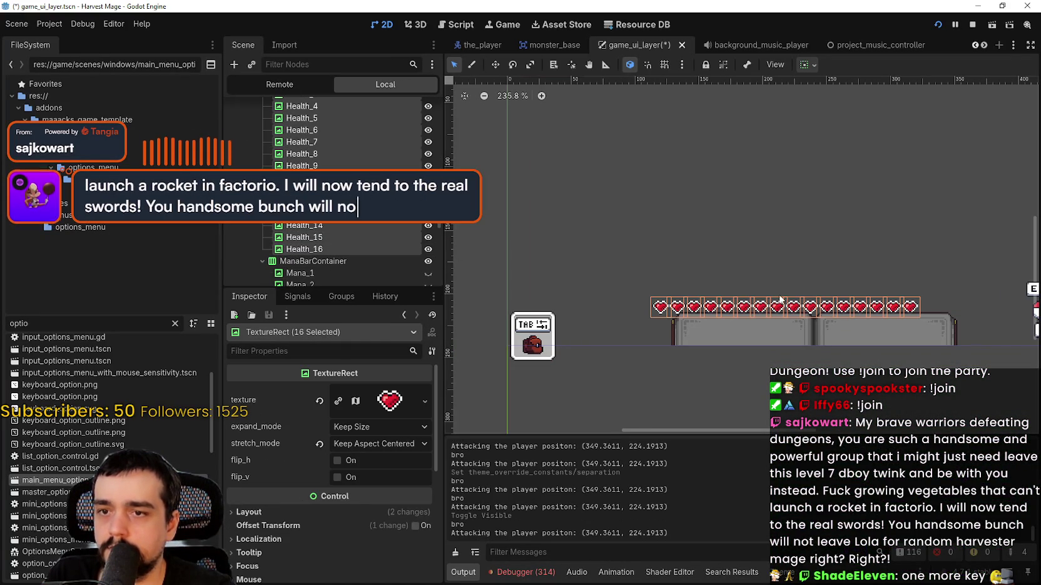
scroll(913, 340, up, 3)
scroll(369, 247, down, 2)
click(407, 230)
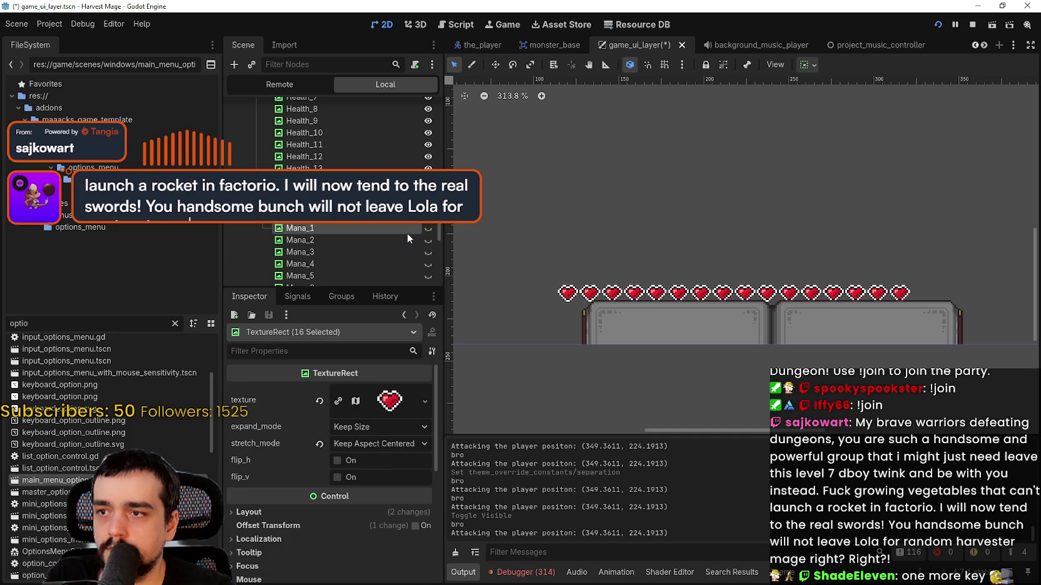
scroll(370, 247, down, 4)
shift+click(359, 277)
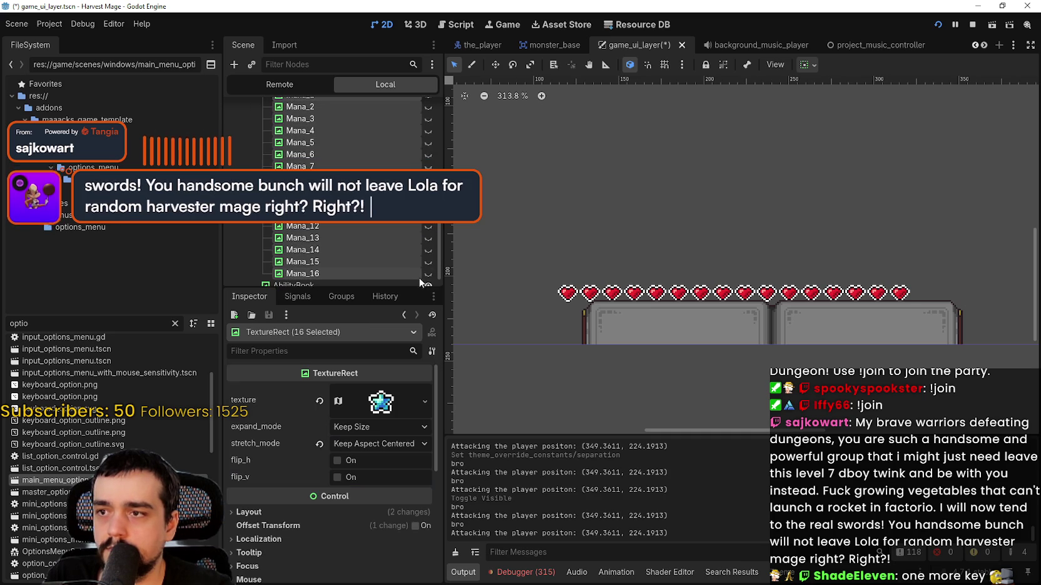
click(428, 274)
scroll(350, 251, up, 4)
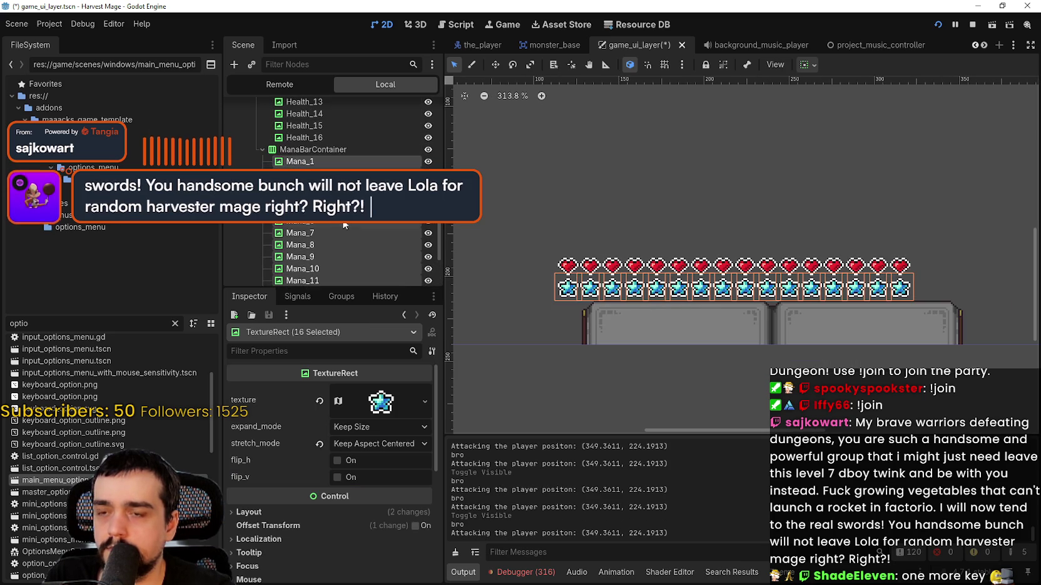
click(343, 265)
click(568, 287)
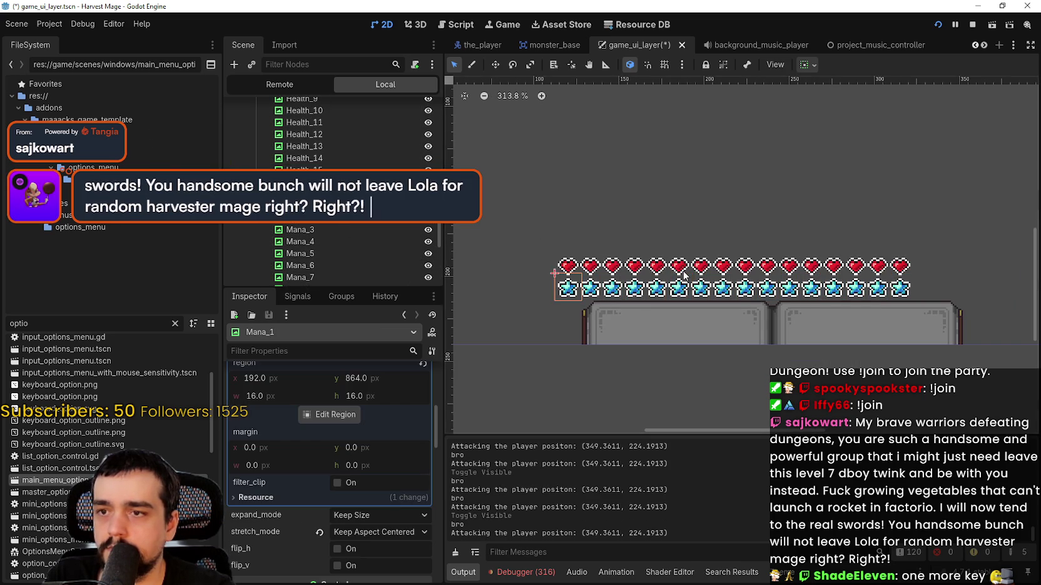
scroll(674, 273, down, 1)
scroll(347, 232, up, 5)
Reset the outer VBoxContainer's custom minimum width back to its default of 0
click(283, 193)
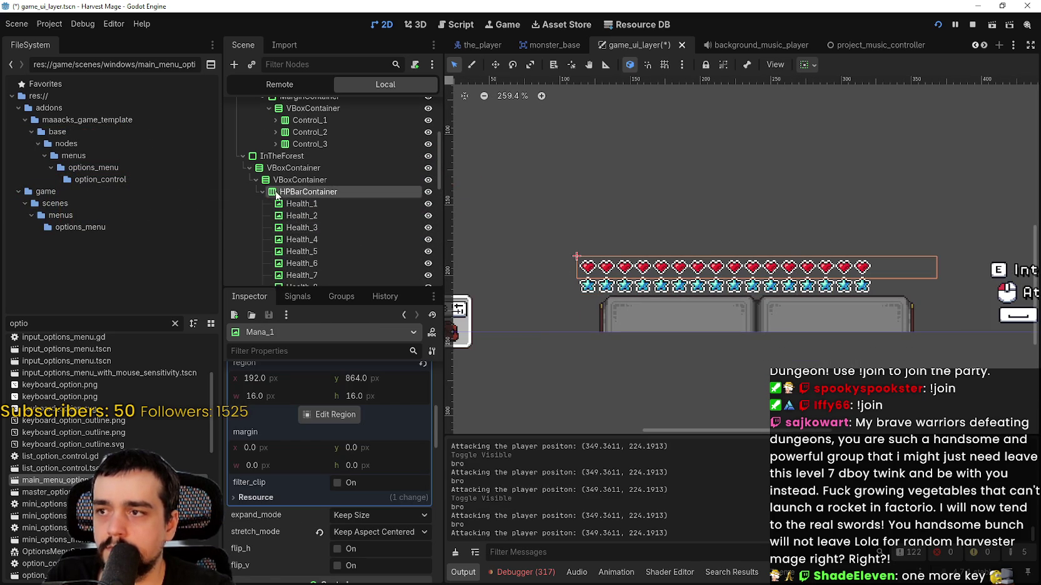
click(262, 192)
click(254, 169)
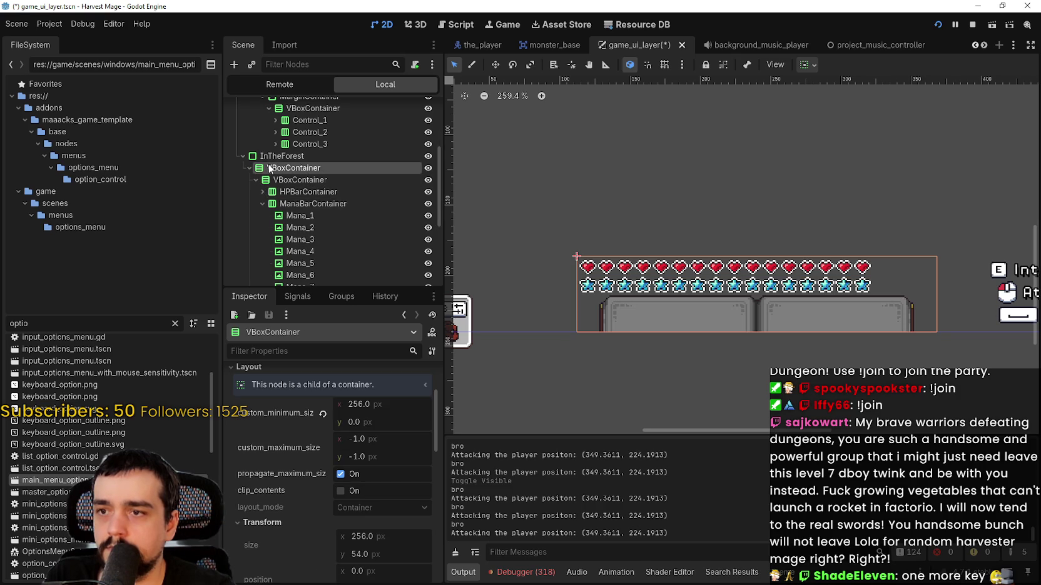
click(323, 415)
scroll(657, 309, up, 2)
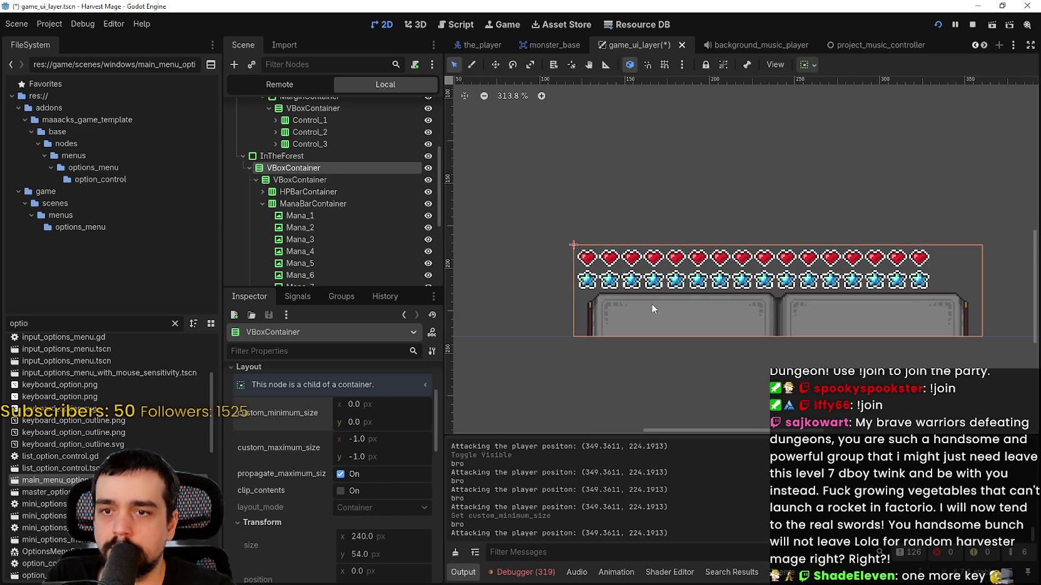
scroll(845, 314, up, 3)
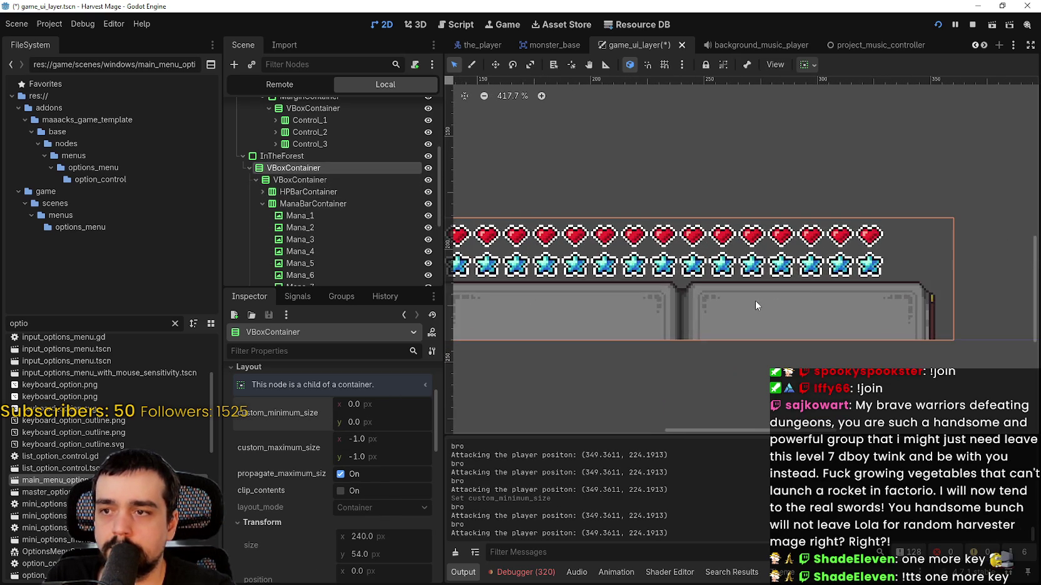
mouse_move(754, 305)
mouse_down()
mouse_move(908, 317)
mouse_move(871, 315)
mouse_up()
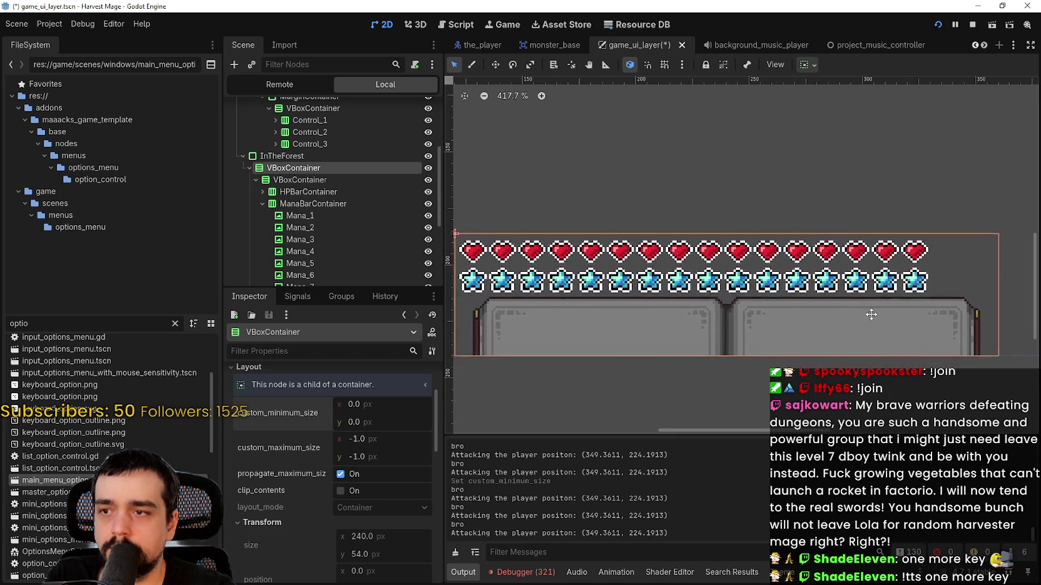
click(298, 192)
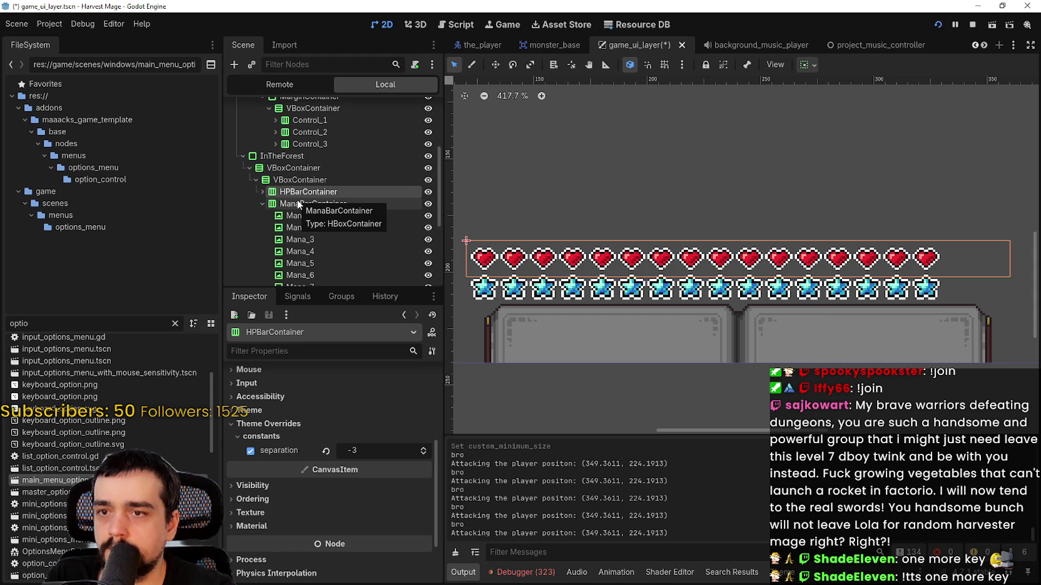
Select the inner VBoxContainer holding both the heart and mana star rows
click(299, 204)
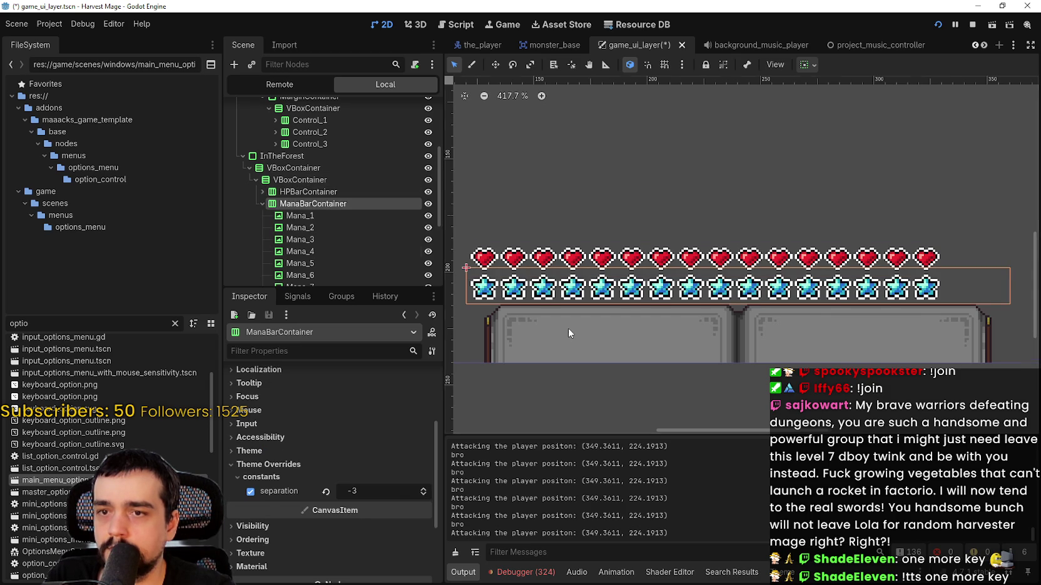
scroll(569, 328, down, 1)
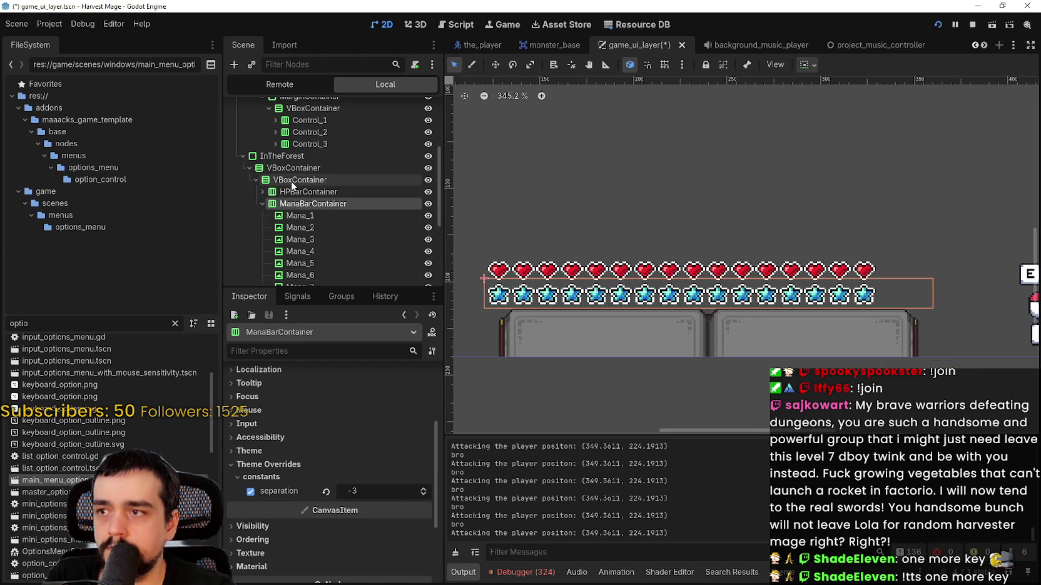
click(291, 180)
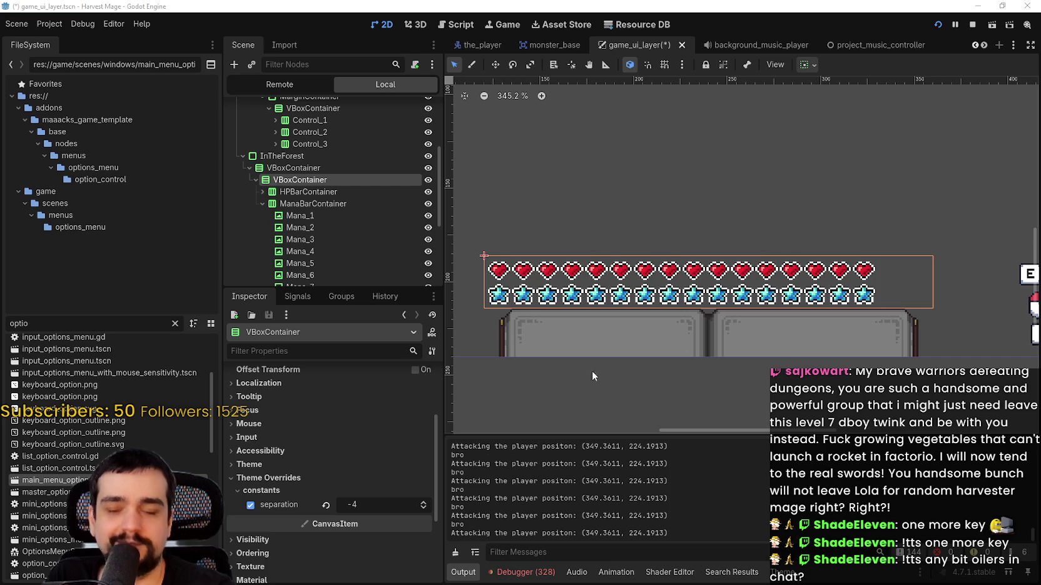
mouse_move(606, 355)
mouse_down()
mouse_move(622, 344)
mouse_move(667, 364)
mouse_up()
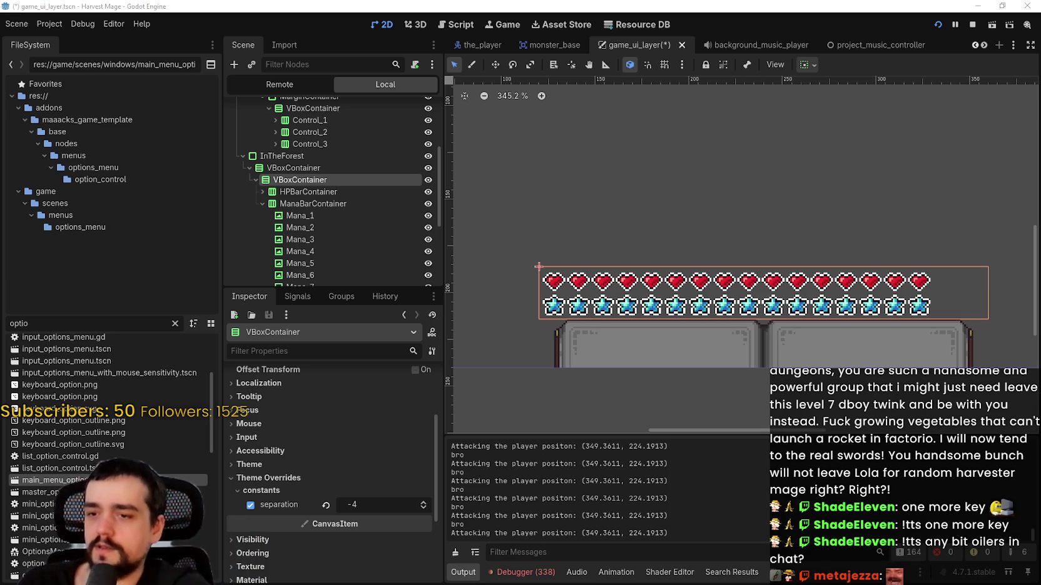
scroll(776, 276, up, 2)
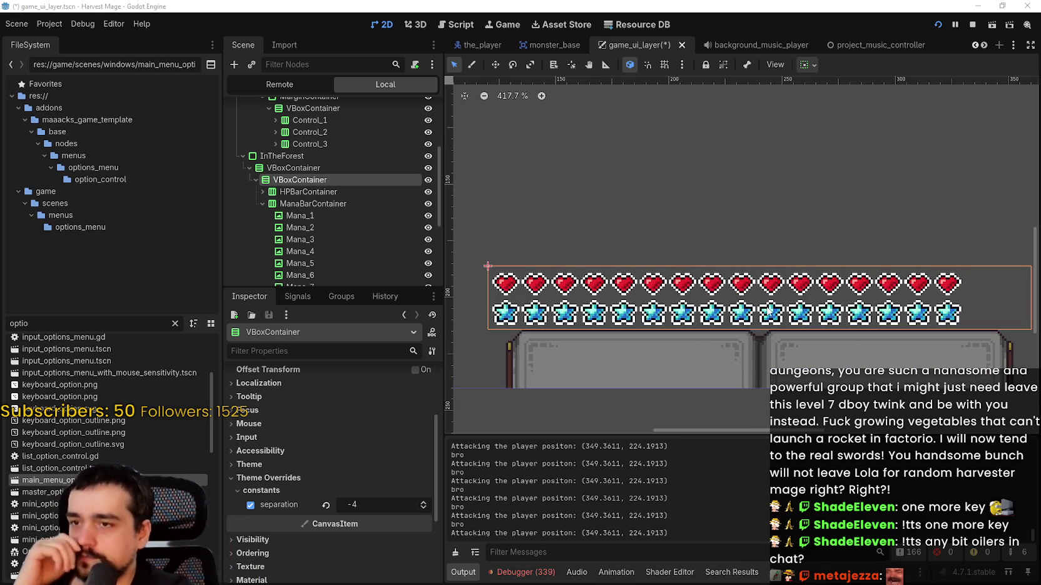
scroll(683, 299, left, 2)
scroll(625, 307, right, 2)
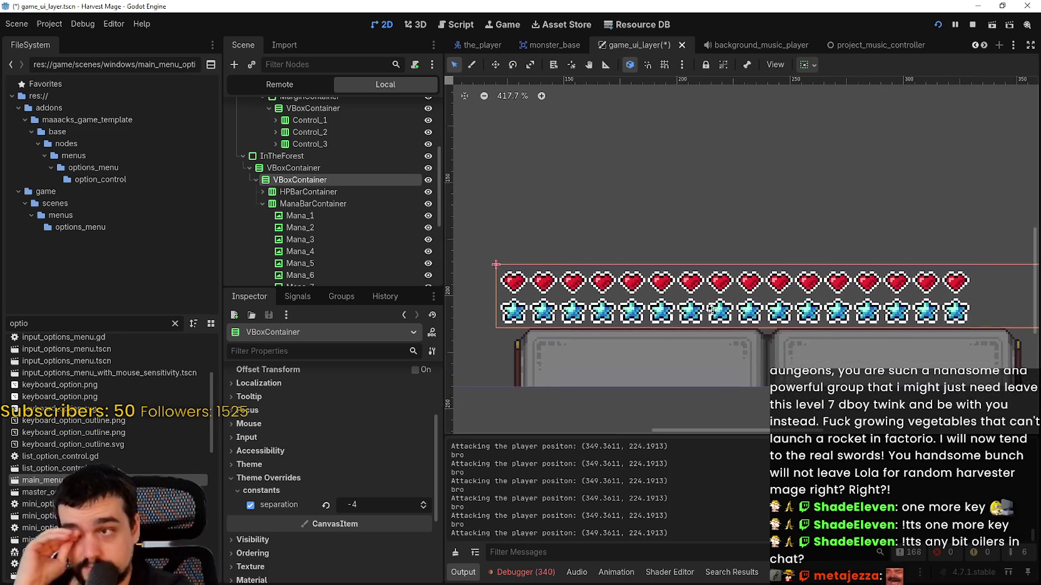
scroll(615, 305, down, 3)
scroll(786, 351, down, 2)
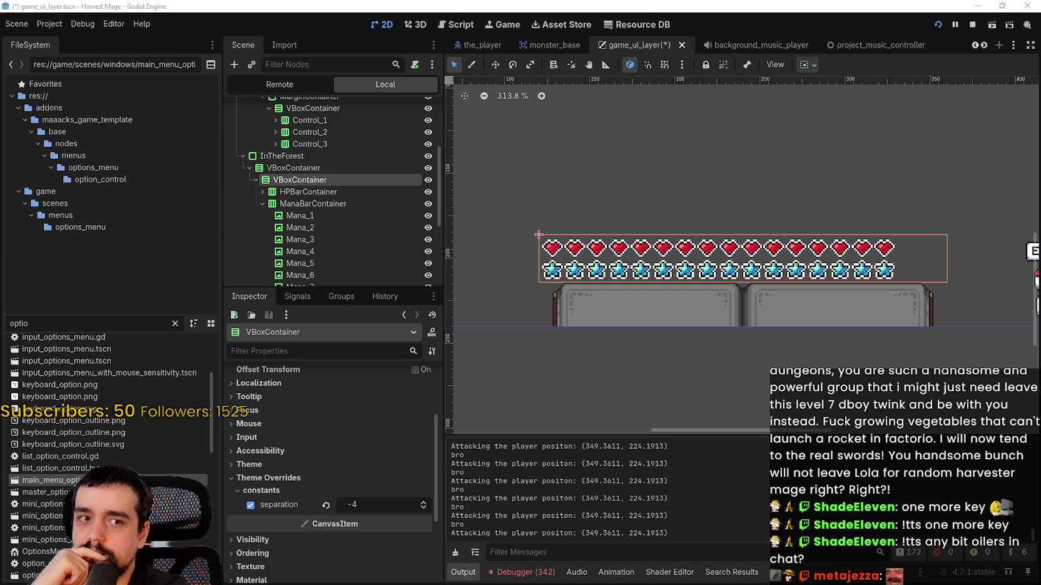
scroll(729, 342, left, 3)
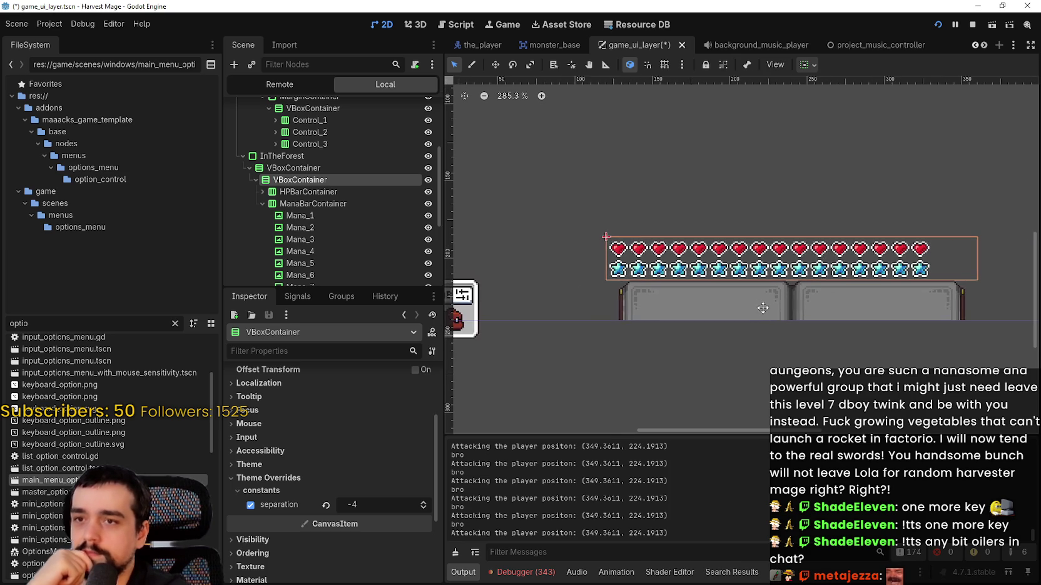
scroll(787, 287, up, 1)
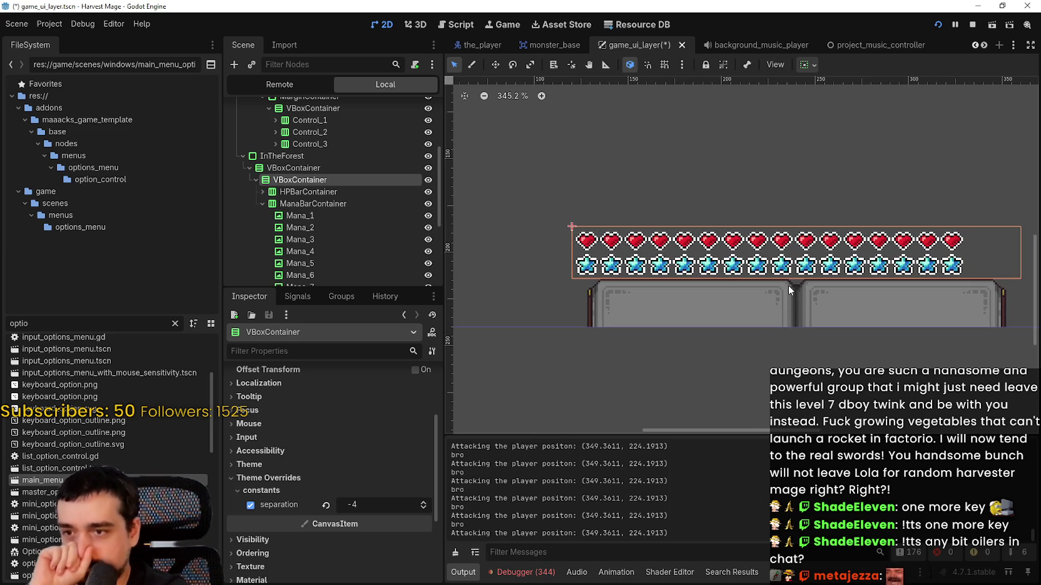
scroll(788, 285, up, 2)
scroll(788, 285, right, 2)
scroll(374, 250, down, 3)
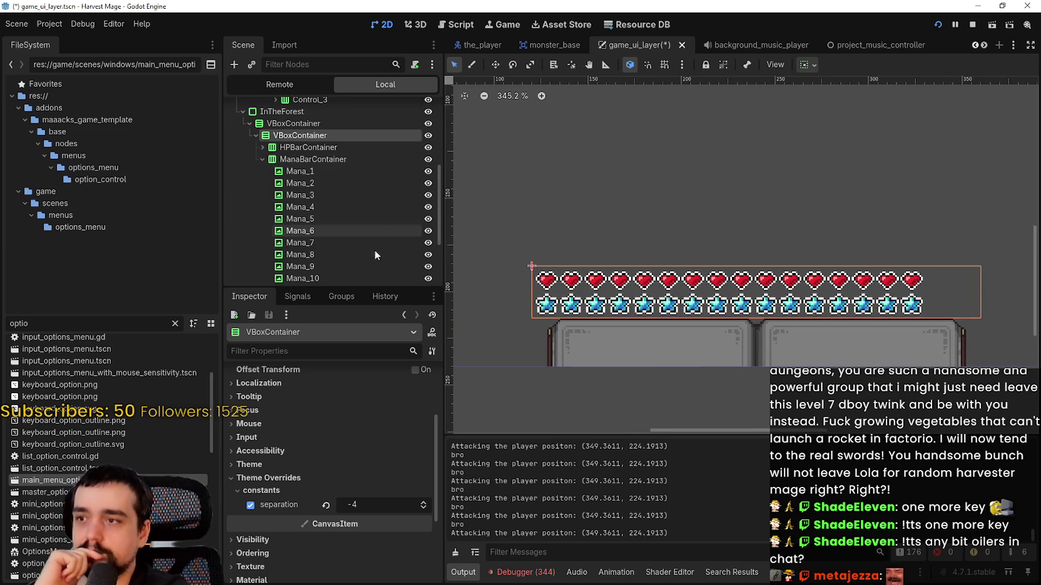
scroll(345, 221, down, 3)
scroll(711, 287, down, 2)
scroll(663, 331, up, 3)
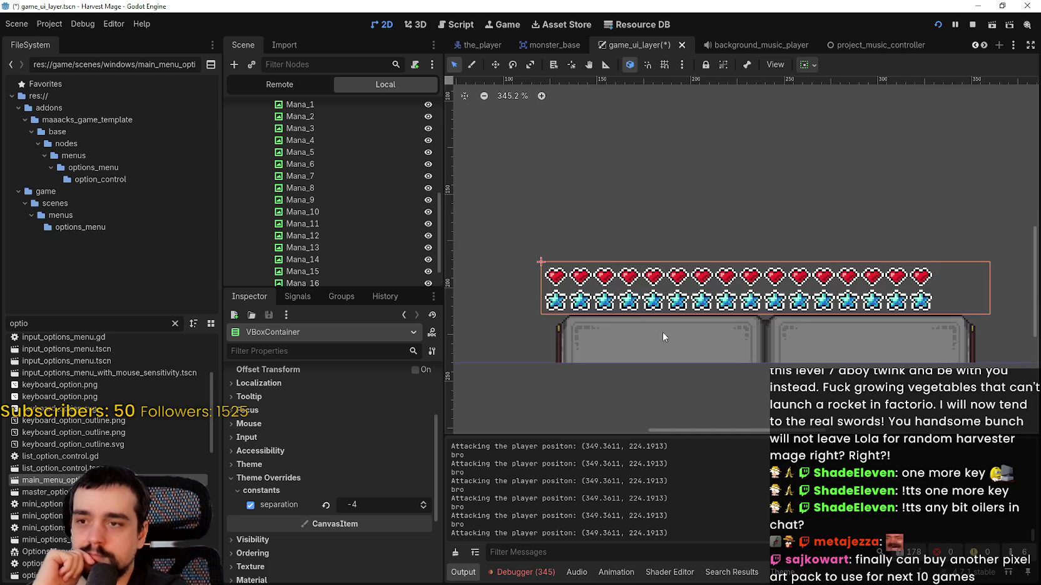
scroll(362, 238, up, 2)
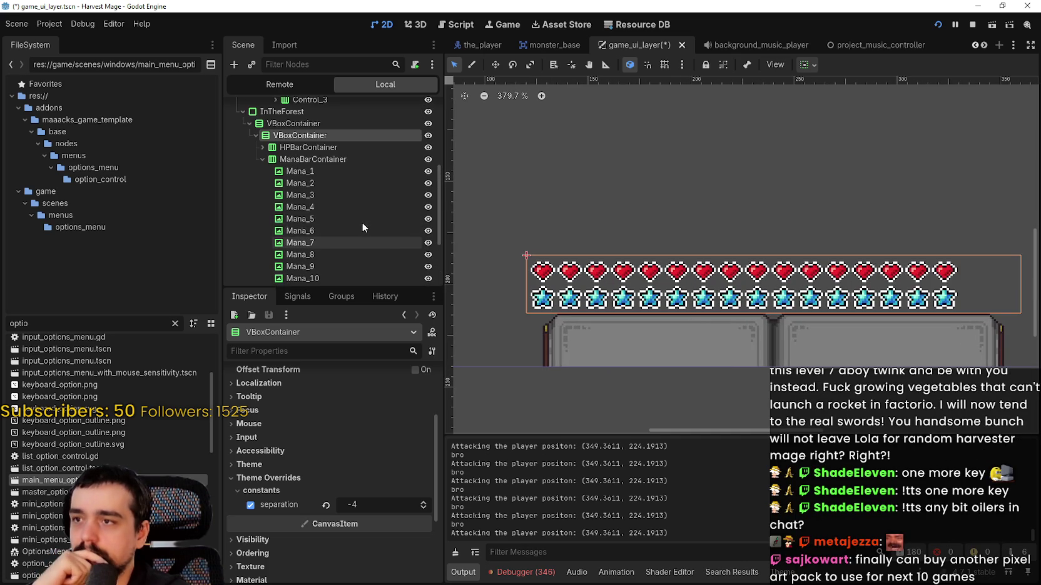
click(254, 134)
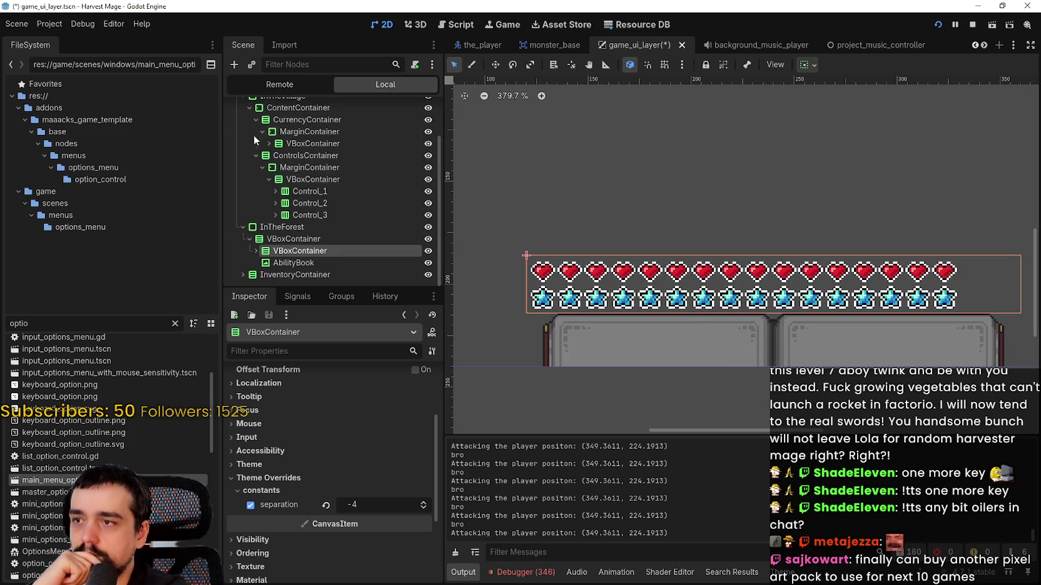
click(292, 239)
click(294, 251)
click(249, 251)
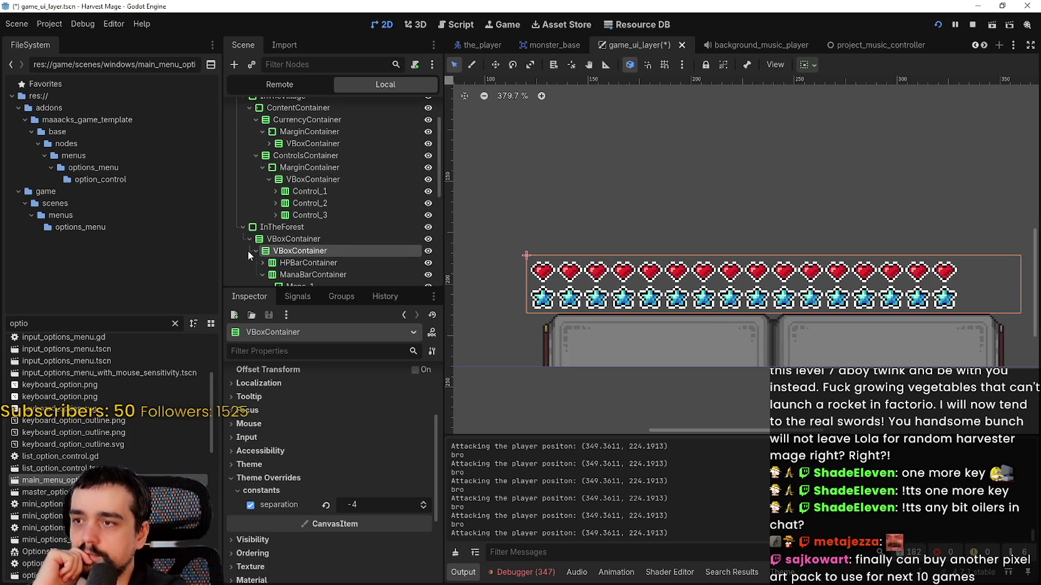
scroll(305, 256, down, 2)
click(262, 210)
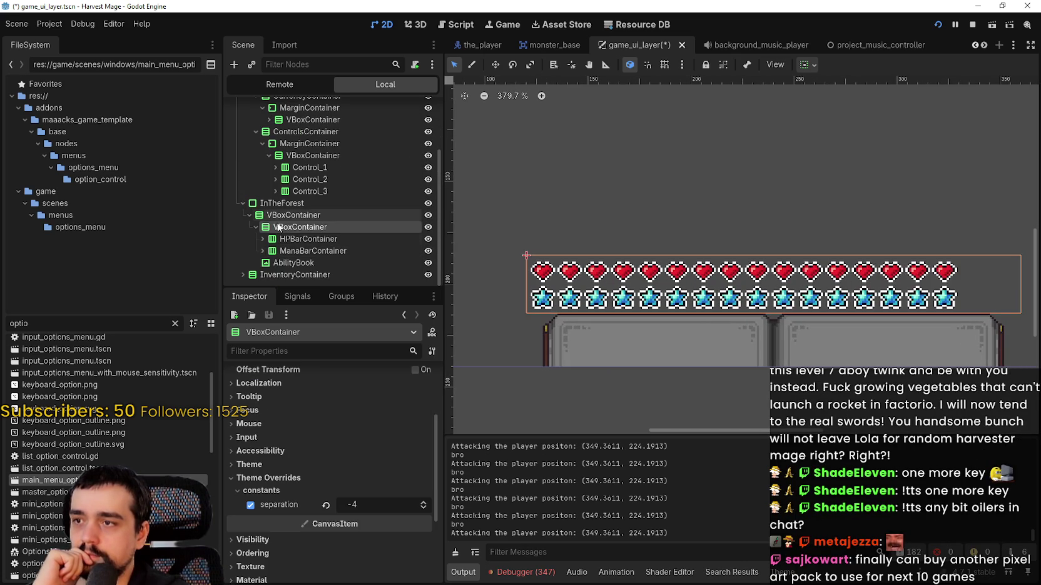
right_click(309, 230)
Add a MarginContainer child, searched with 'mag', and drag it above HPBarContainer
click(395, 242)
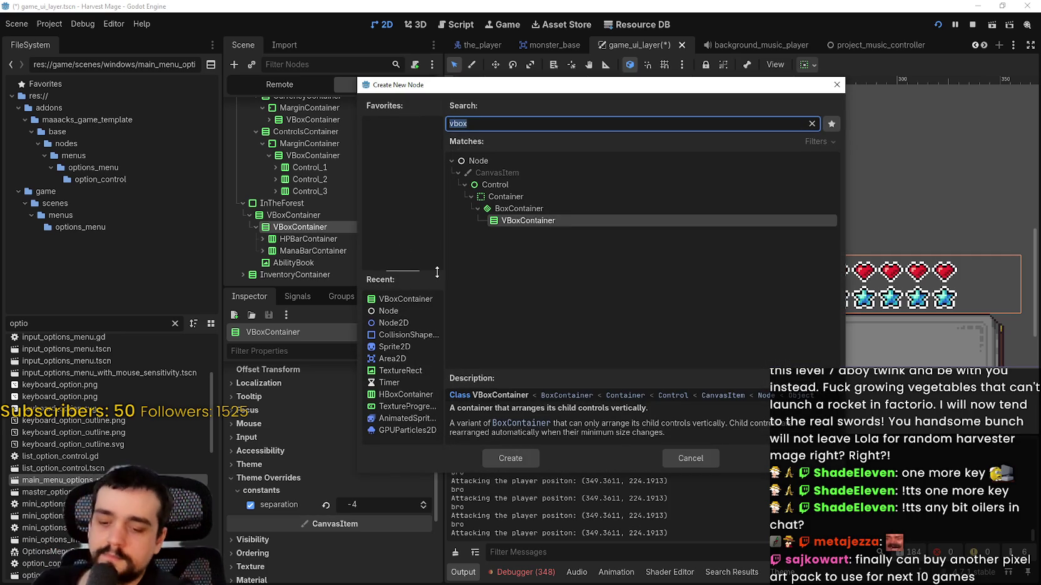
text(ma)
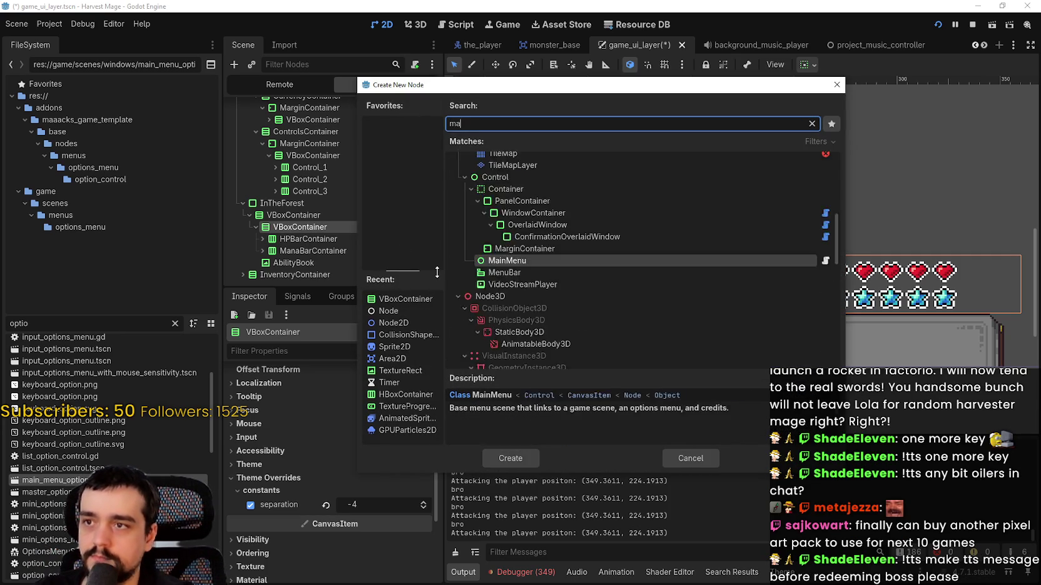
text(g)
key(Up)
key(Up)
key(Up)
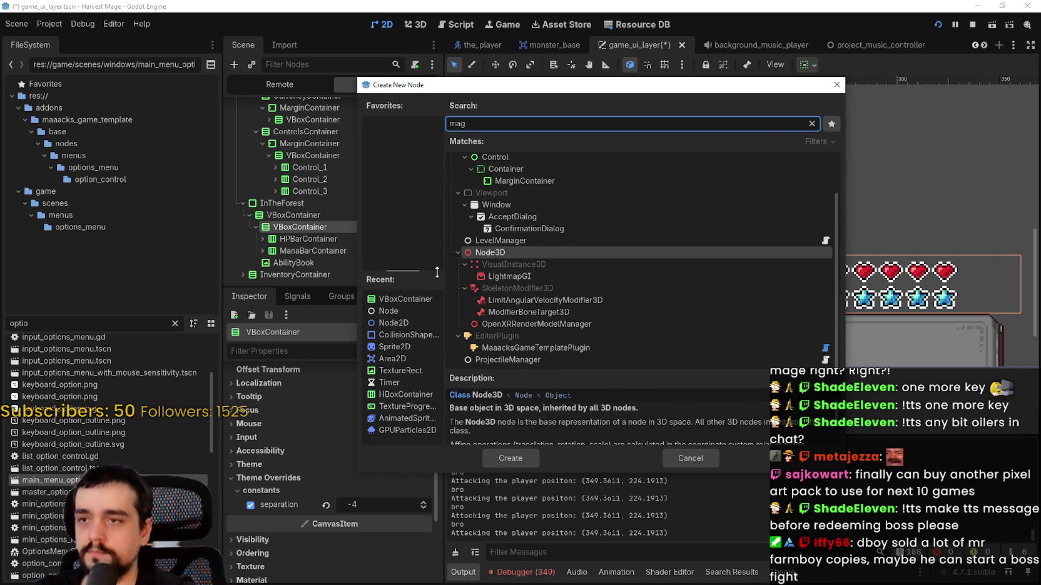
key(Return)
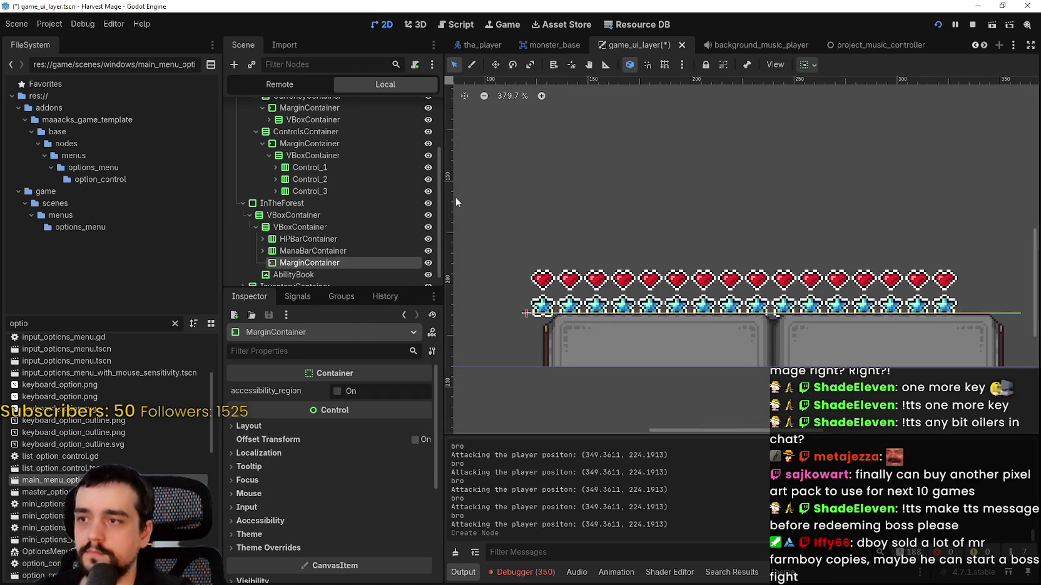
scroll(612, 230, down, 1)
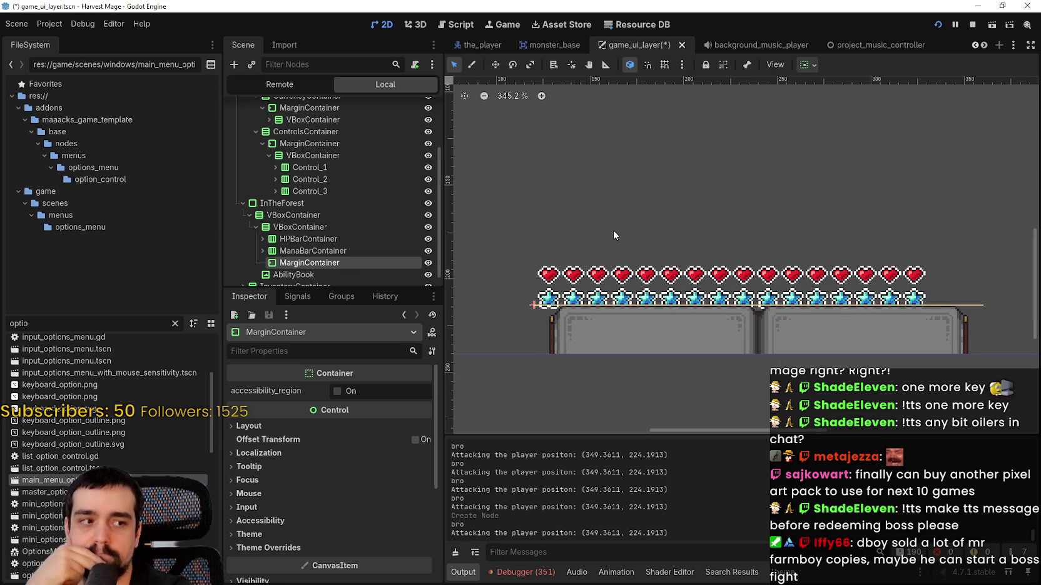
scroll(601, 257, down, 1)
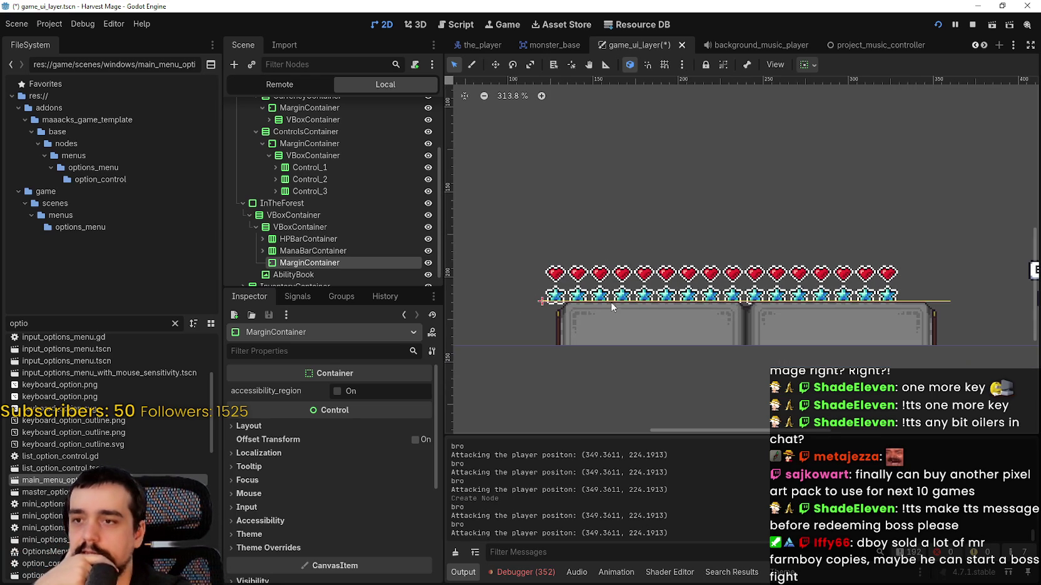
drag(332, 263, 339, 236)
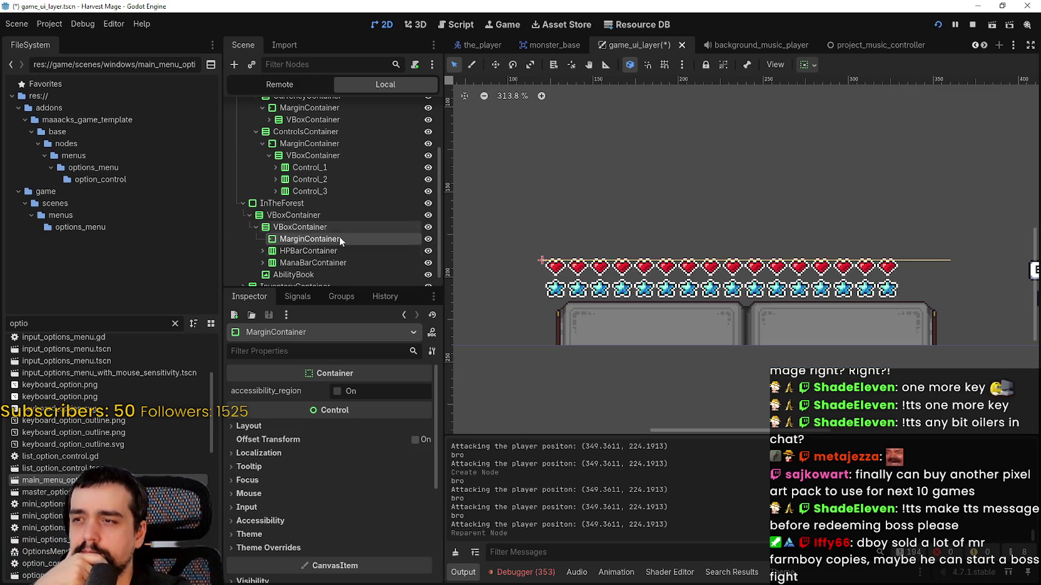
scroll(740, 297, up, 2)
scroll(740, 296, down, 2)
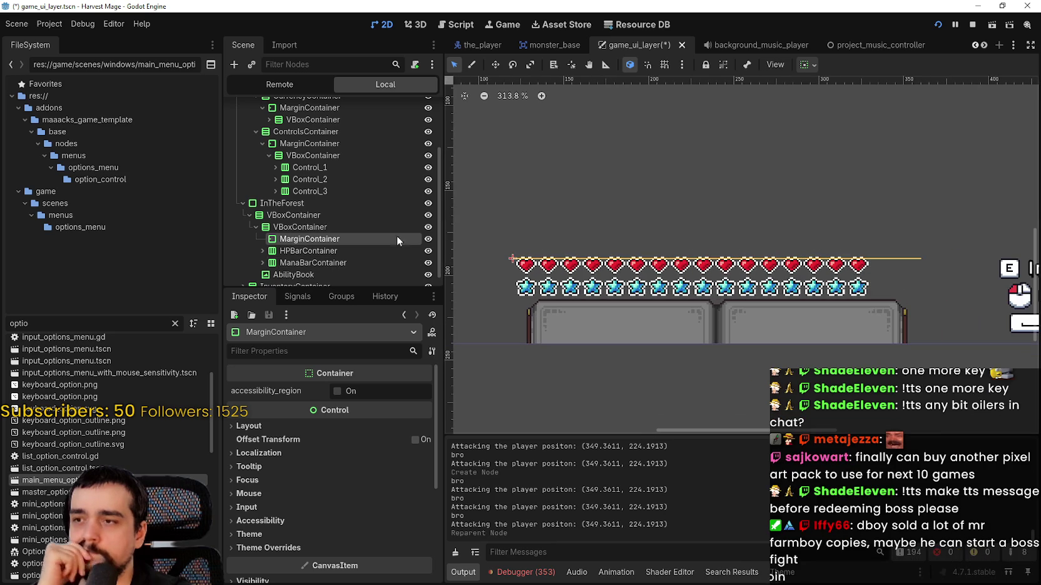
click(294, 251)
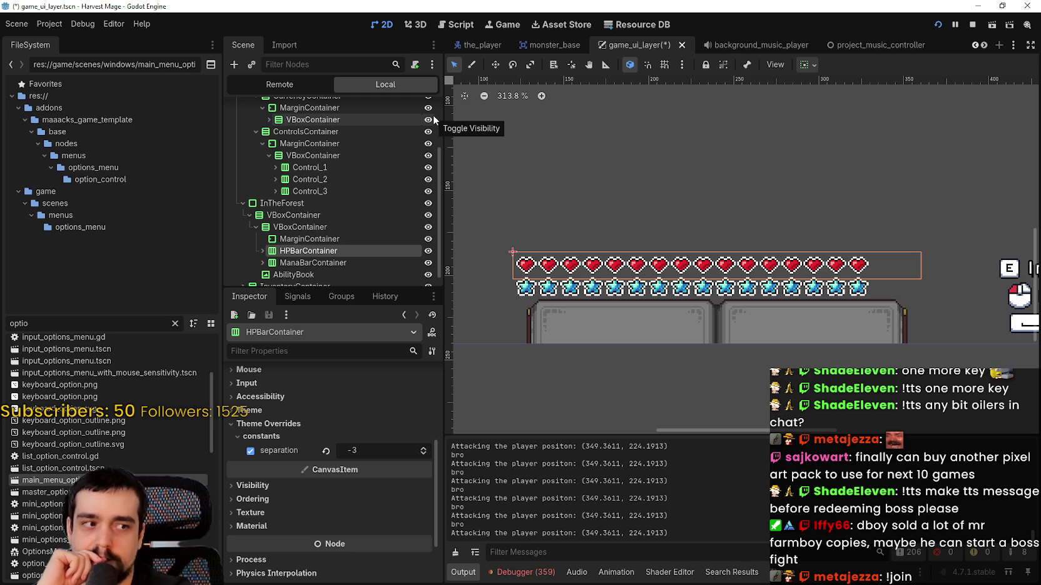
scroll(482, 223, up, 1)
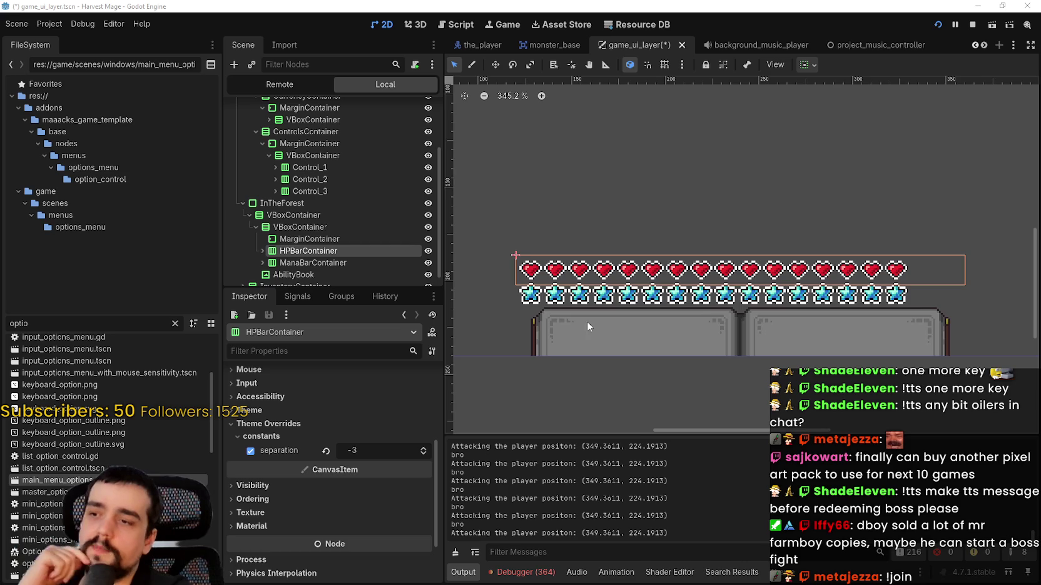
scroll(660, 341, down, 4)
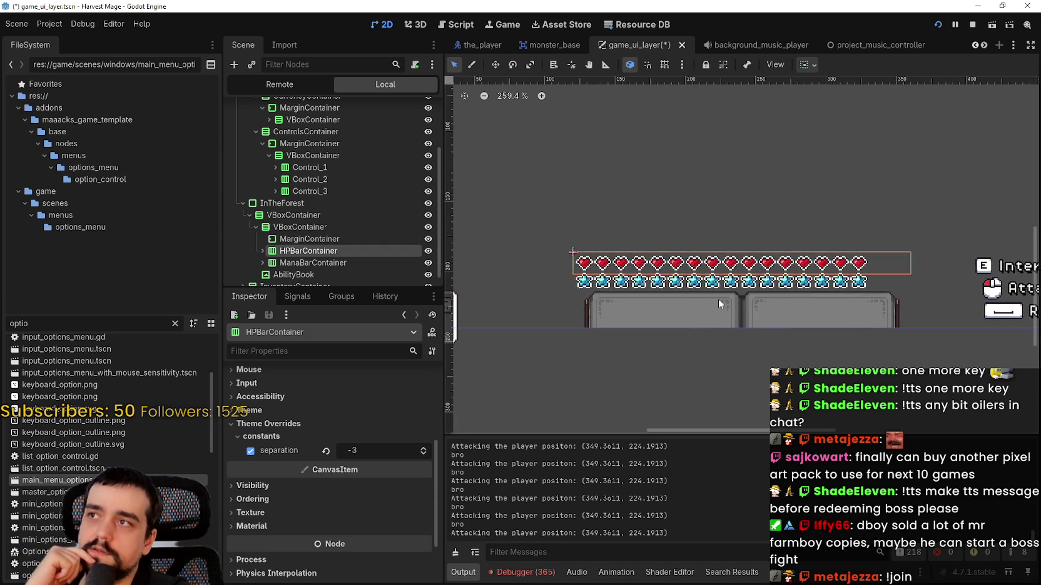
scroll(718, 299, up, 4)
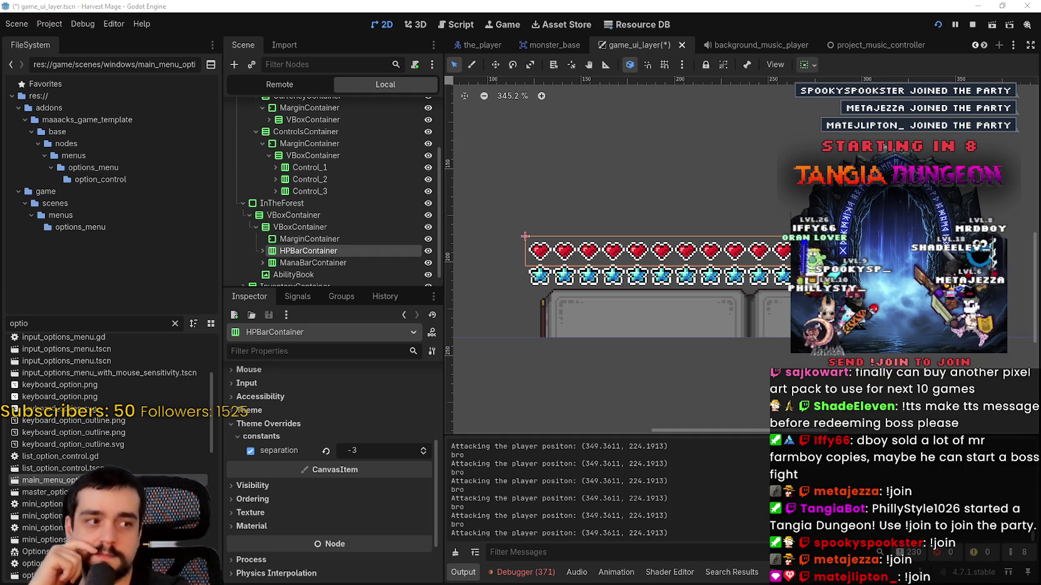
Move HPBarContainer and ManaBarContainer into the MarginContainer, then into its inner VBoxContainer
scroll(487, 287, up, 1)
click(306, 239)
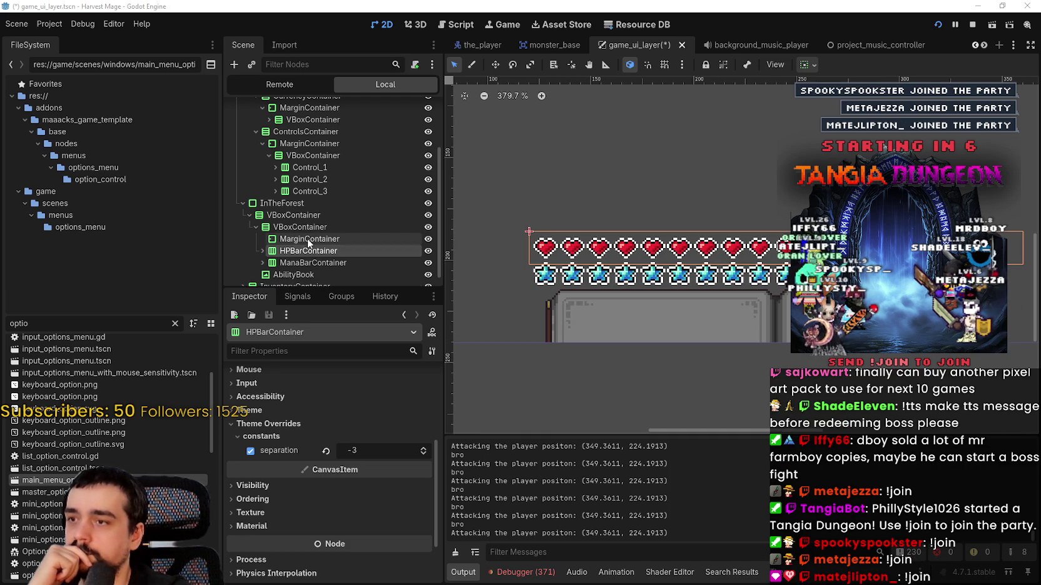
click(289, 250)
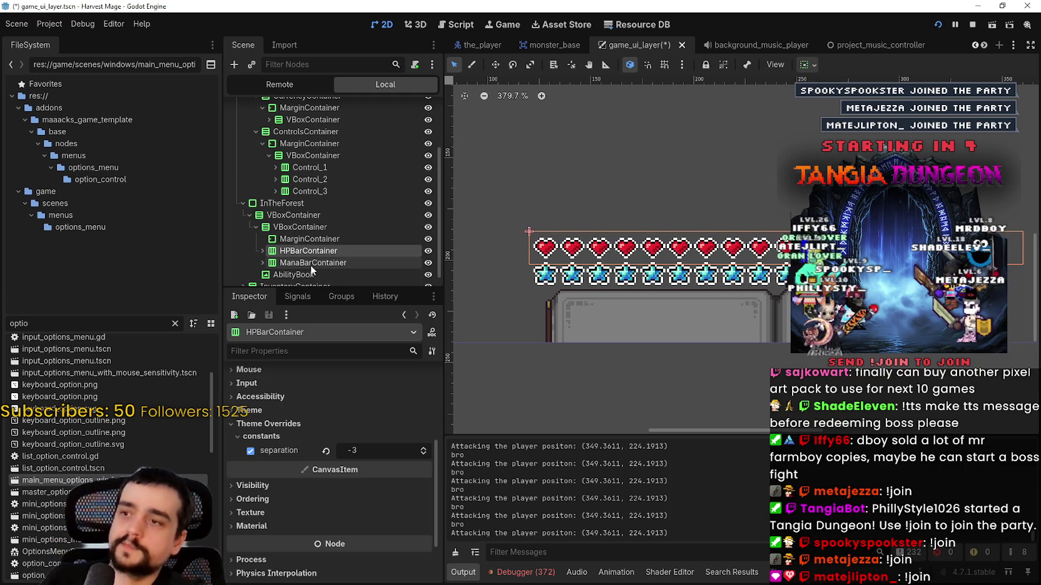
shift+click(300, 263)
drag(302, 262, 308, 241)
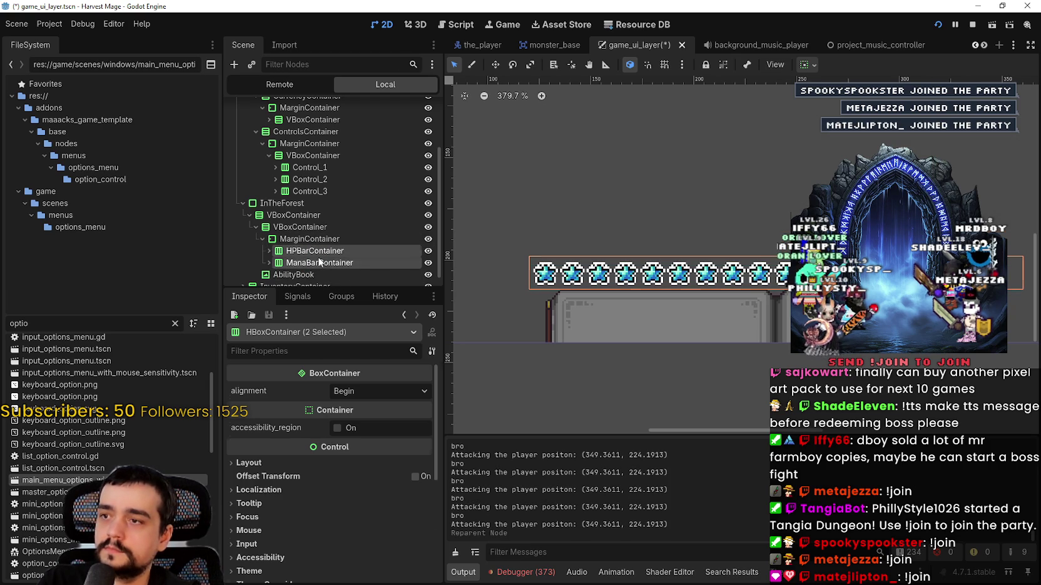
click(308, 253)
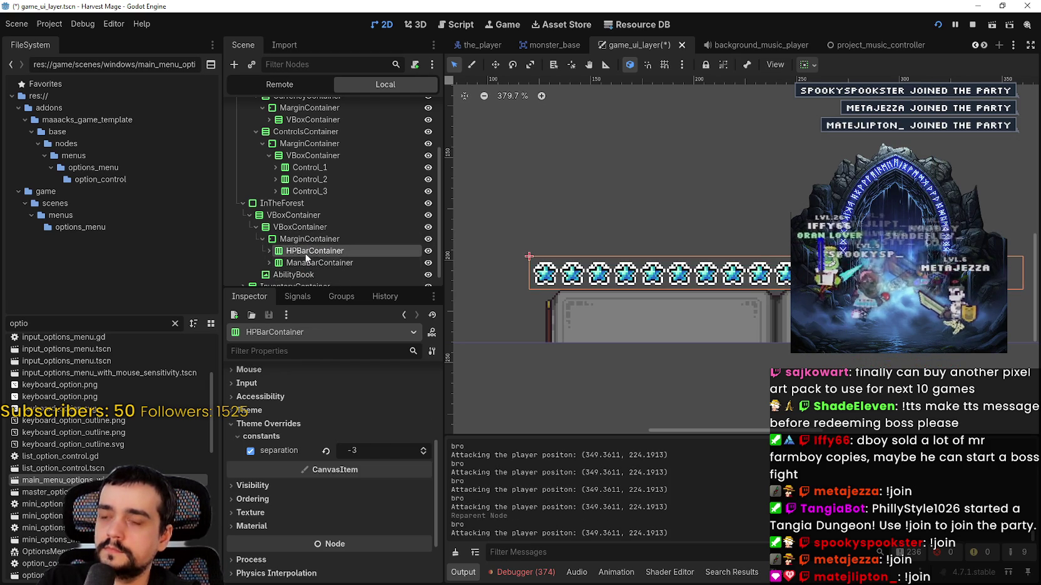
mouse_move(299, 239)
mouse_down()
mouse_move(311, 224)
mouse_move(300, 262)
mouse_move(309, 232)
mouse_move(299, 253)
mouse_move(320, 244)
mouse_up()
drag(312, 261, 330, 244)
Enable MarginContainer margin overrides with margin_left and margin_right both at 4
scroll(647, 225, down, 2)
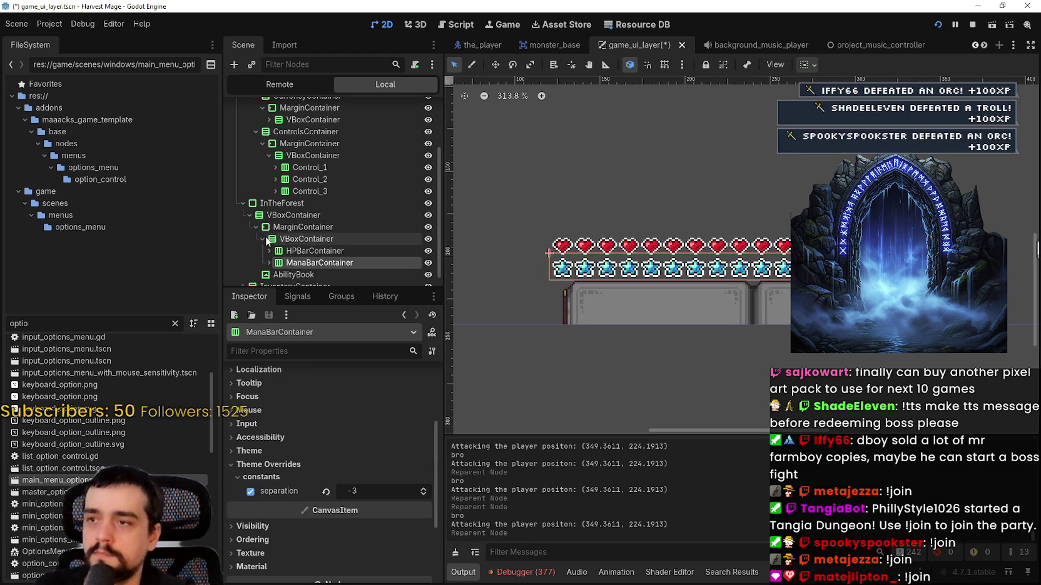
click(303, 227)
scroll(343, 482, down, 2)
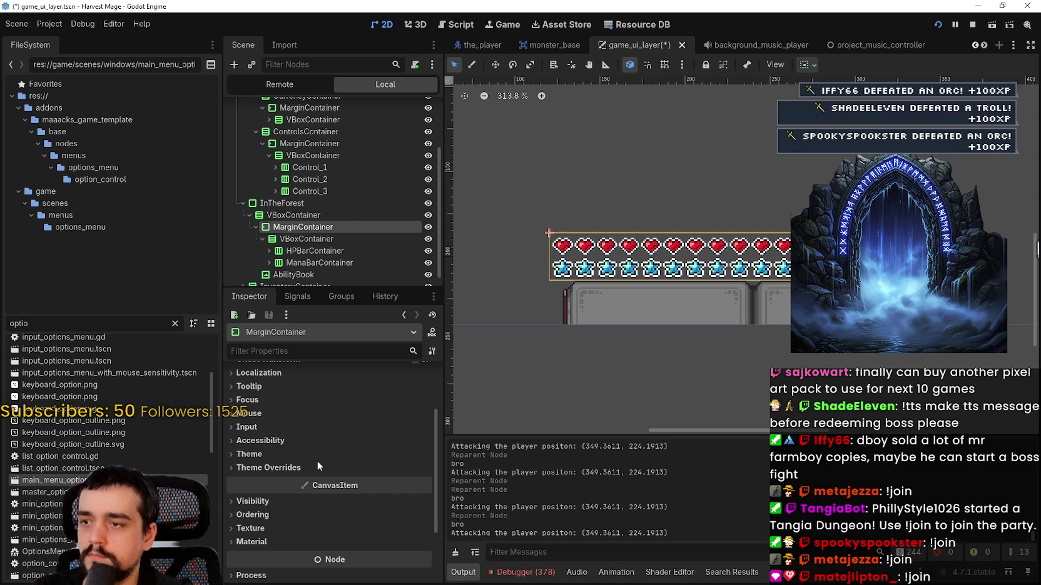
click(416, 480)
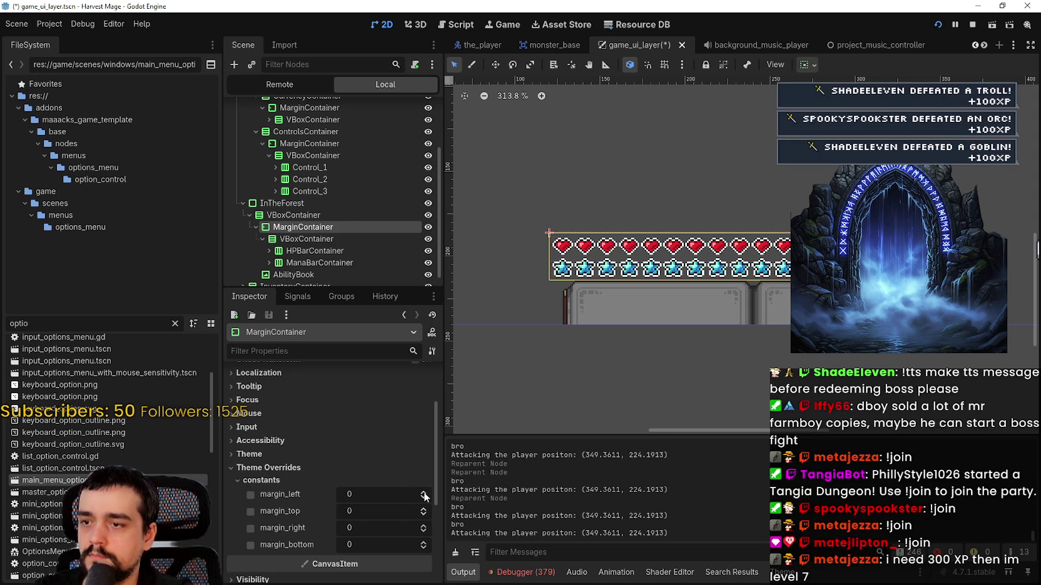
click(425, 493)
click(425, 493)
click(425, 493)
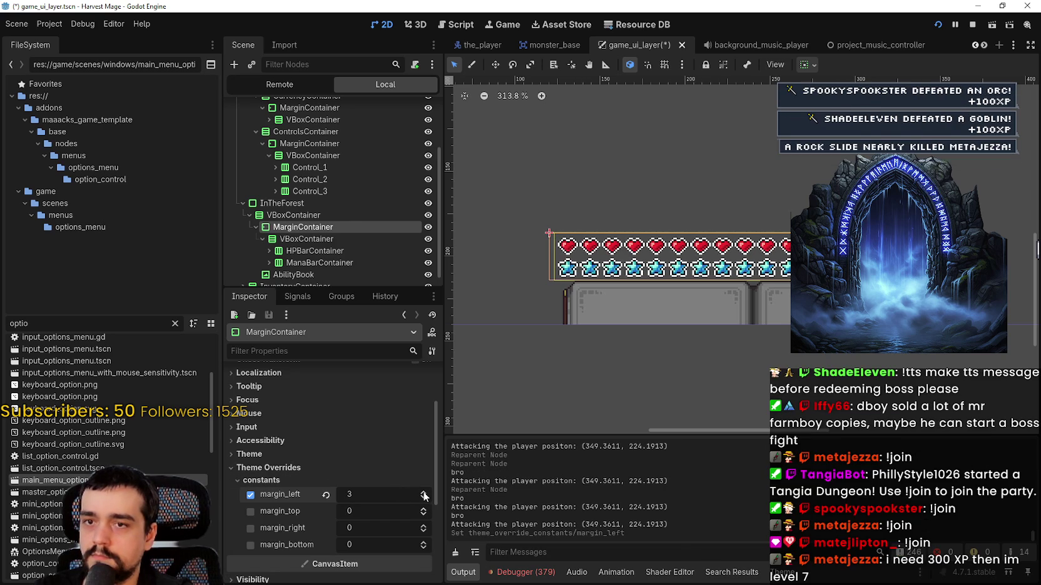
click(425, 493)
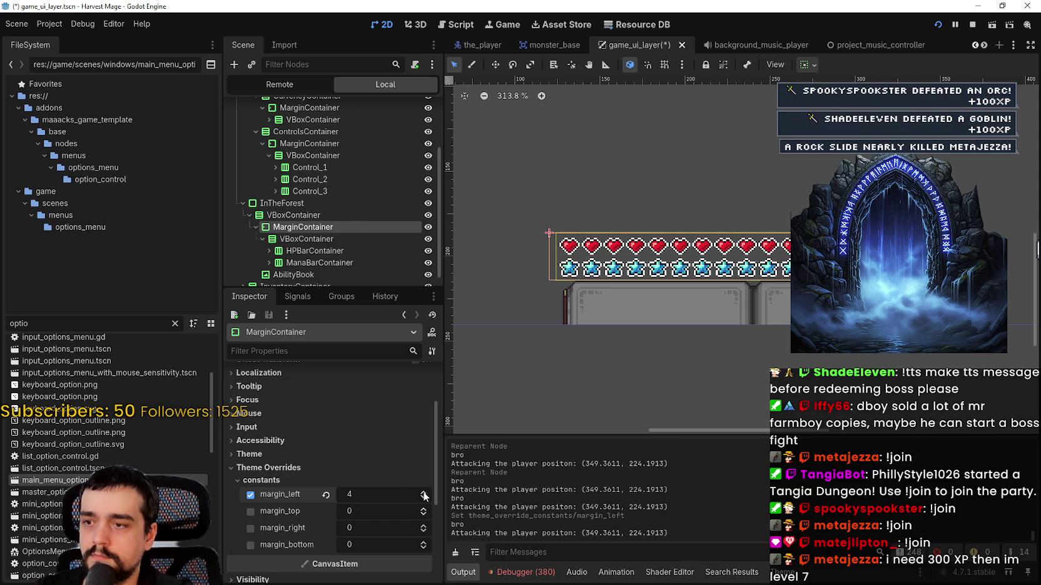
click(423, 527)
click(423, 527)
click(423, 527)
click(423, 527)
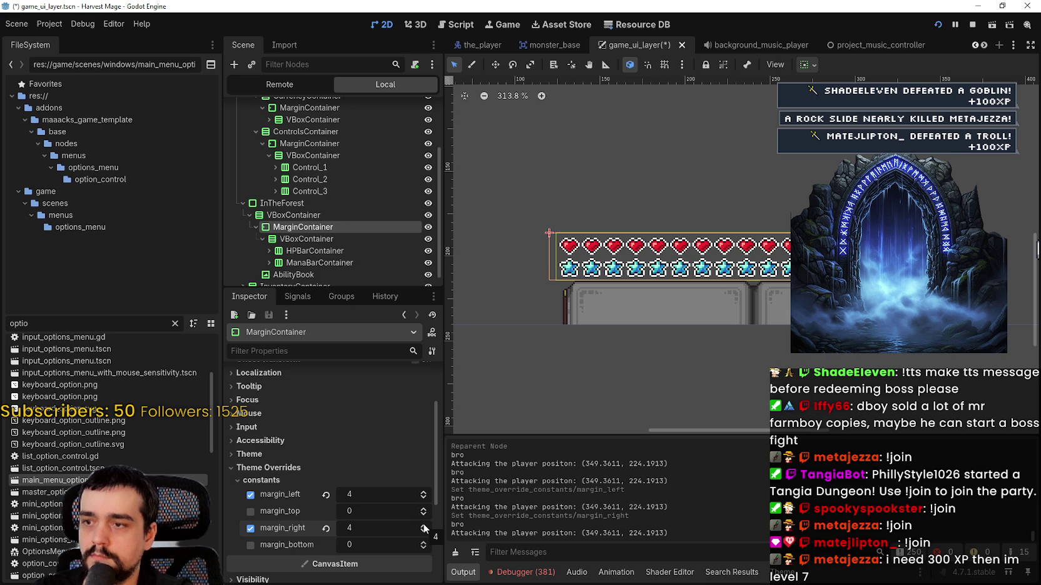
Step the left margin up from 4 to 12
scroll(673, 297, up, 3)
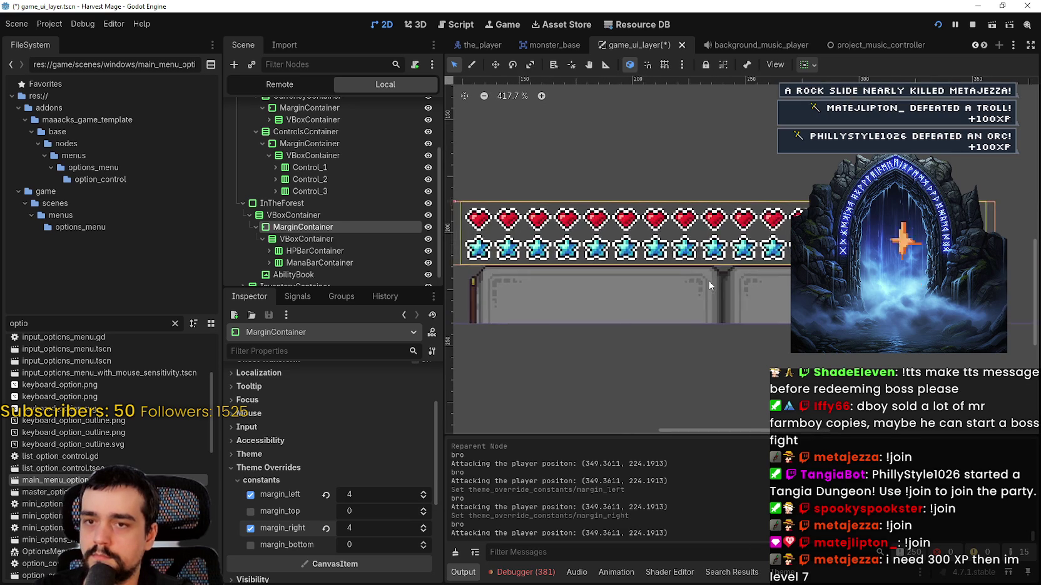
scroll(625, 325, up, 1)
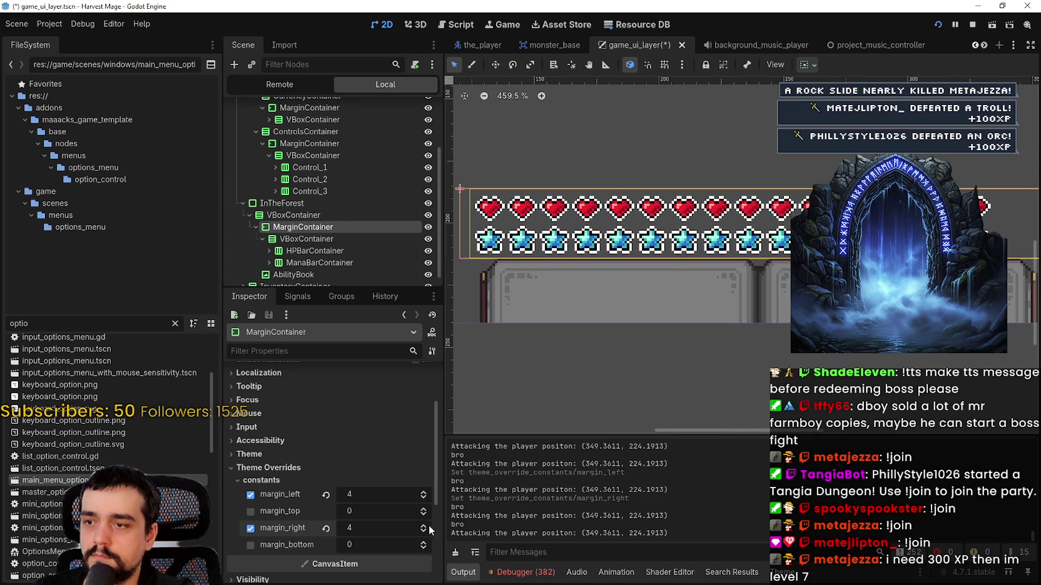
click(423, 494)
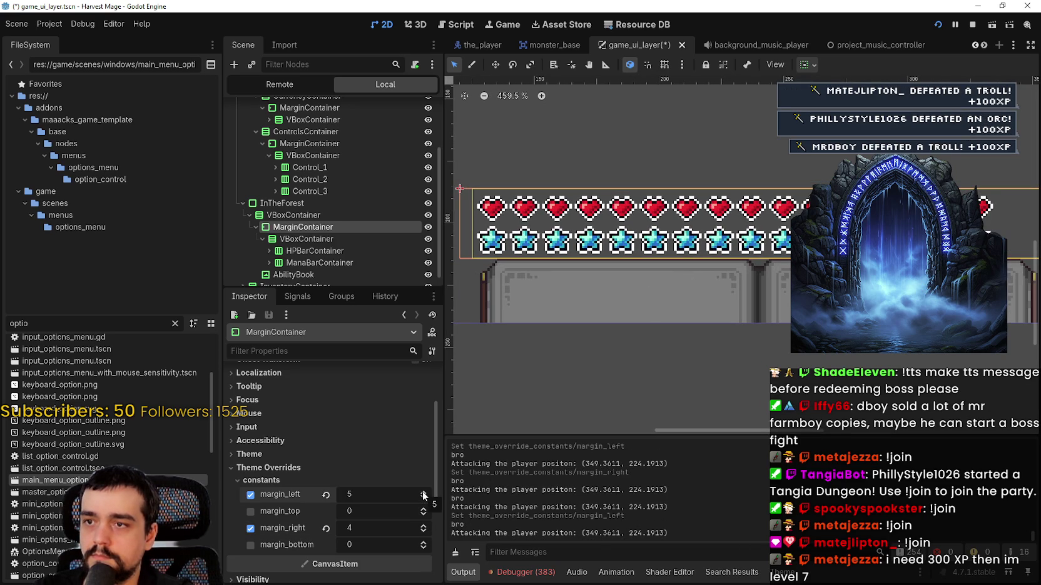
click(424, 494)
click(424, 494)
click(423, 494)
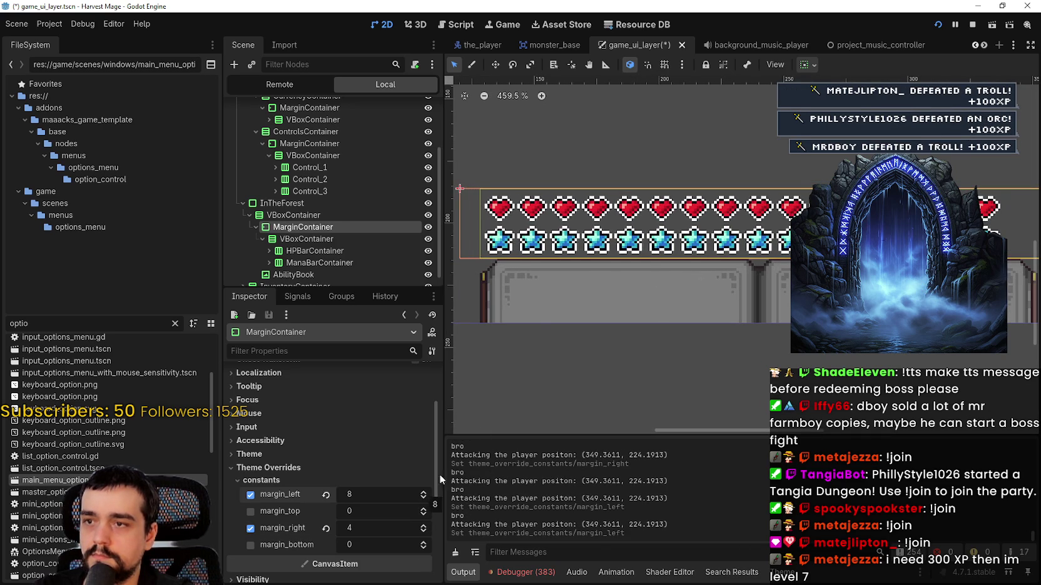
scroll(556, 350, down, 1)
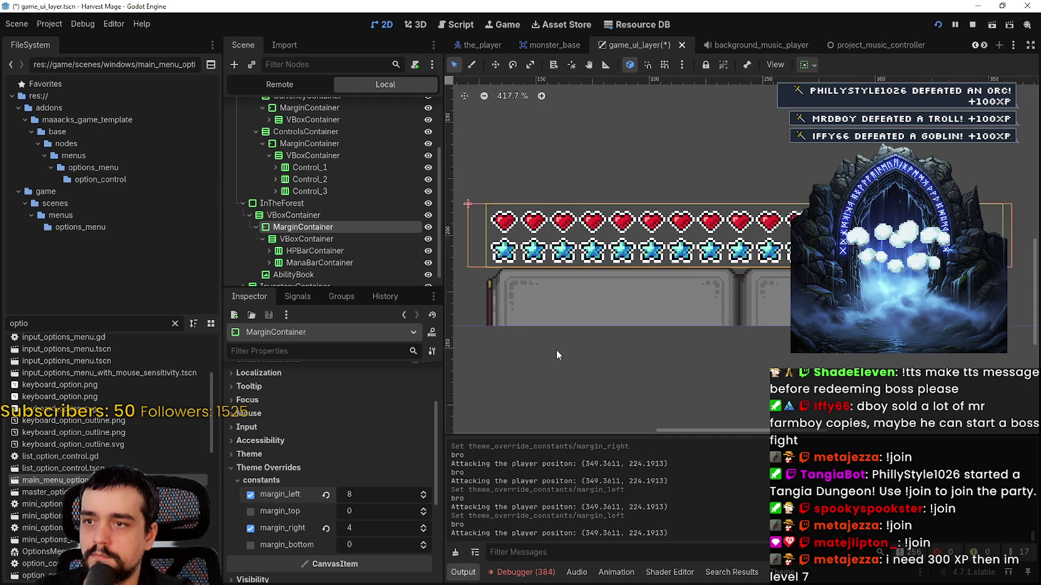
click(423, 493)
click(423, 493)
click(423, 492)
scroll(490, 269, up, 8)
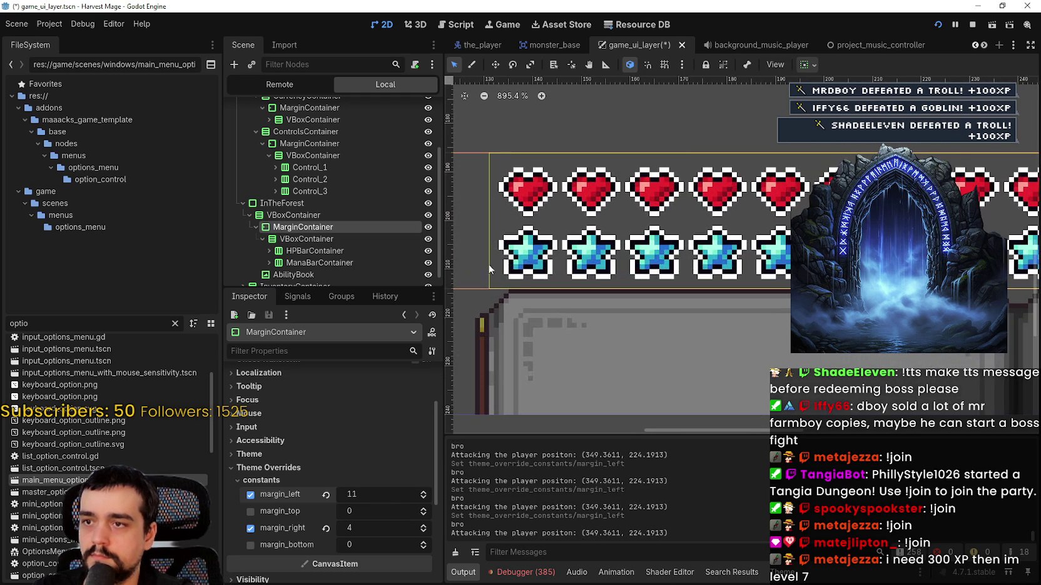
scroll(488, 268, up, 10)
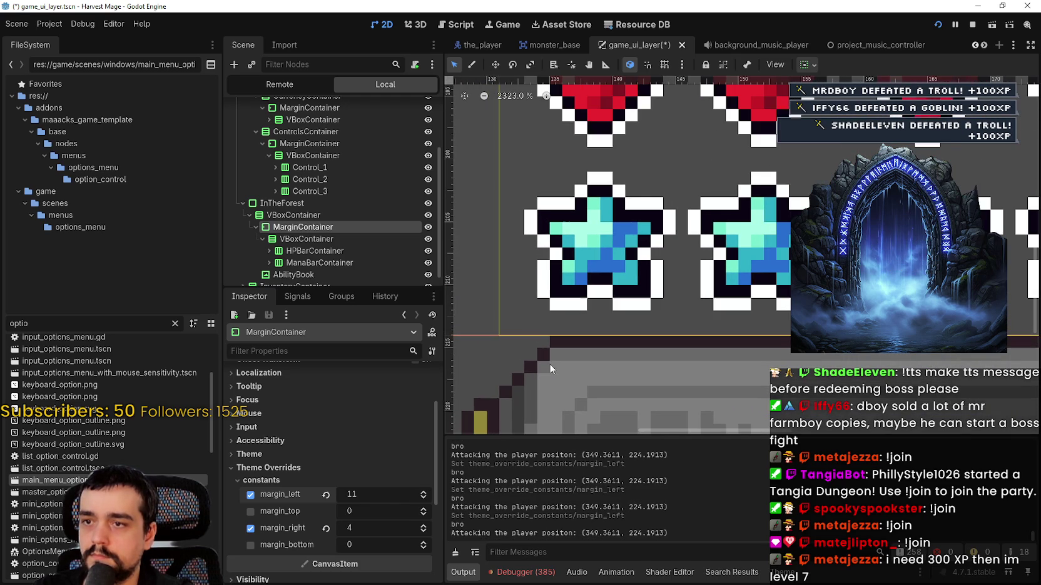
click(423, 492)
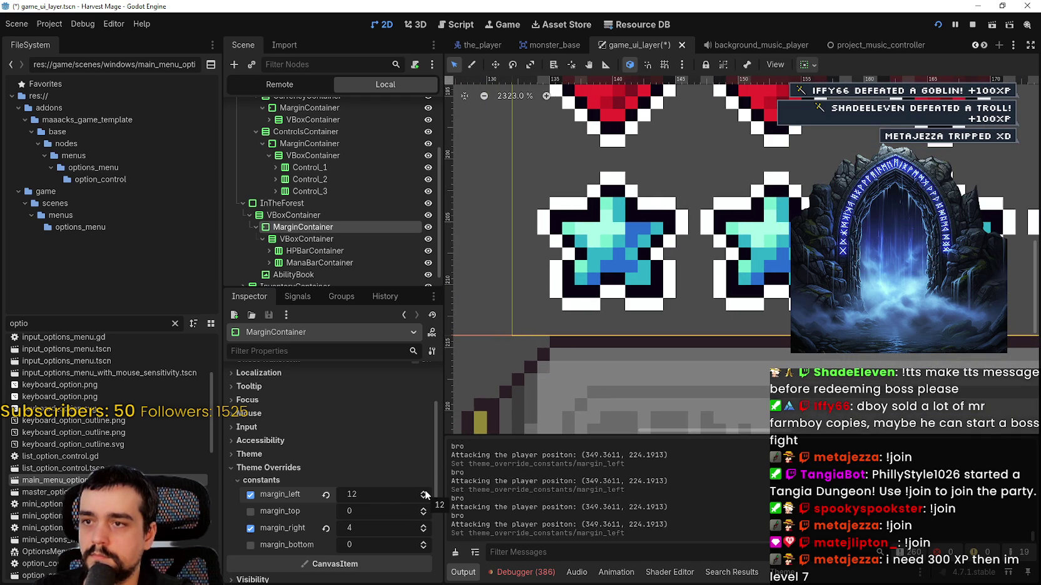
Raise the left margin through 13 up to 16, then lower it back to 14
scroll(542, 236, up, 3)
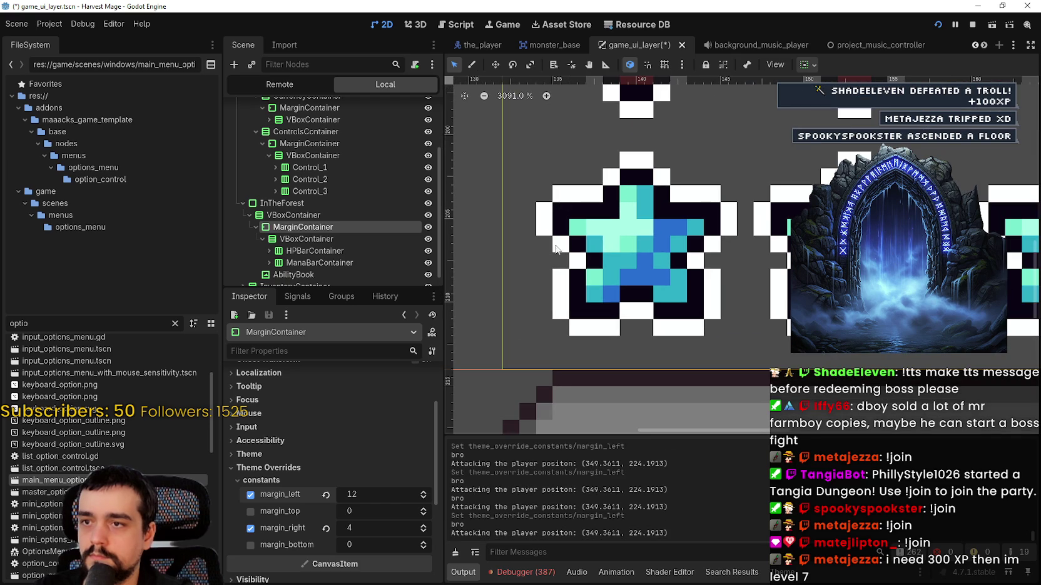
scroll(552, 198, down, 13)
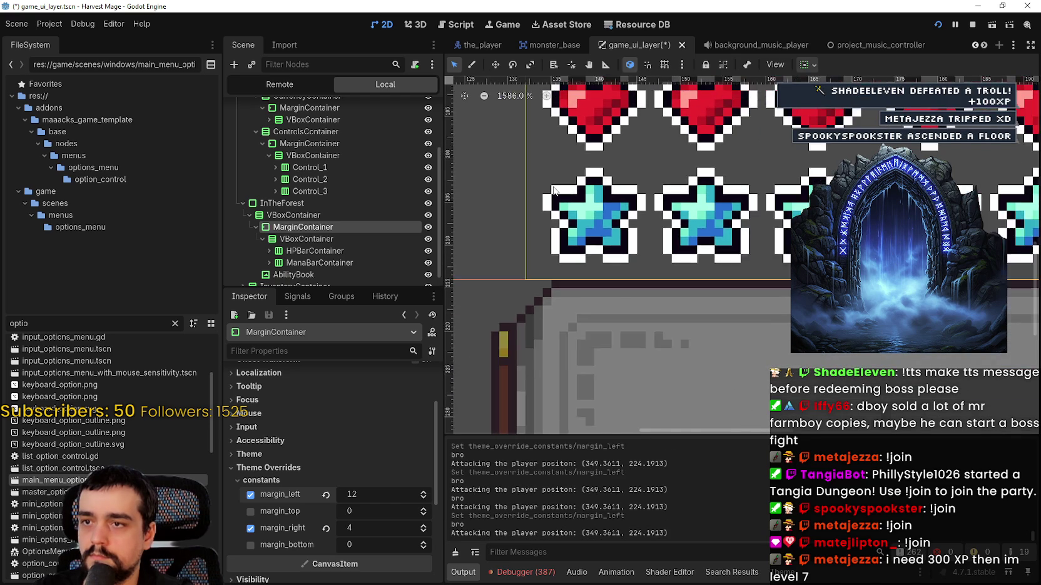
scroll(574, 200, down, 2)
scroll(574, 200, right, 10)
scroll(574, 201, up, 3)
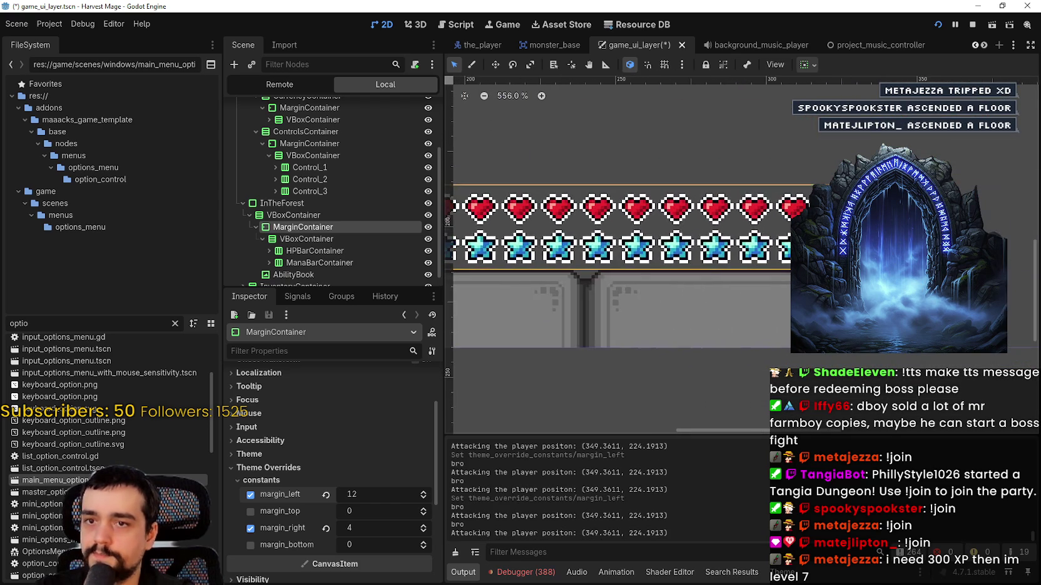
scroll(926, 221, up, 1)
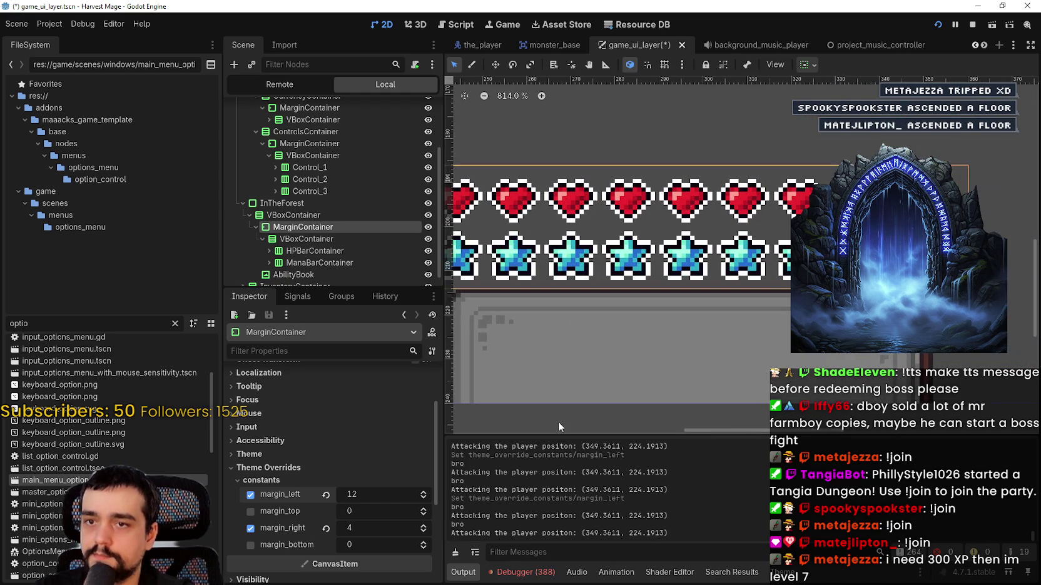
click(420, 491)
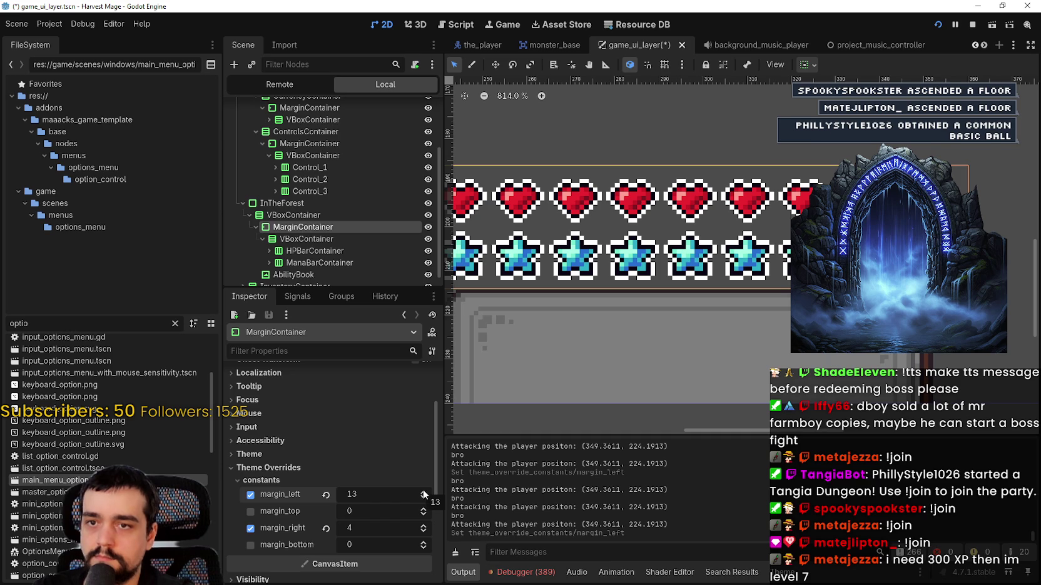
scroll(905, 243, up, 8)
scroll(752, 309, down, 12)
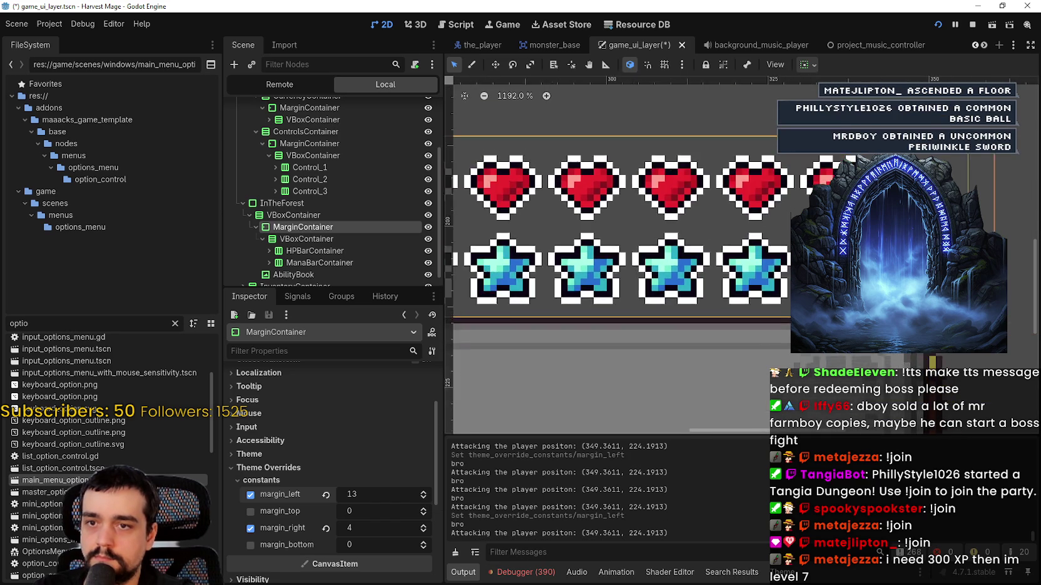
scroll(752, 309, up, 7)
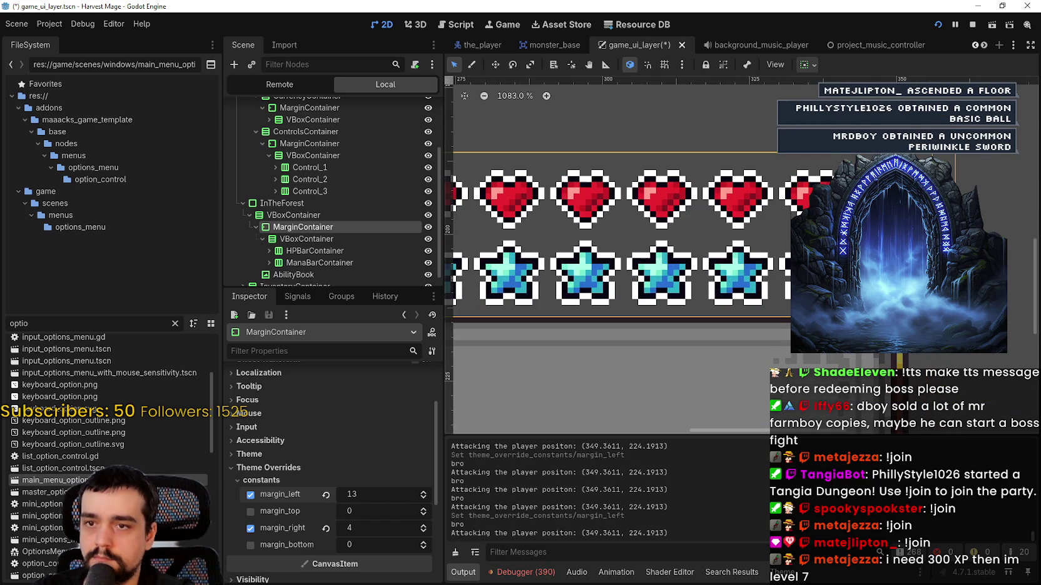
click(425, 491)
click(425, 491)
click(425, 491)
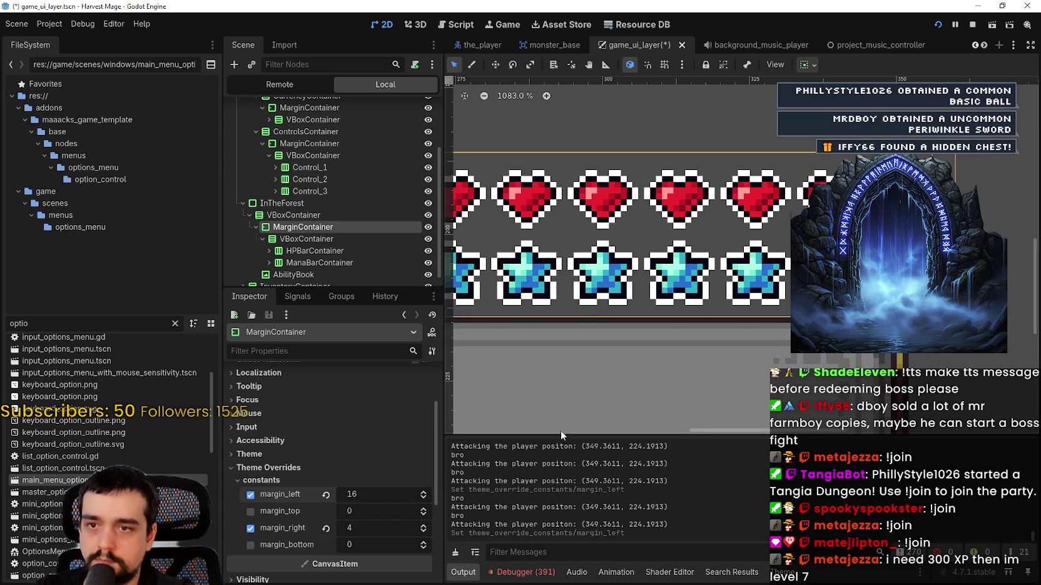
click(426, 498)
click(425, 498)
scroll(896, 273, up, 8)
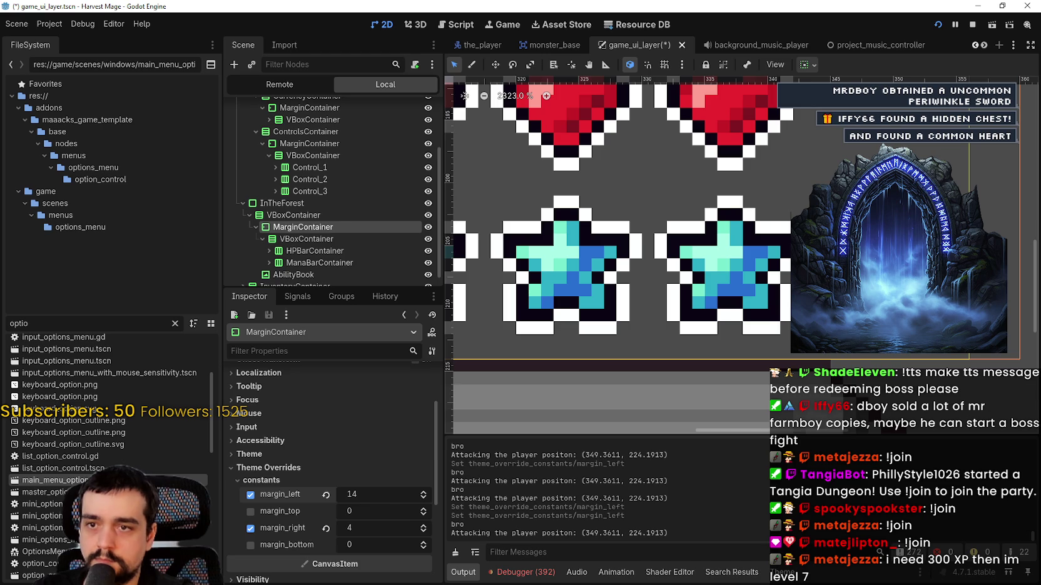
scroll(788, 353, down, 6)
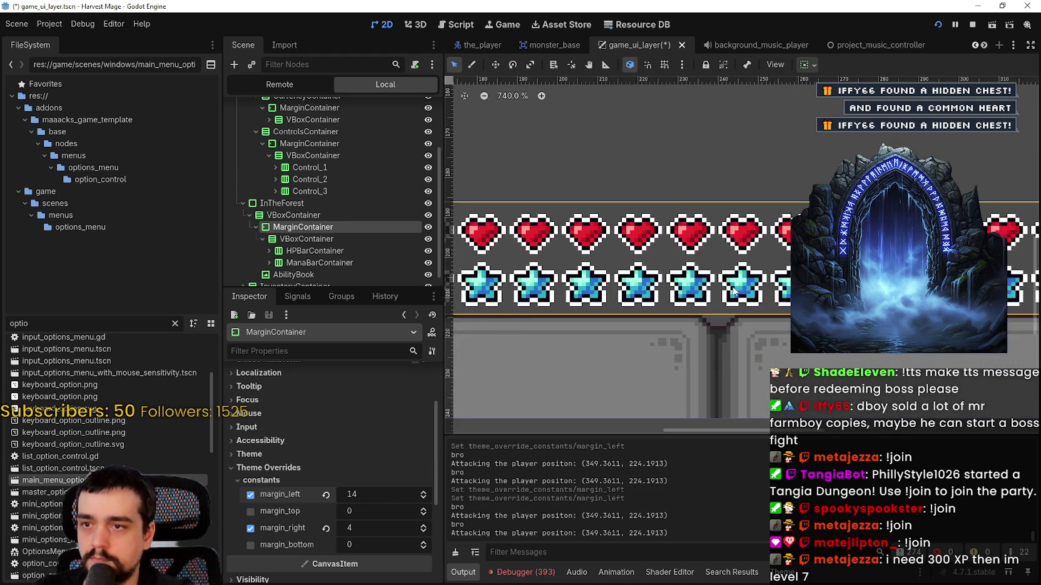
scroll(625, 228, up, 10)
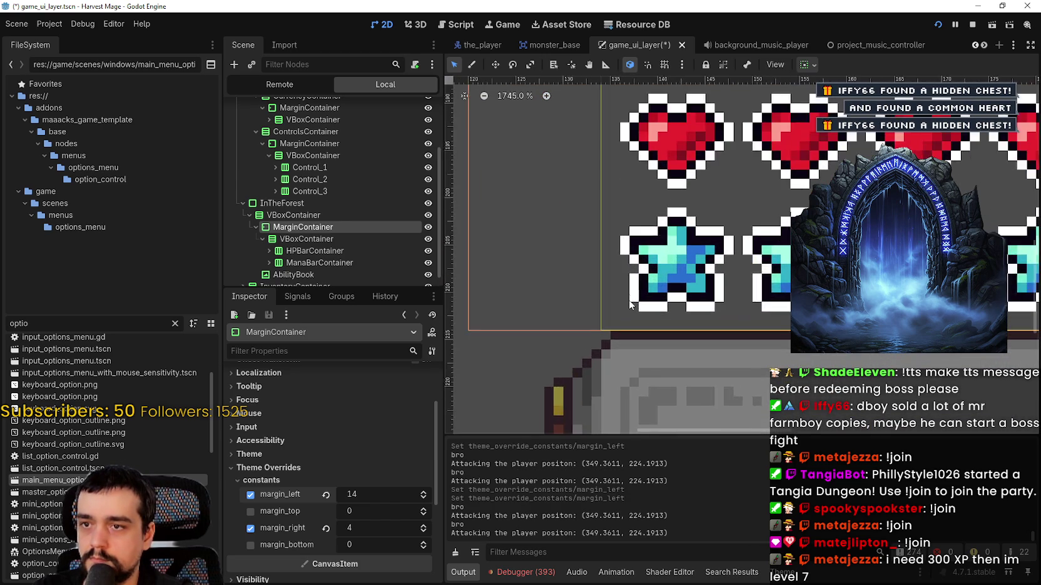
scroll(617, 291, down, 9)
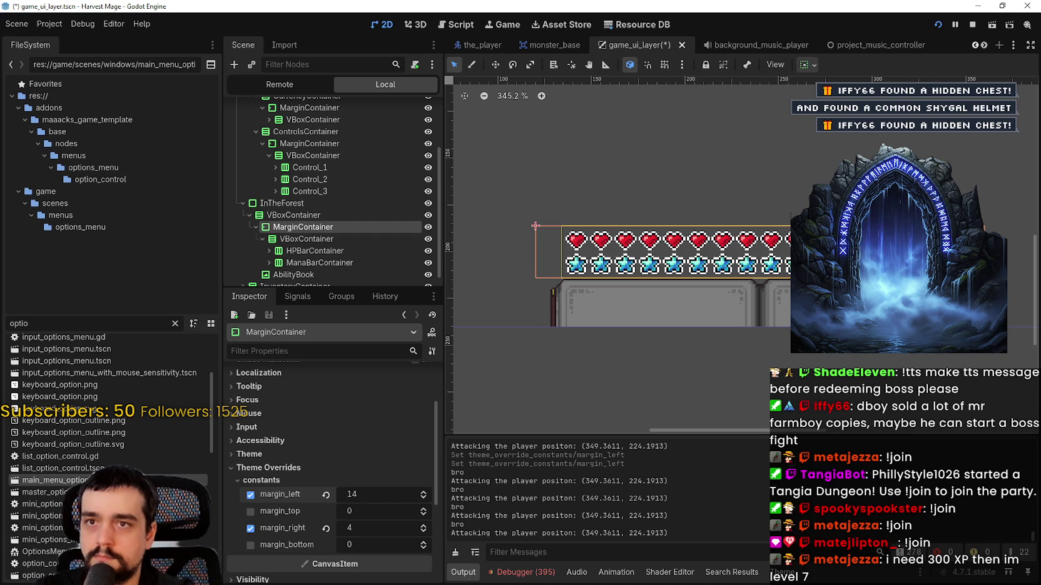
scroll(447, 85, down, 1)
scroll(508, 93, down, 4)
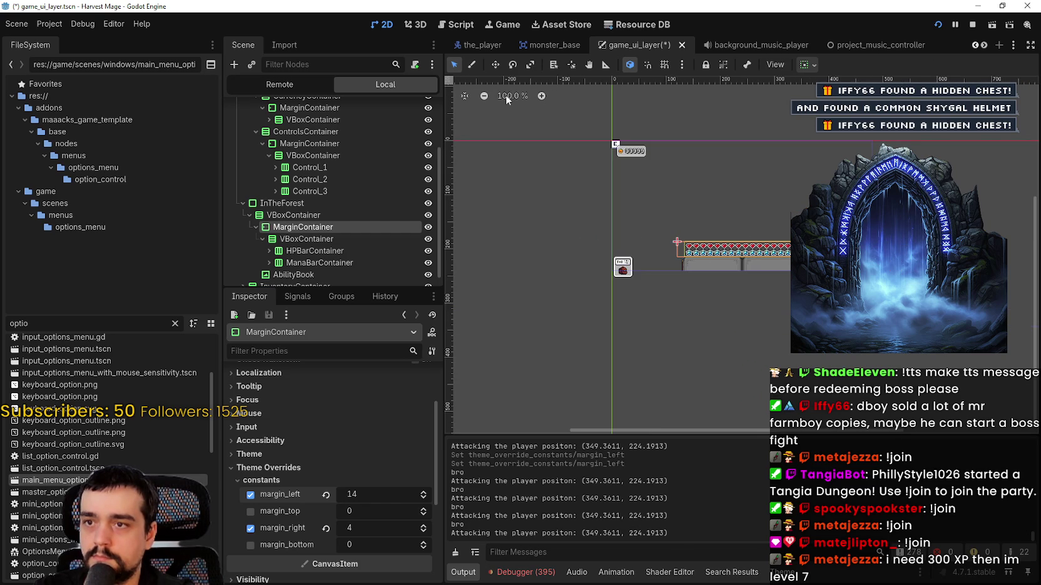
click(541, 97)
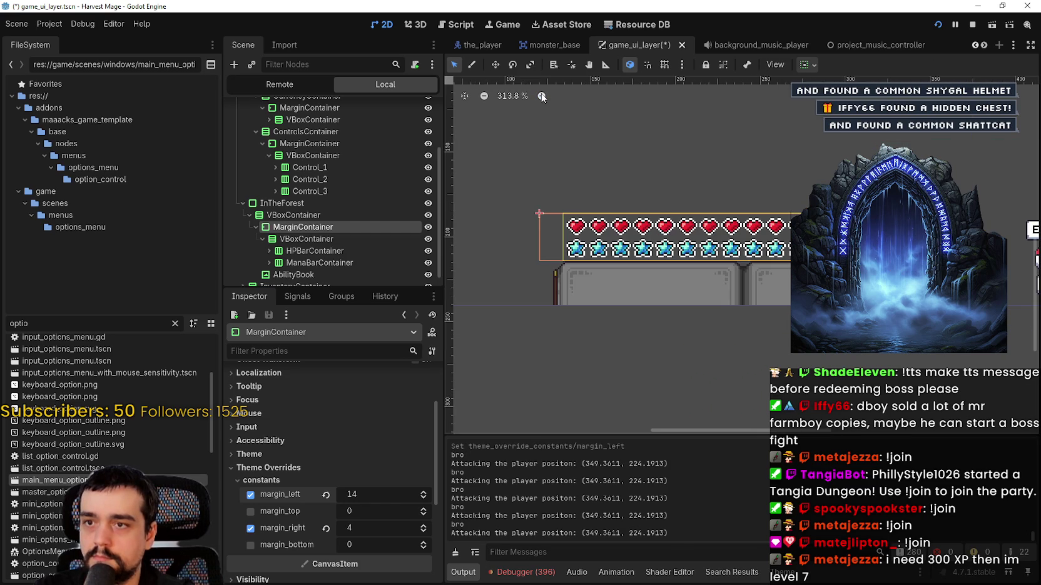
click(522, 96)
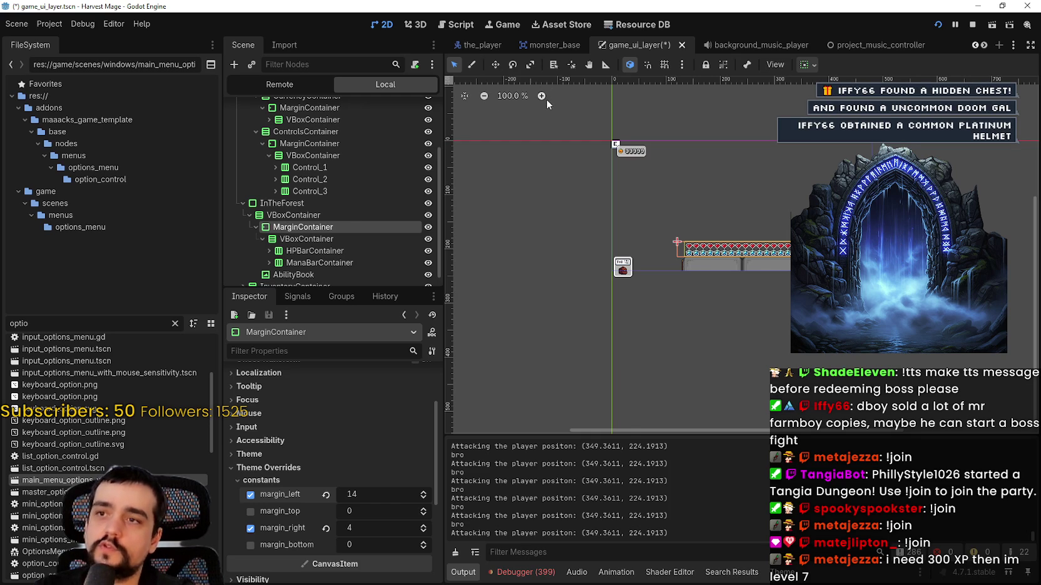
click(541, 96)
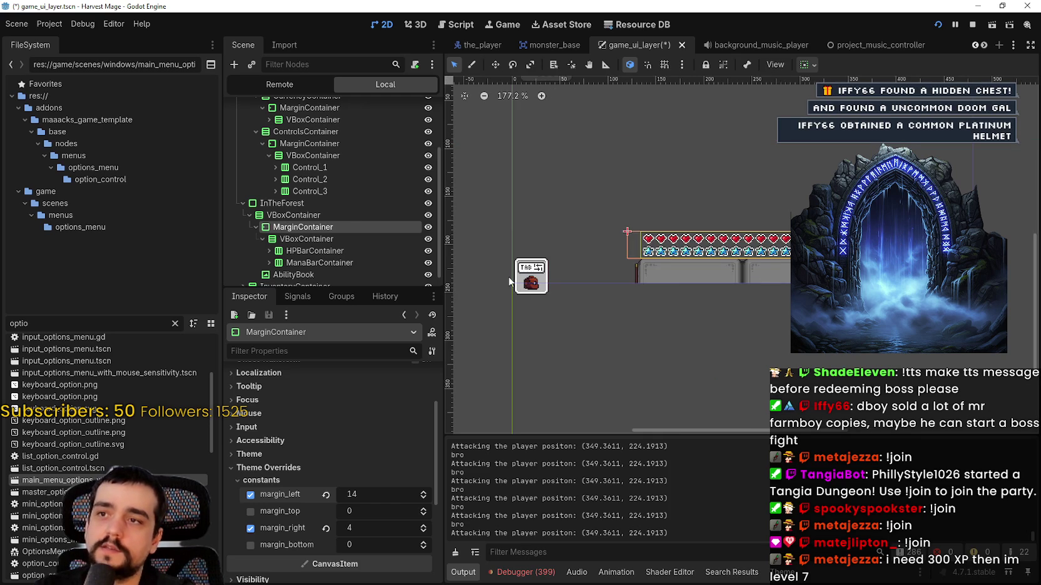
click(542, 96)
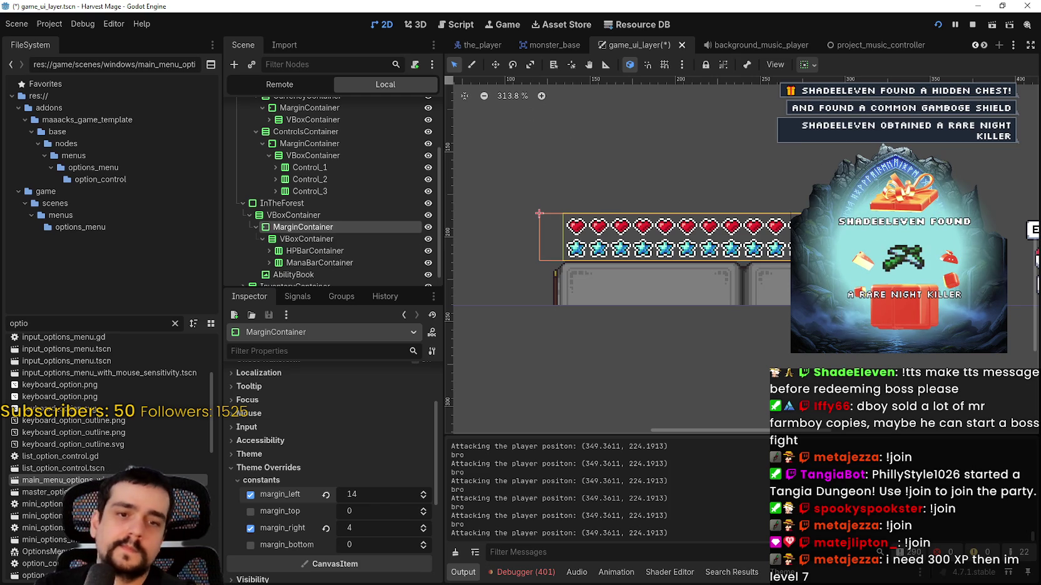
click(542, 96)
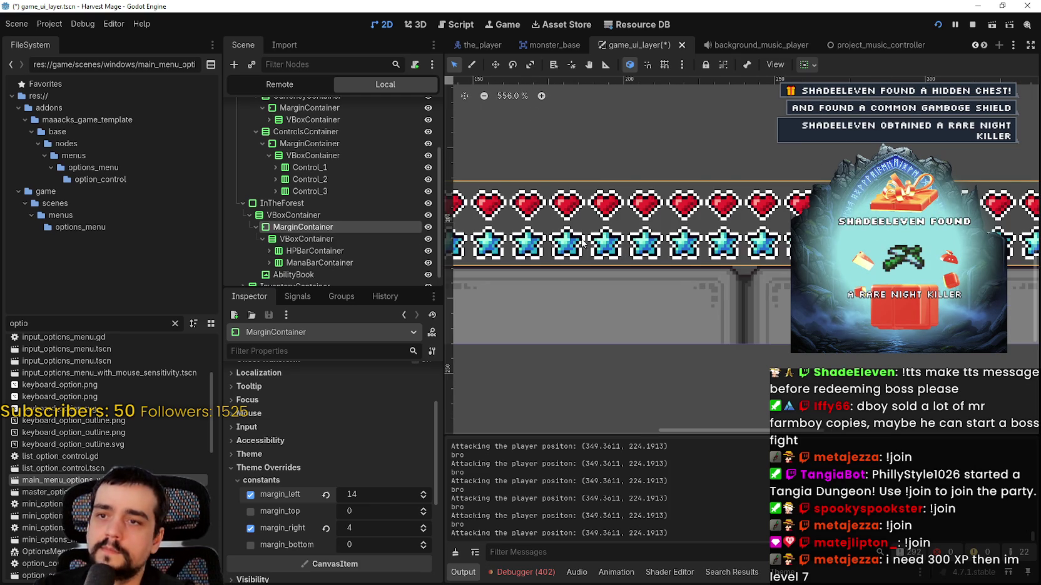
Snip the left end of the heart and star rows with the margin, then start a new Aseprite sprite
drag(582, 243, 713, 258)
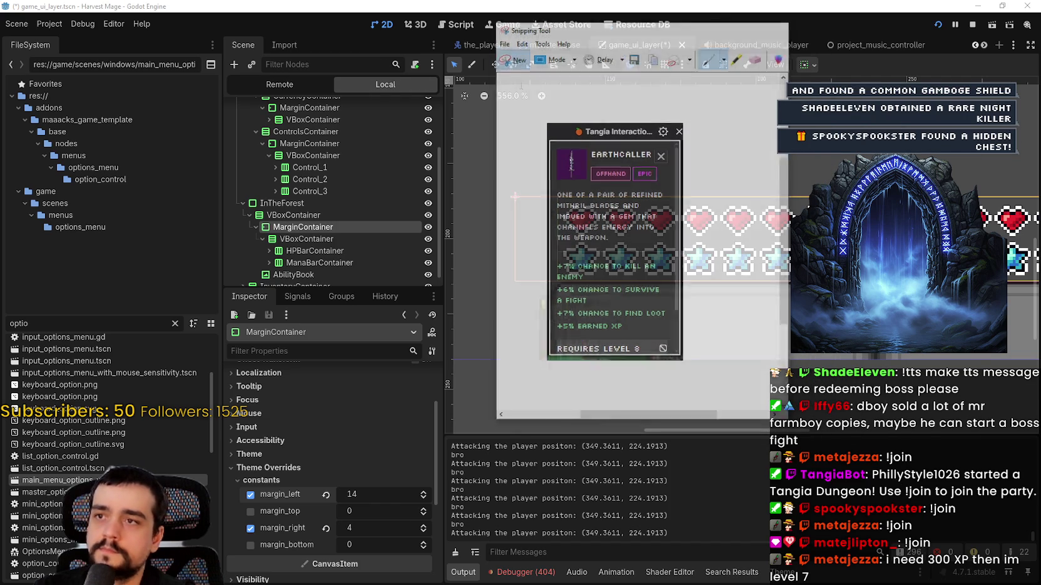
drag(488, 149, 628, 374)
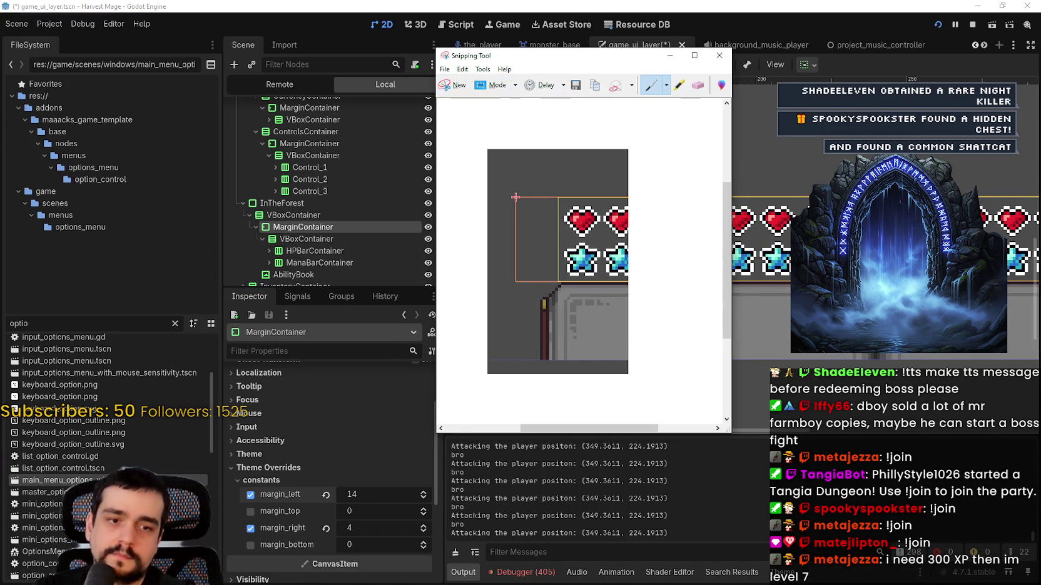
key(alt+Tab)
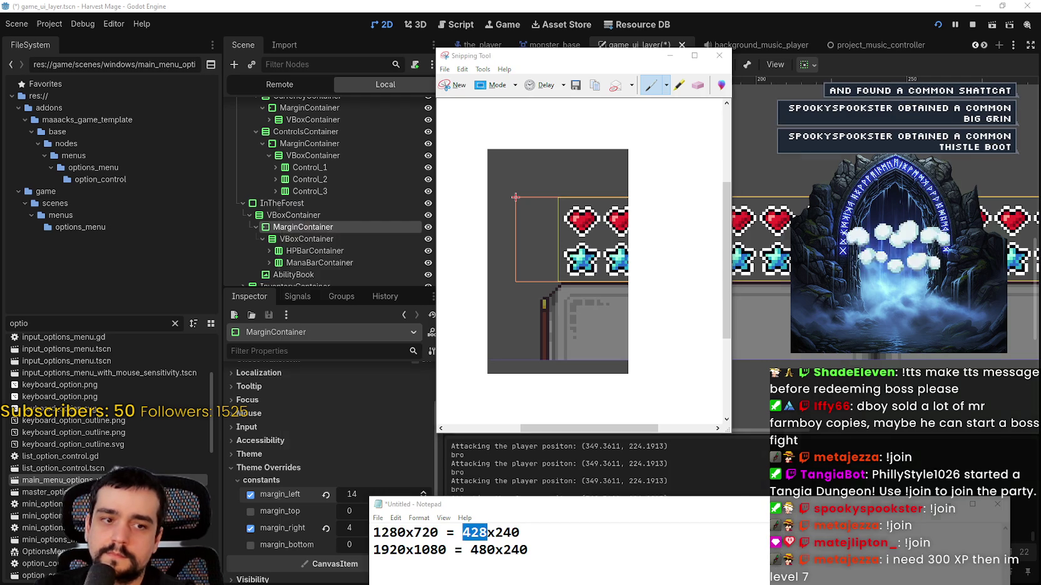
key(alt+Tab)
click(12, 17)
Create Sprite-0004 in Aseprite, paste the snip, and marquee the gap left of the first star
click(20, 34)
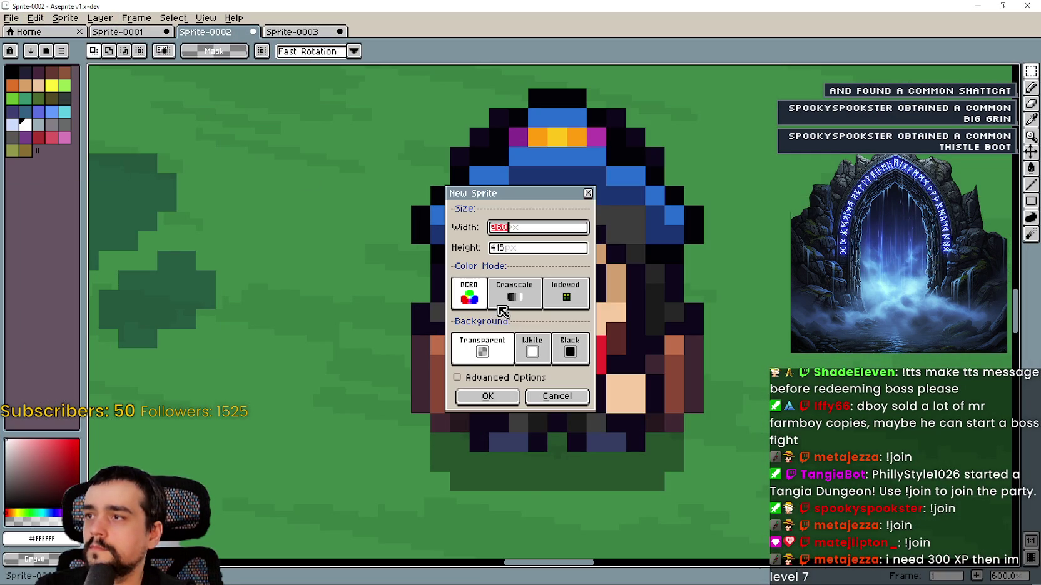
click(499, 398)
key(ctrl+v)
scroll(766, 283, up, 3)
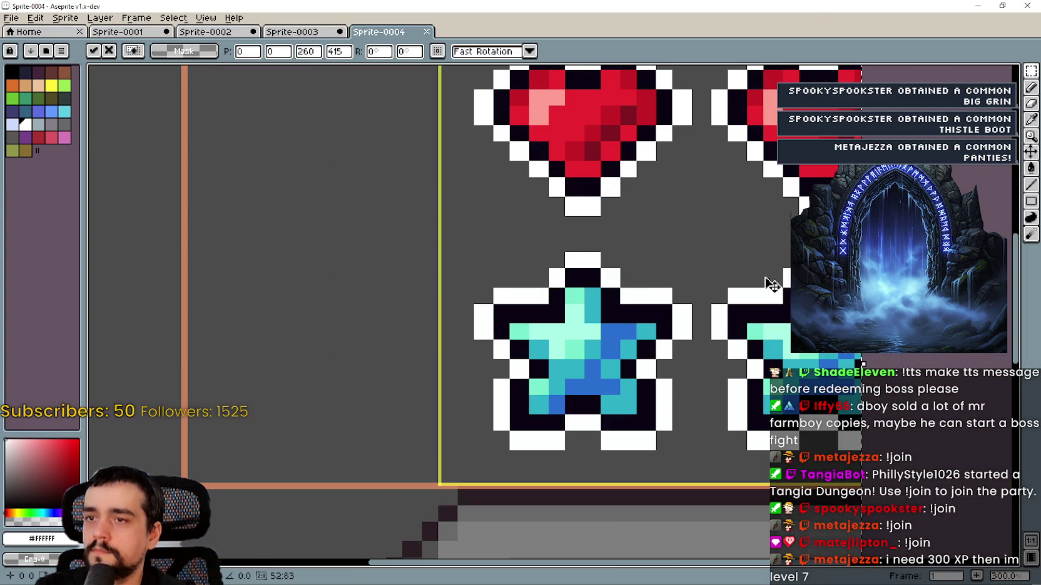
scroll(627, 266, down, 1)
scroll(631, 265, up, 1)
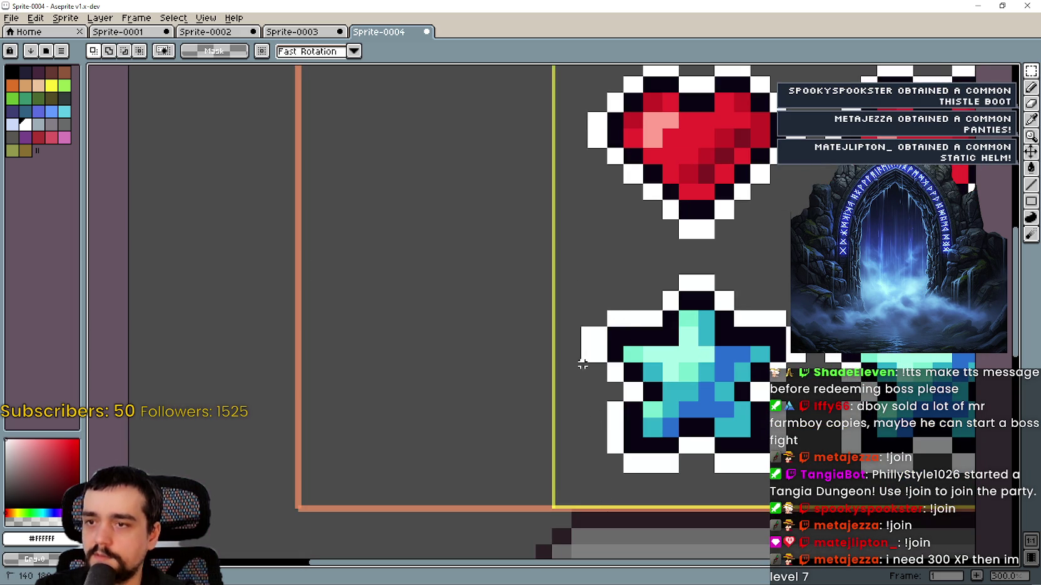
mouse_move(589, 326)
mouse_down()
mouse_move(539, 507)
mouse_move(570, 543)
mouse_up()
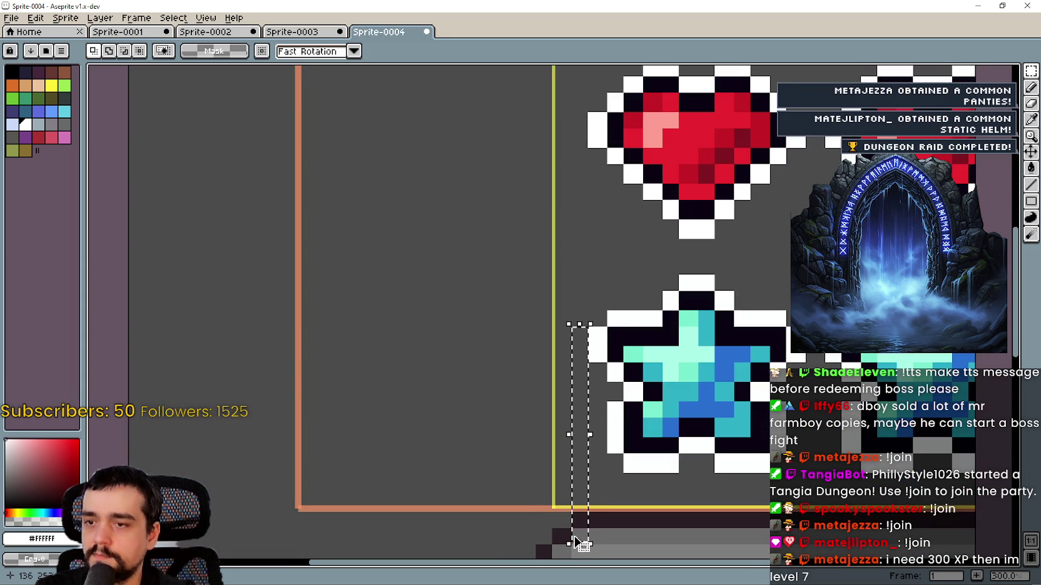
click(979, 5)
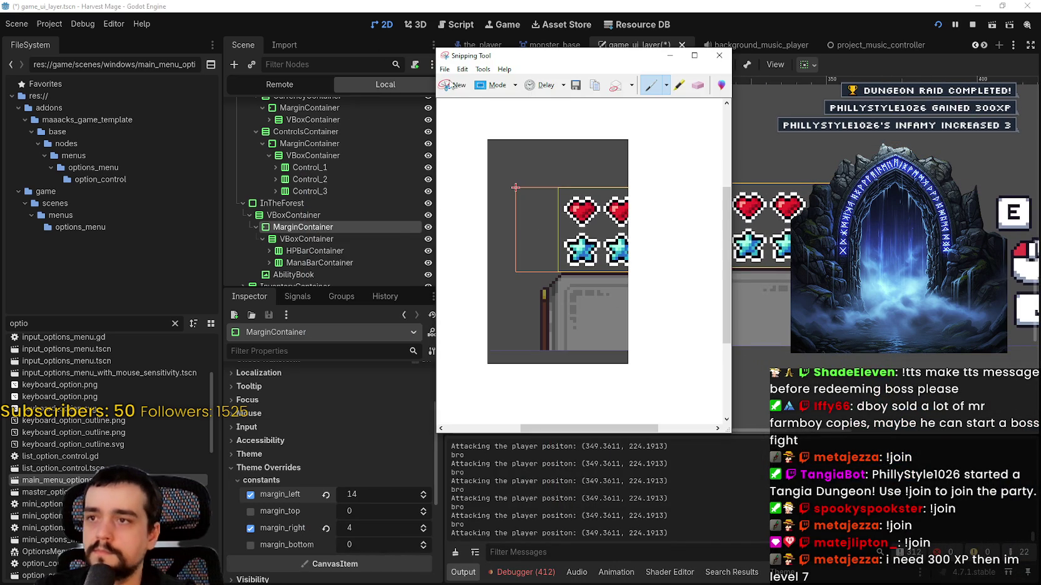
Recapture the bars' left end, commit it into Sprite-0004, marquee the strip beside the star, and return to Godot
key(ctrl+n)
drag(450, 137, 694, 369)
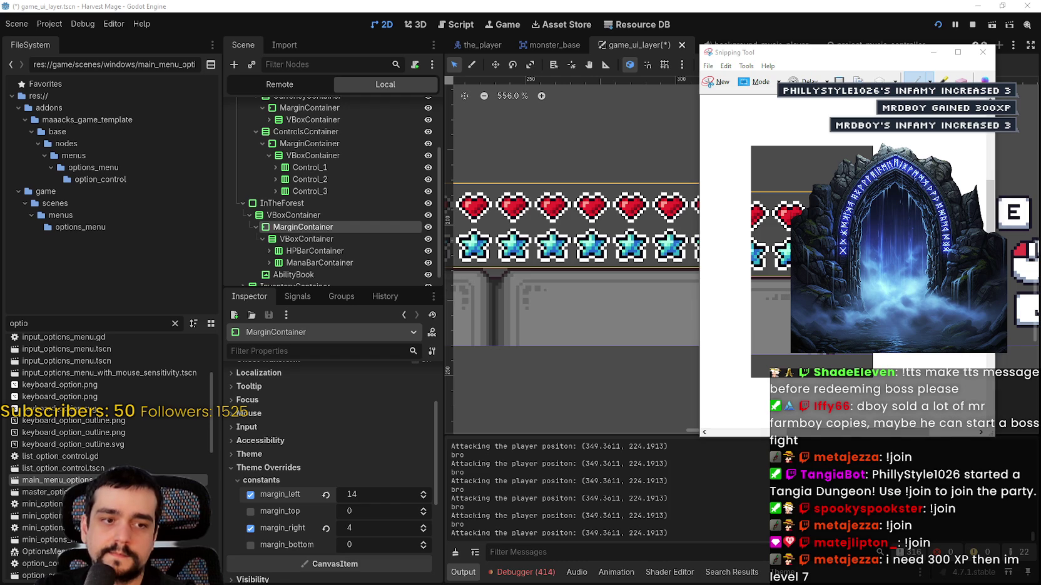
key(alt+Tab)
key(ctrl+v)
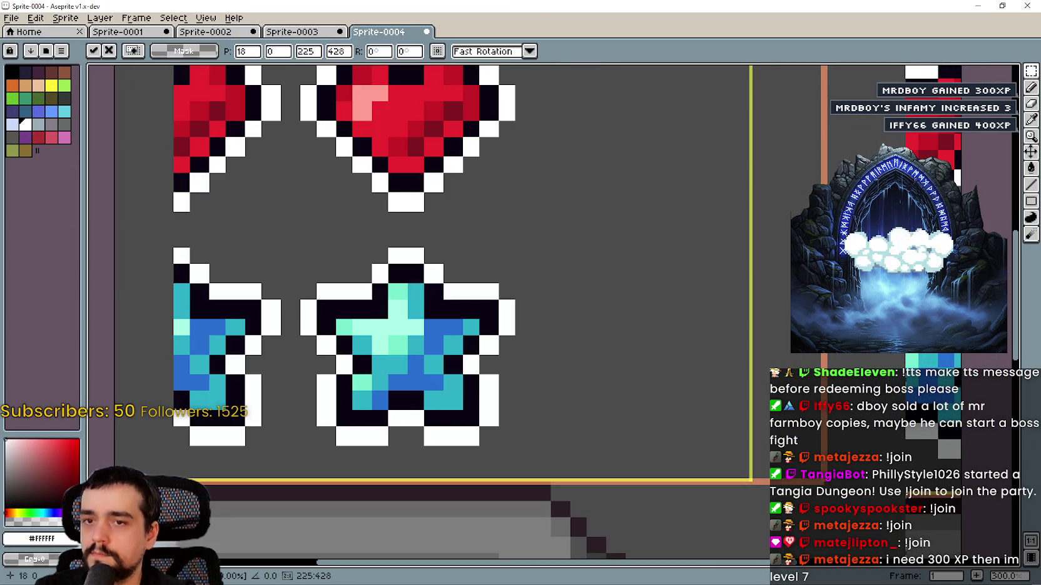
key(Return)
scroll(529, 271, down, 1)
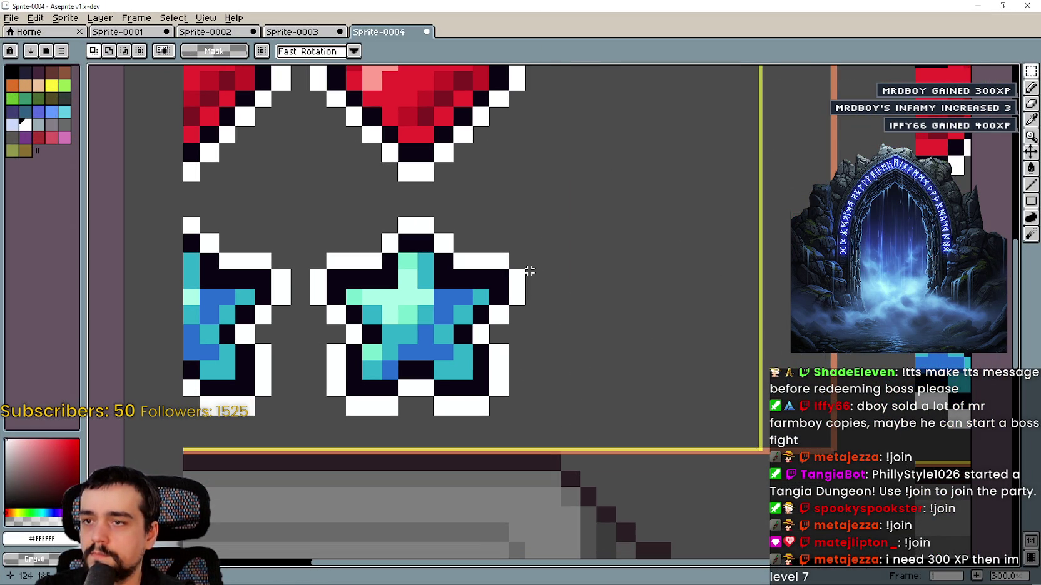
drag(525, 273, 562, 475)
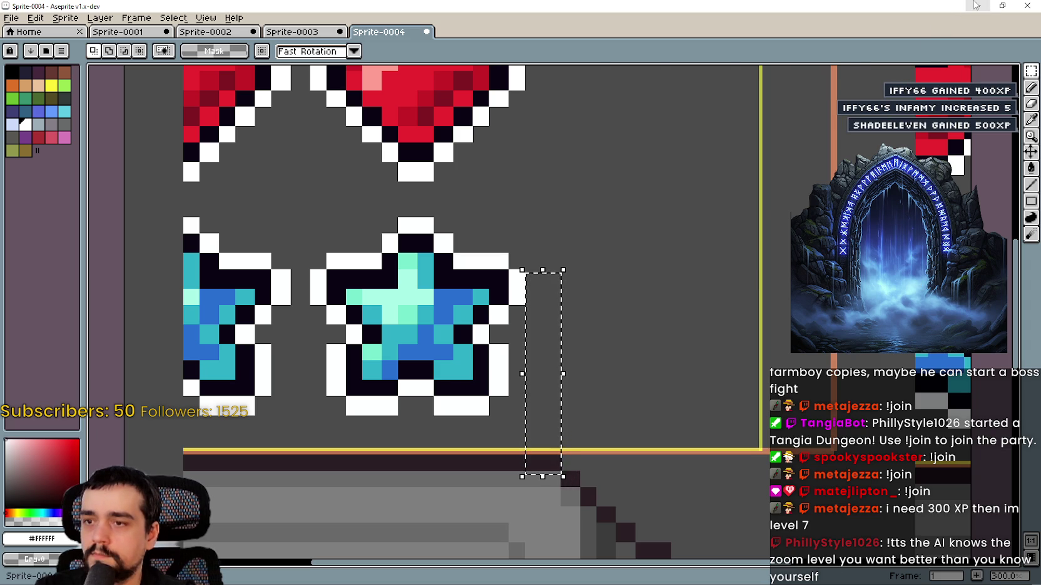
key(alt+Tab)
click(530, 225)
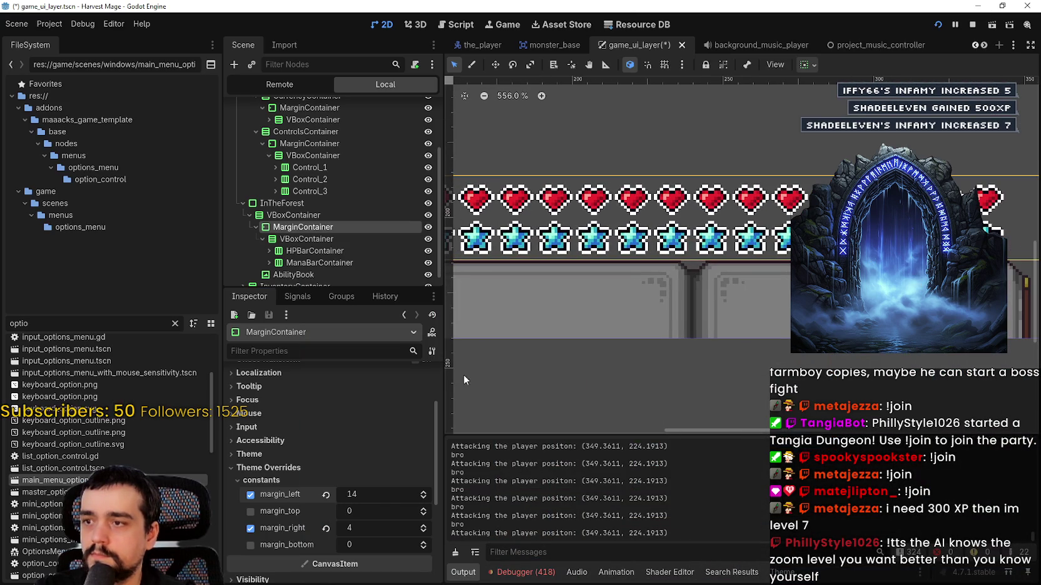
Raise margin_left to 15 and step margin_right up through 15 before settling it at 14
click(424, 494)
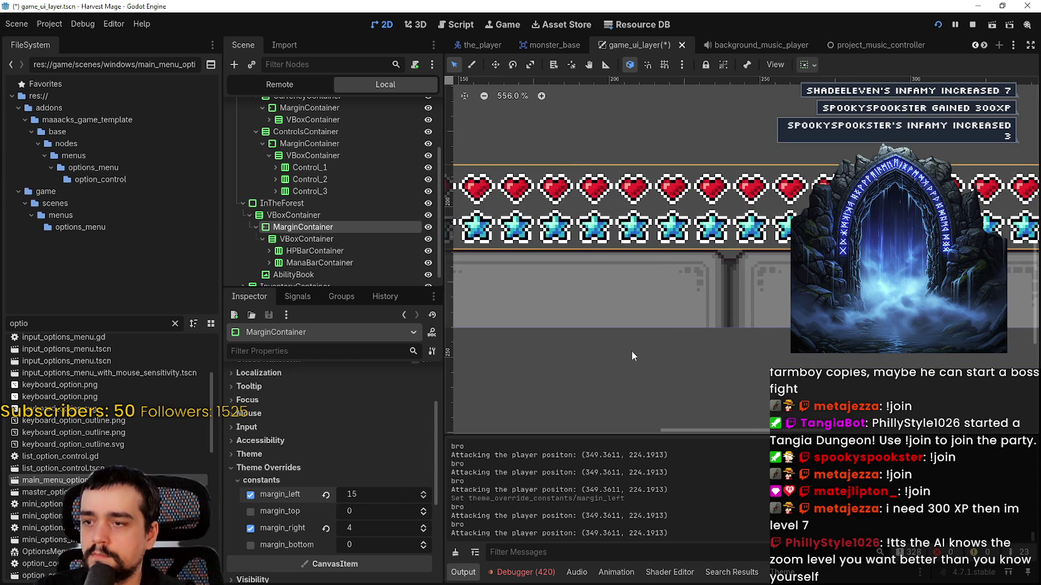
scroll(631, 350, down, 2)
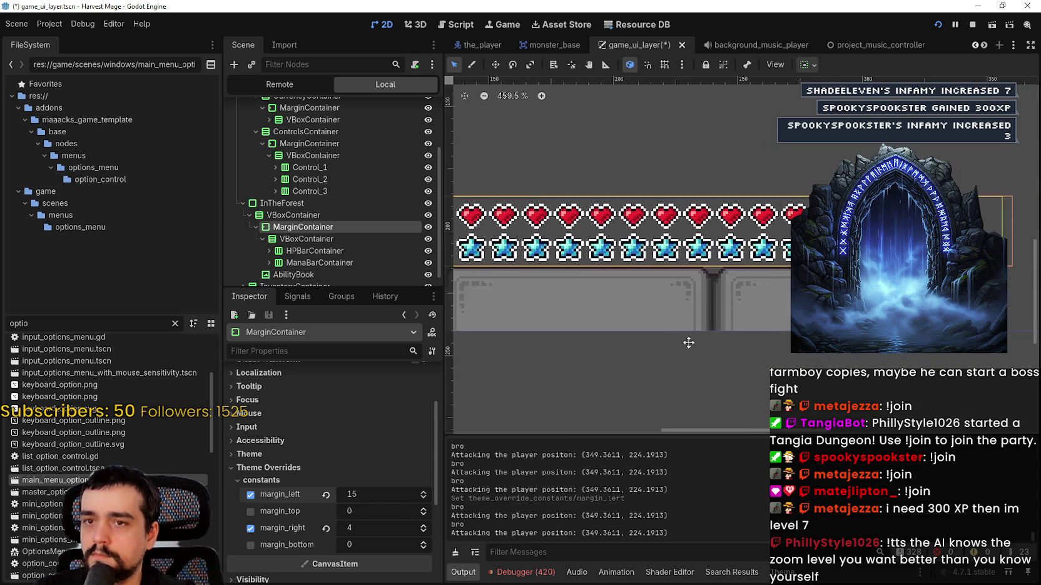
click(422, 525)
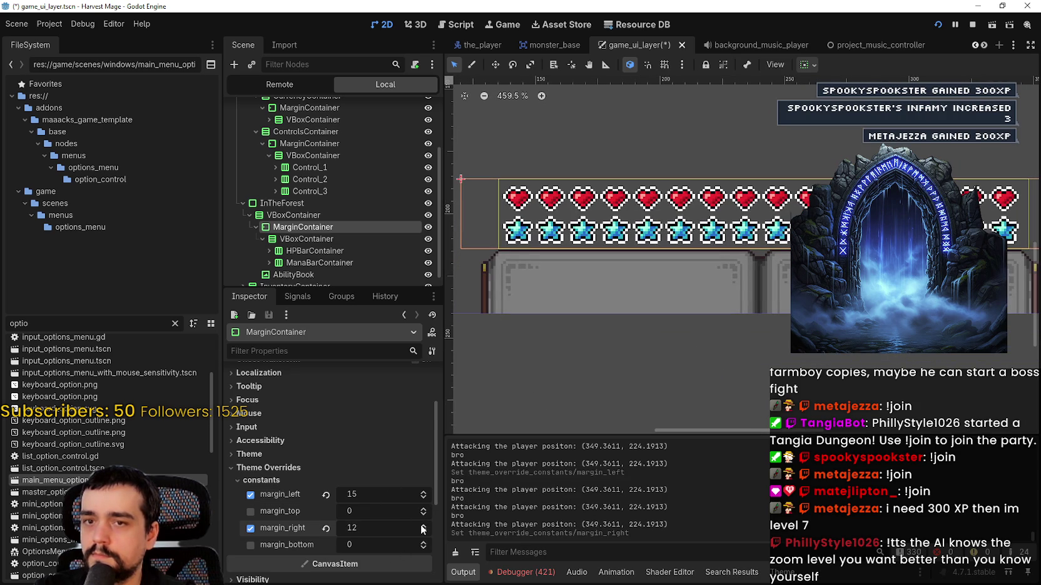
click(422, 526)
click(422, 526)
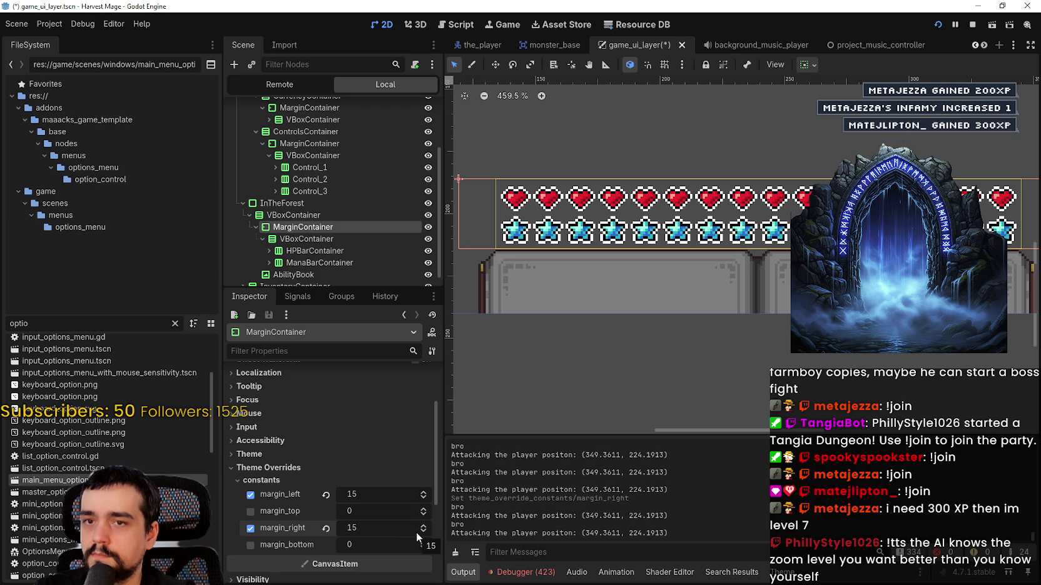
click(424, 527)
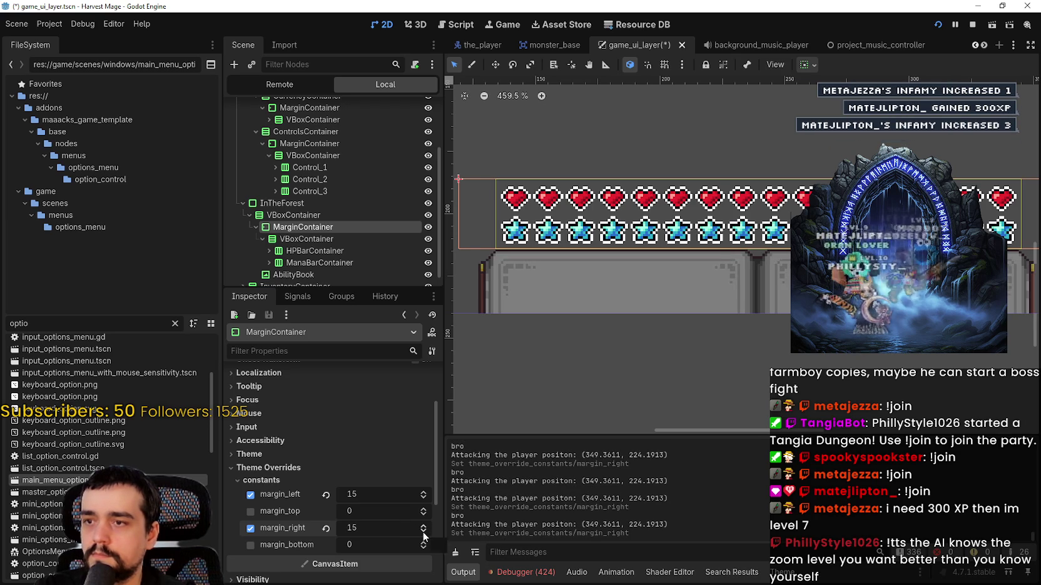
click(423, 532)
Fine-tune both margins, ending with margin_left at 14 to match margin_right at 14
scroll(656, 306, down, 1)
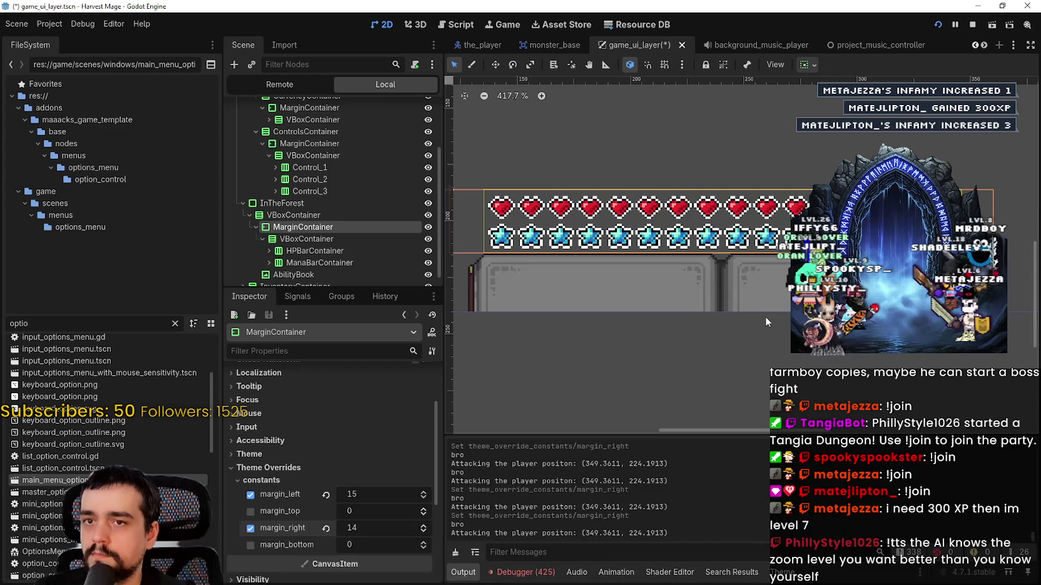
click(423, 498)
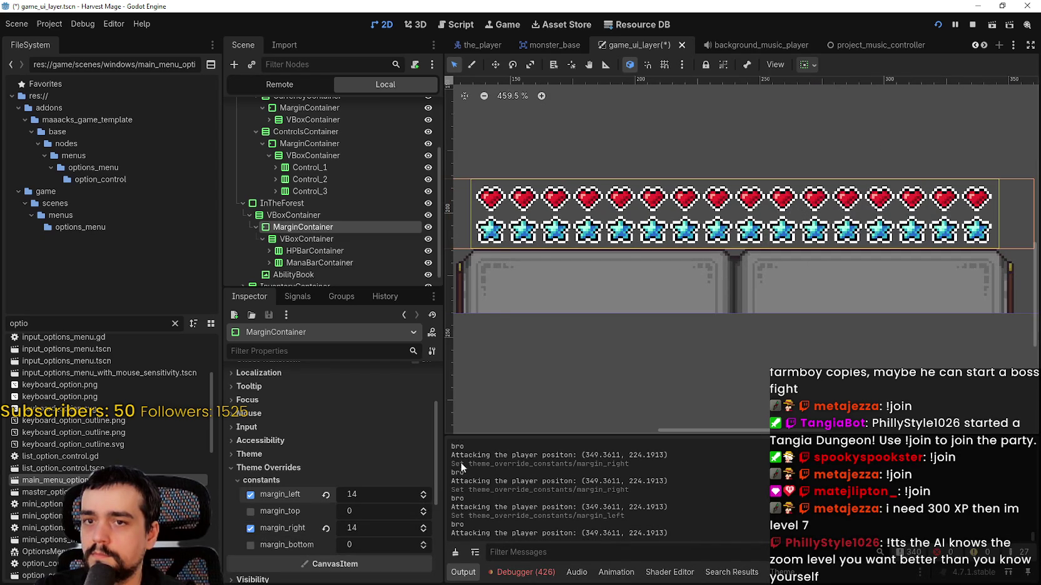
click(427, 493)
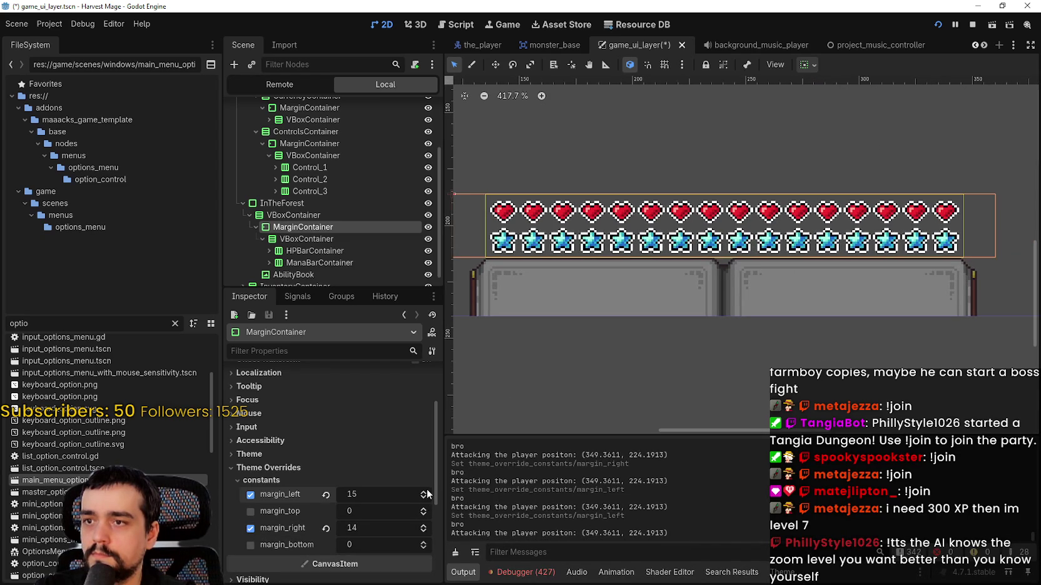
click(424, 532)
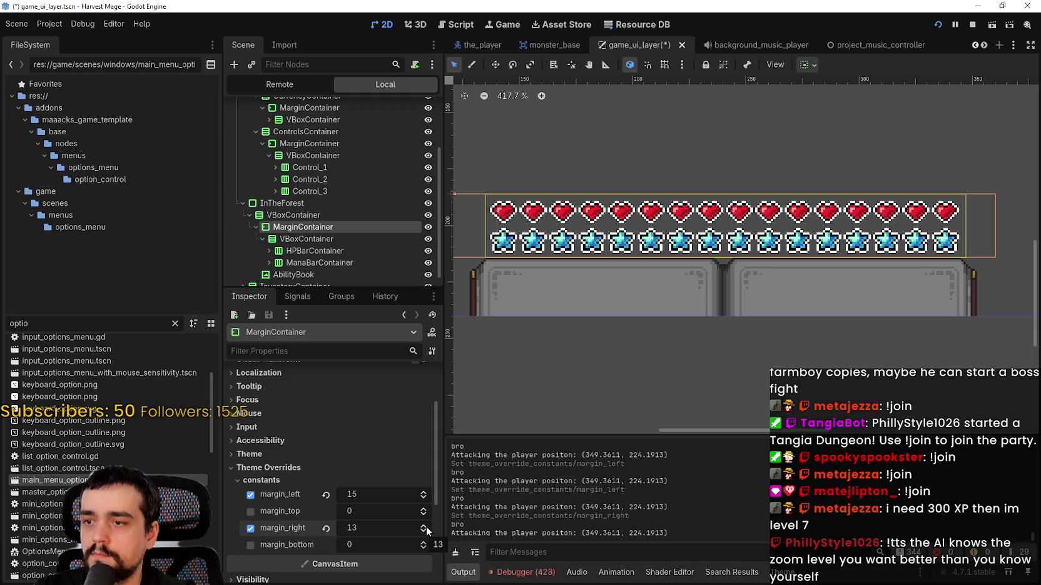
click(424, 526)
click(423, 497)
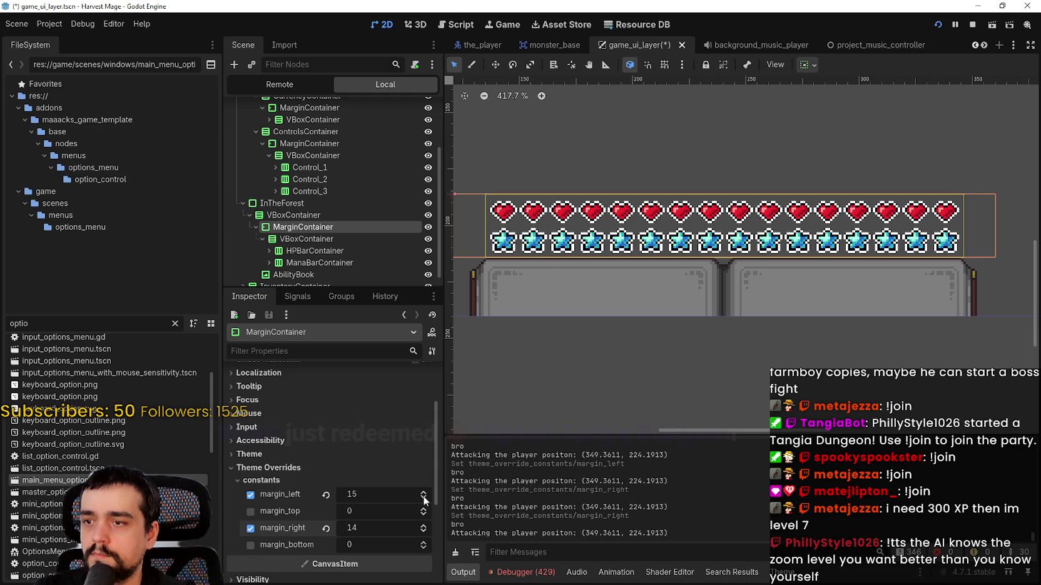
scroll(521, 194, up, 2)
scroll(456, 259, up, 5)
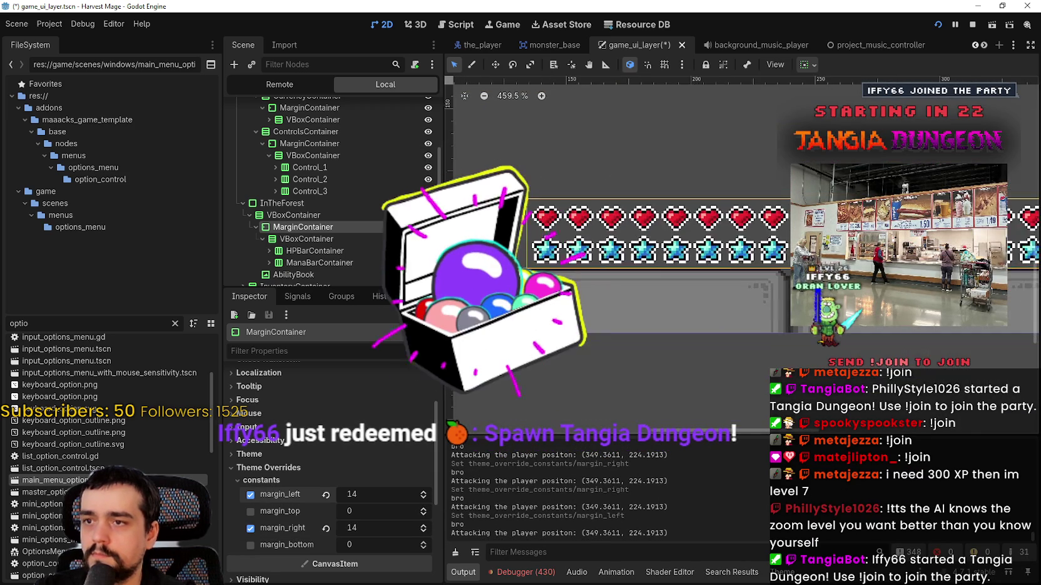
scroll(662, 274, down, 1)
scroll(662, 274, right, 10)
scroll(662, 274, up, 9)
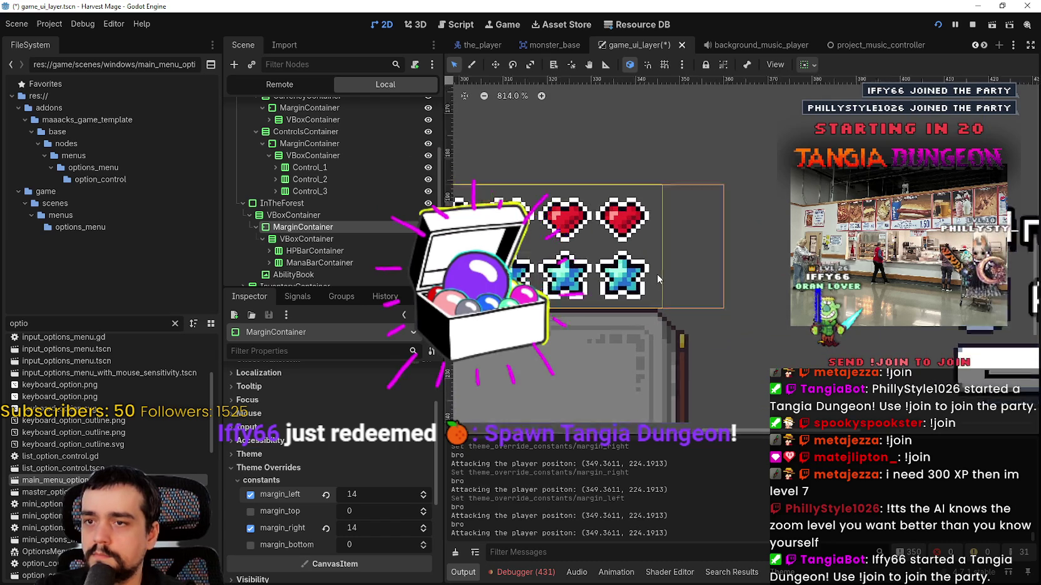
click(423, 531)
click(423, 525)
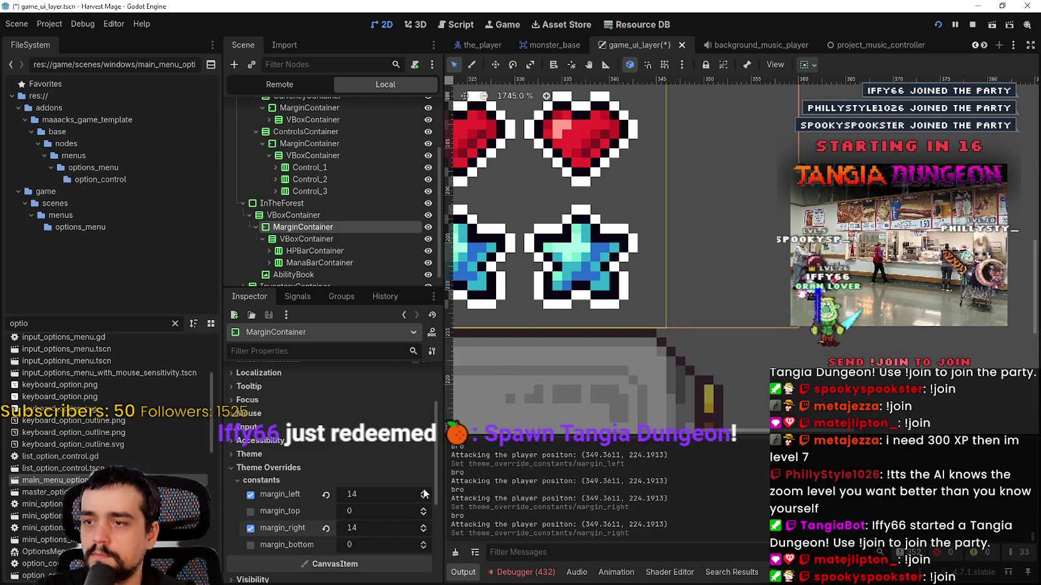
click(423, 492)
scroll(648, 308, up, 4)
scroll(633, 267, down, 18)
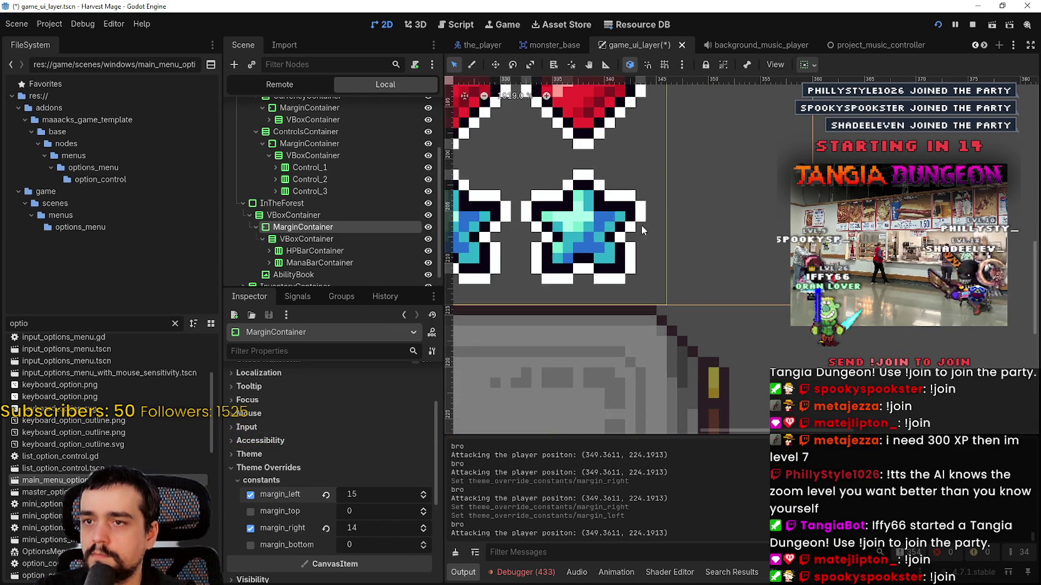
scroll(570, 230, up, 14)
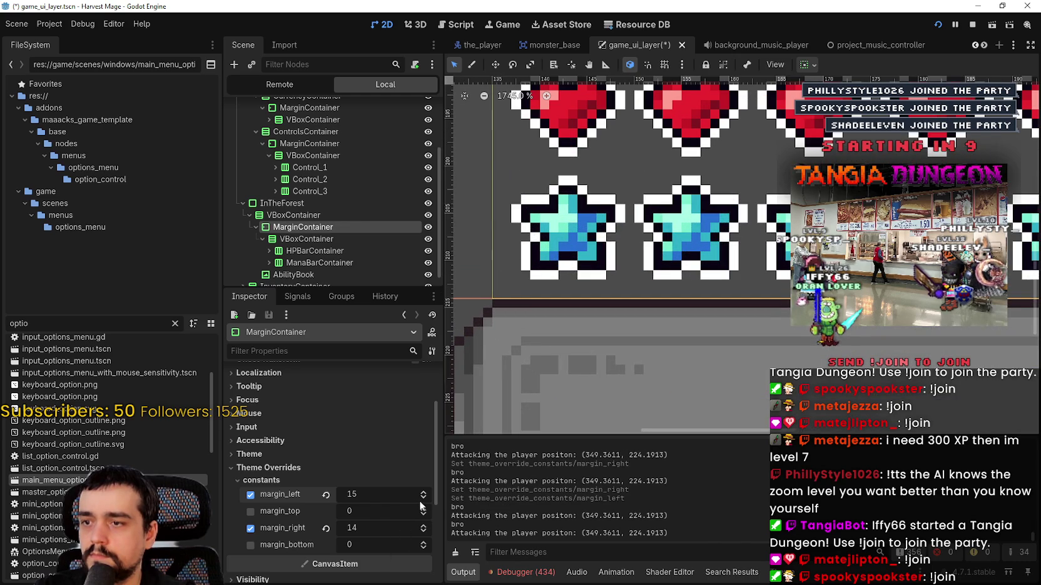
click(423, 499)
scroll(608, 260, down, 5)
scroll(707, 262, right, 10)
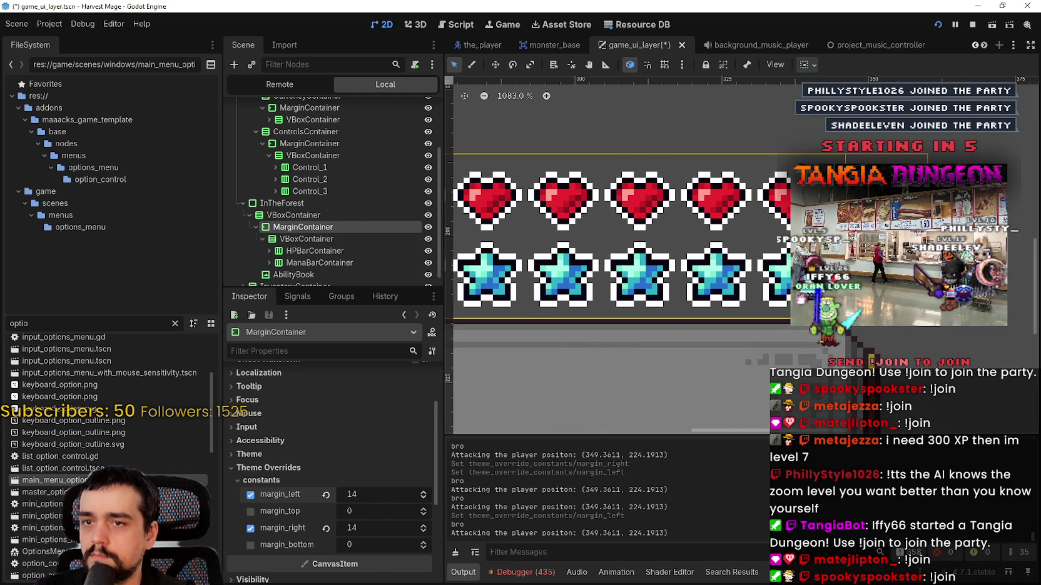
scroll(1032, 320, down, 4)
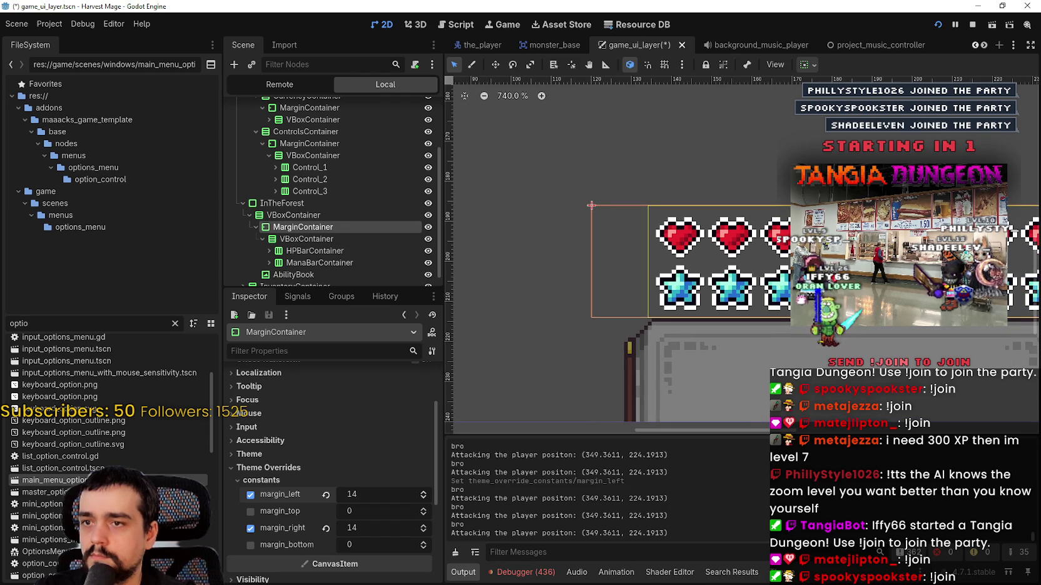
scroll(616, 256, right, 8)
scroll(616, 251, up, 4)
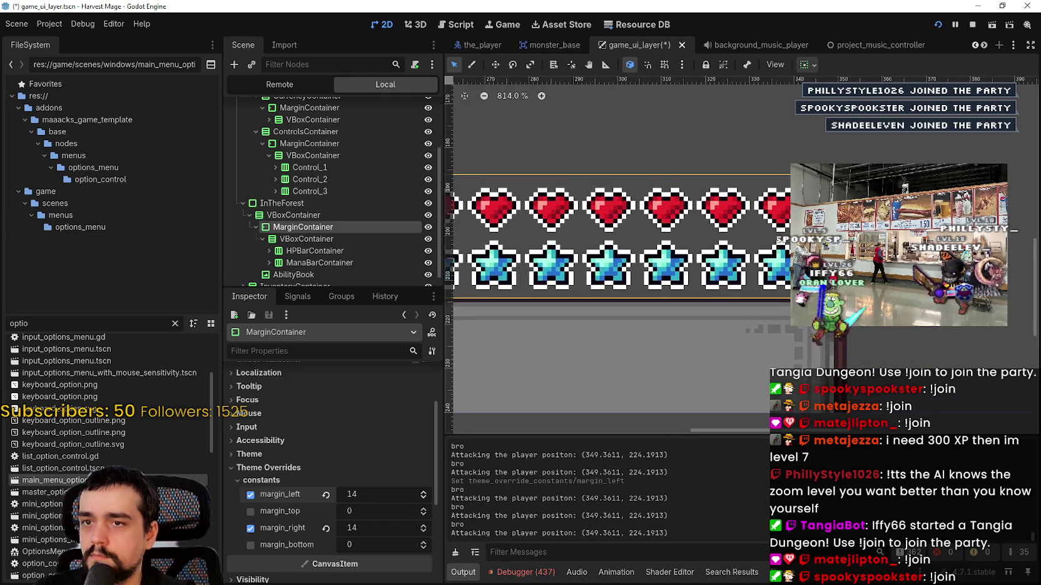
scroll(794, 272, up, 1)
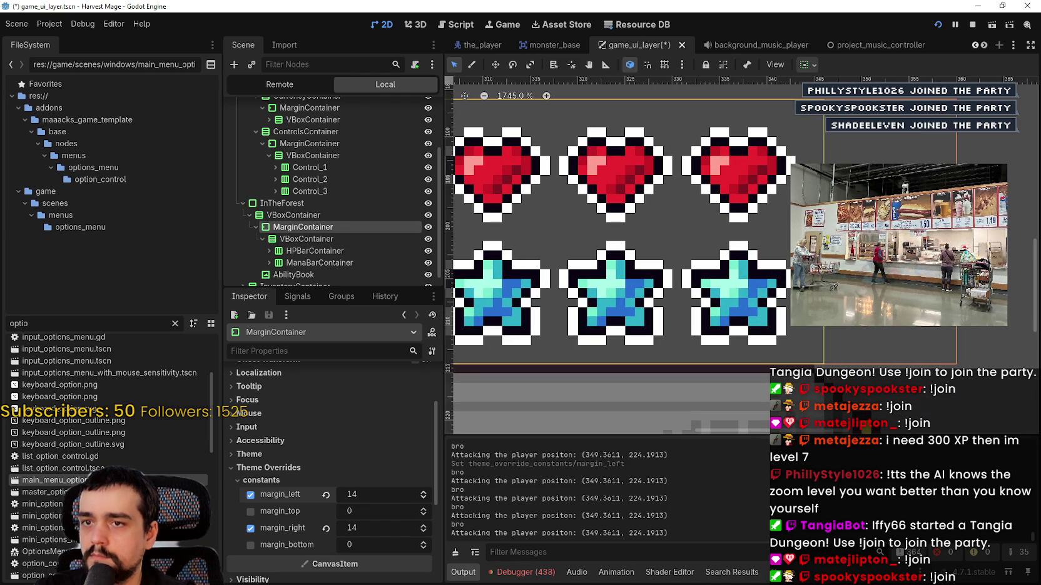
scroll(541, 262, down, 13)
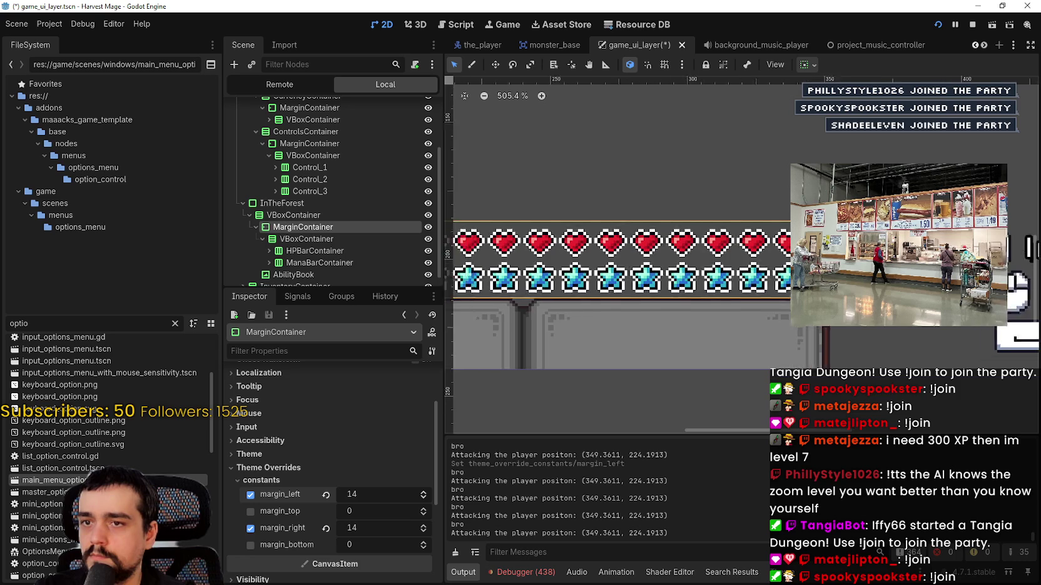
scroll(543, 294, up, 8)
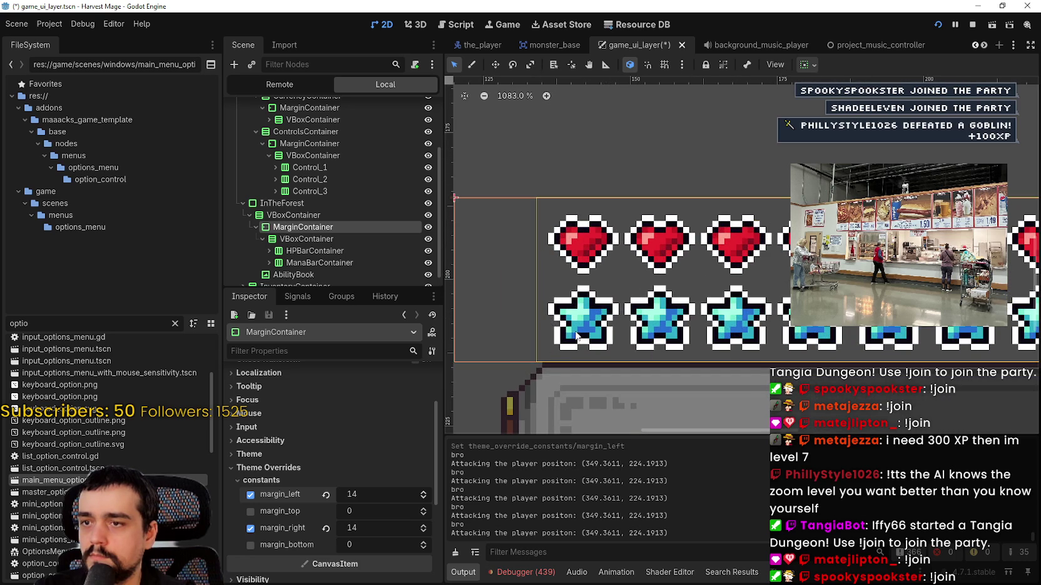
scroll(577, 336, down, 8)
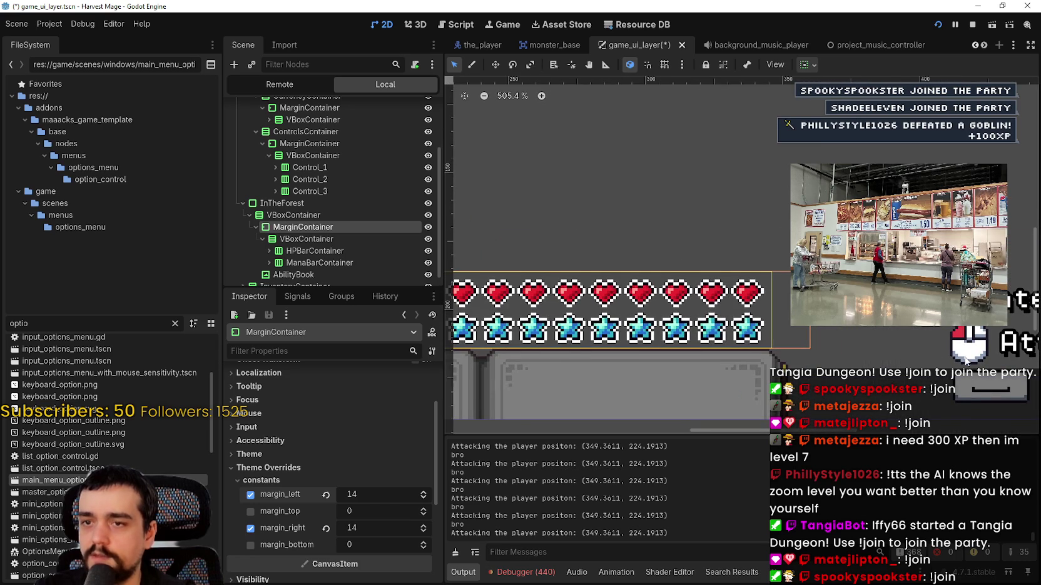
scroll(704, 338, up, 7)
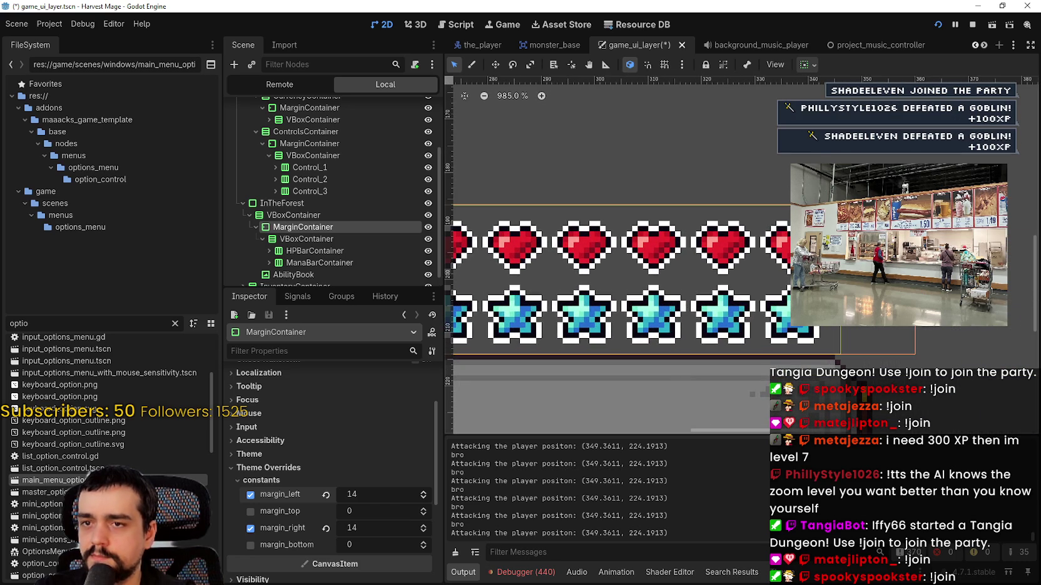
scroll(823, 295, up, 2)
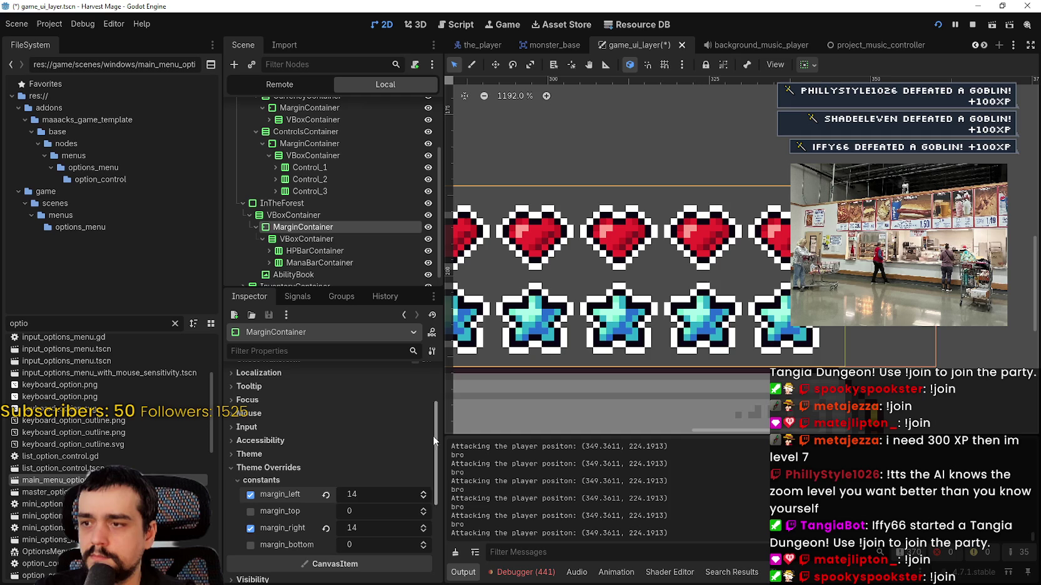
Check the outer VBoxContainer's row separation, leaving it at -4
click(307, 239)
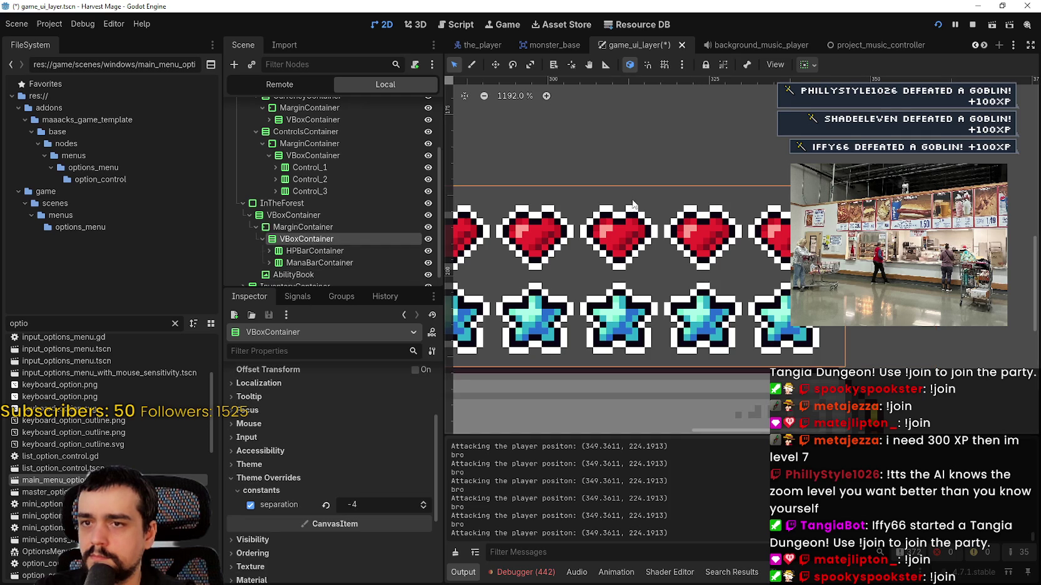
click(422, 510)
click(423, 501)
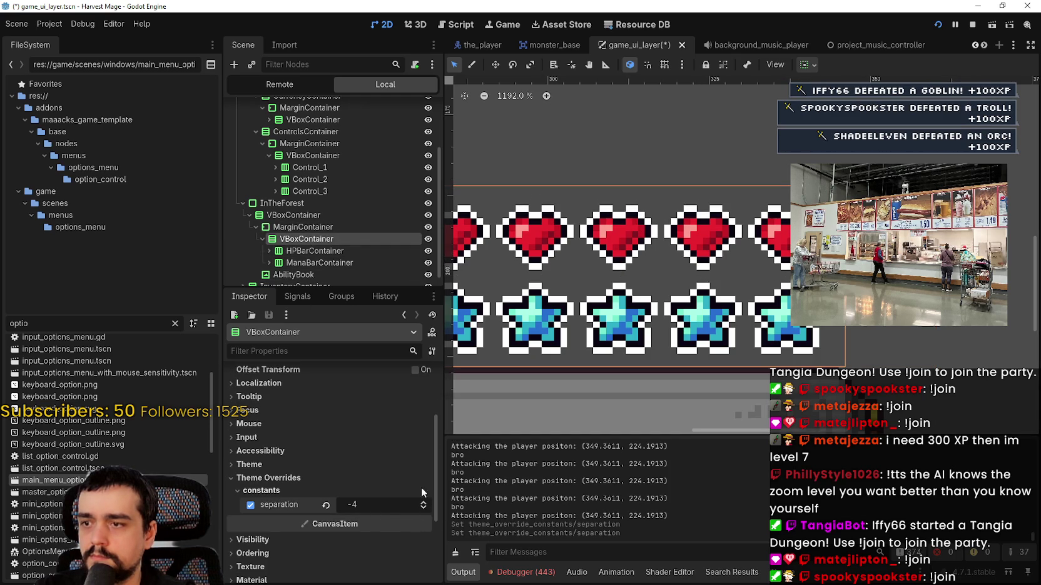
Try -2 heart spacing on HPBarContainer, then return its separation to -3
click(350, 248)
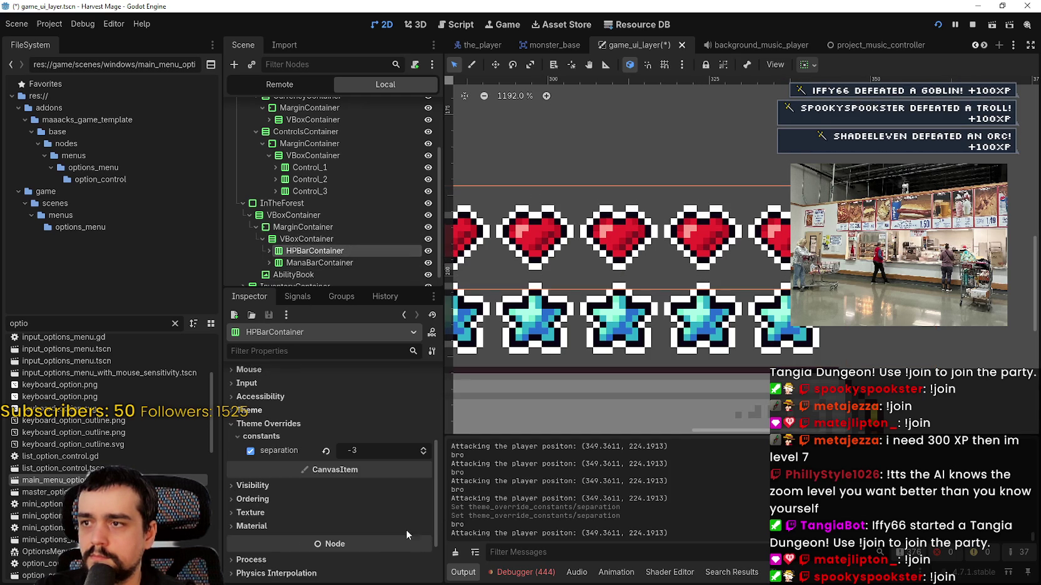
click(424, 450)
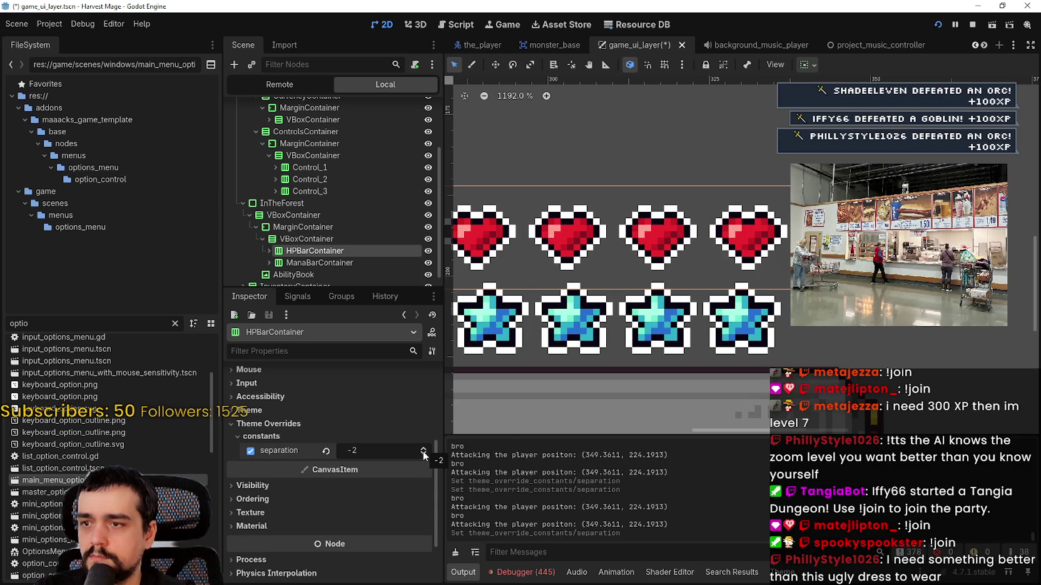
click(424, 453)
scroll(594, 281, down, 3)
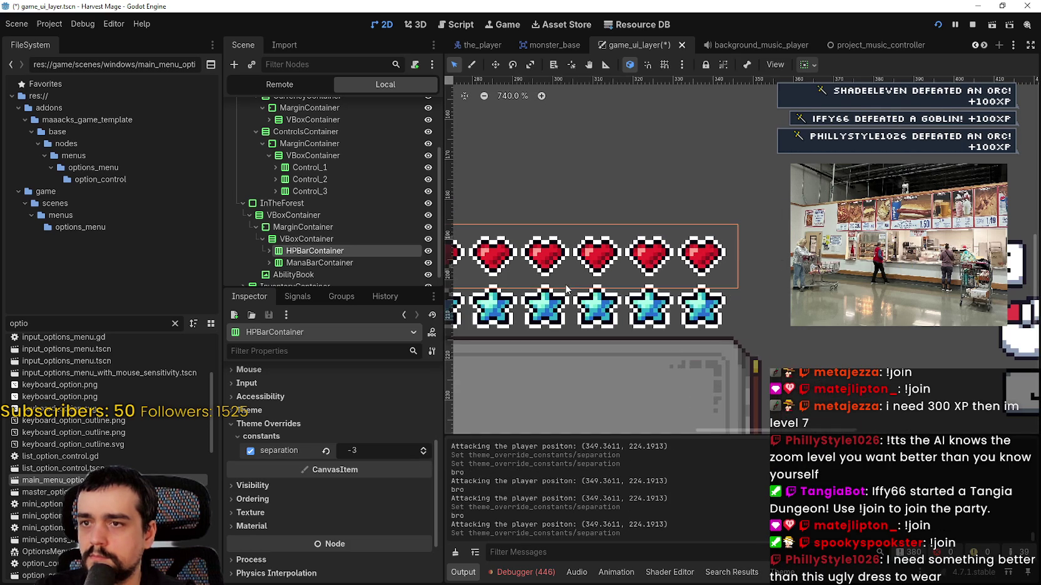
Select MarginContainer and pan and zoom the viewport to inspect its outline around the rows
click(316, 227)
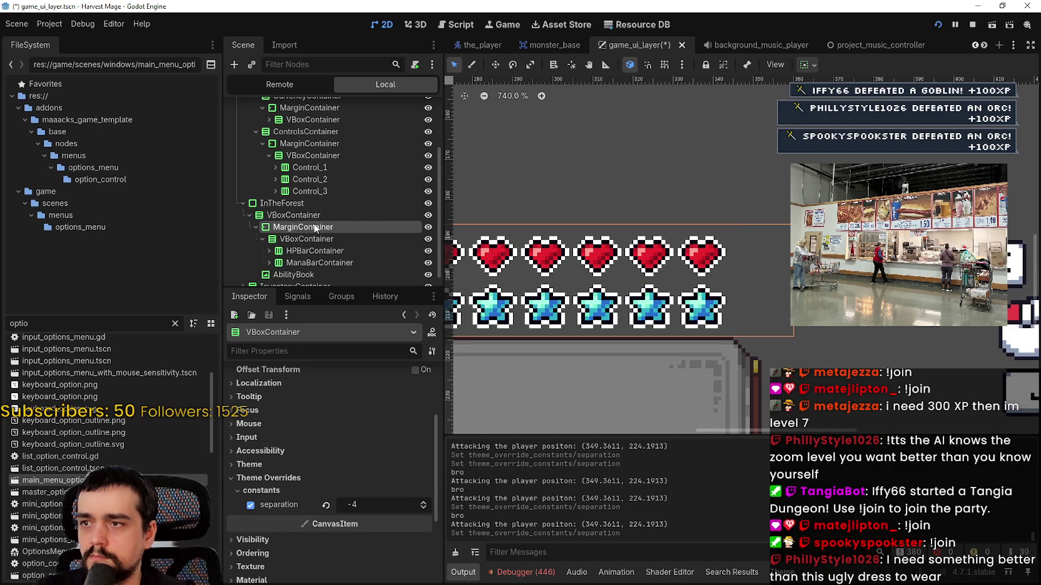
scroll(670, 265, down, 1)
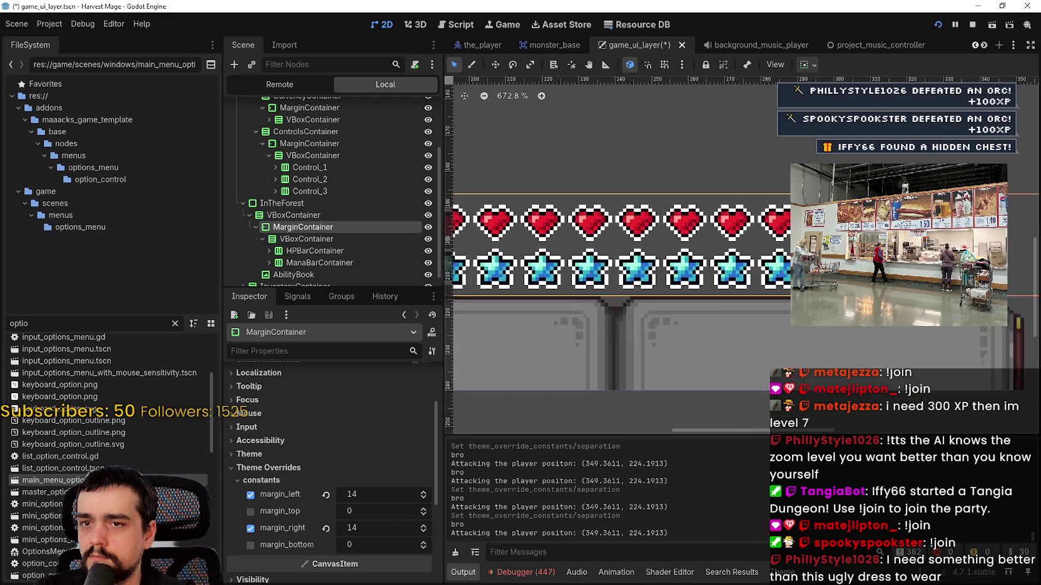
scroll(533, 278, left, 5)
scroll(638, 288, up, 8)
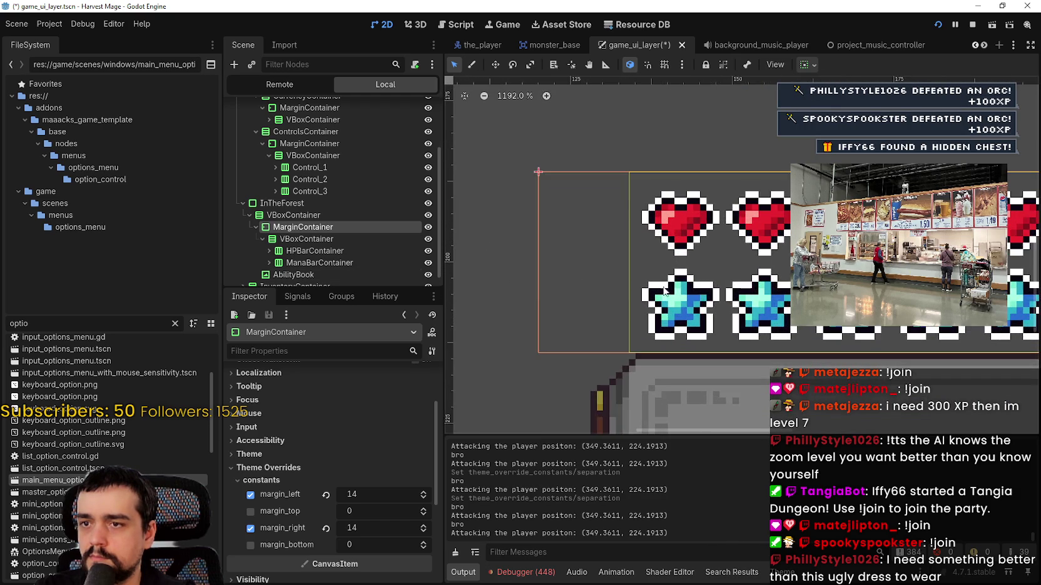
scroll(625, 263, up, 1)
scroll(626, 263, right, 10)
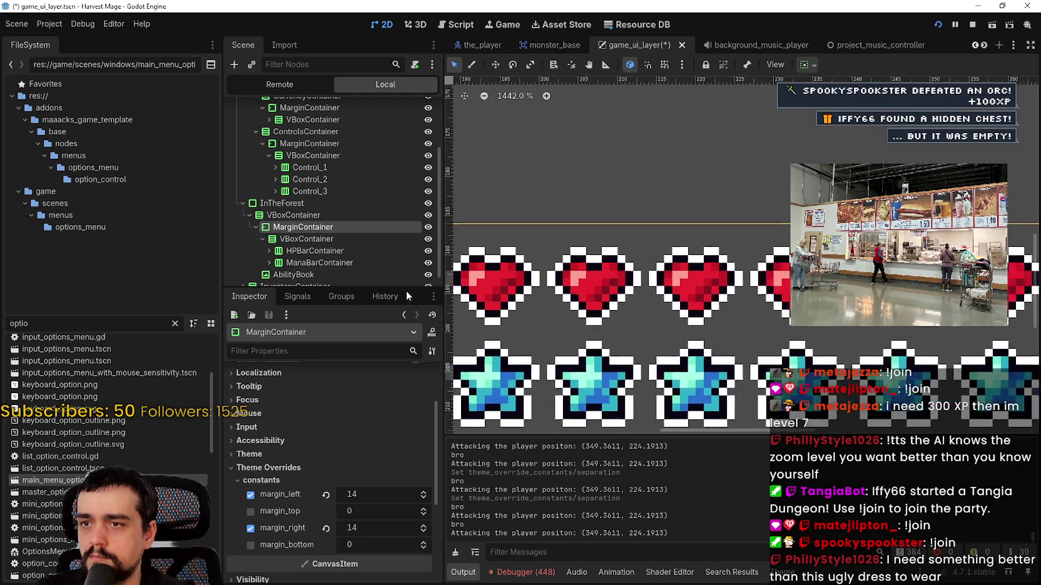
scroll(687, 280, down, 4)
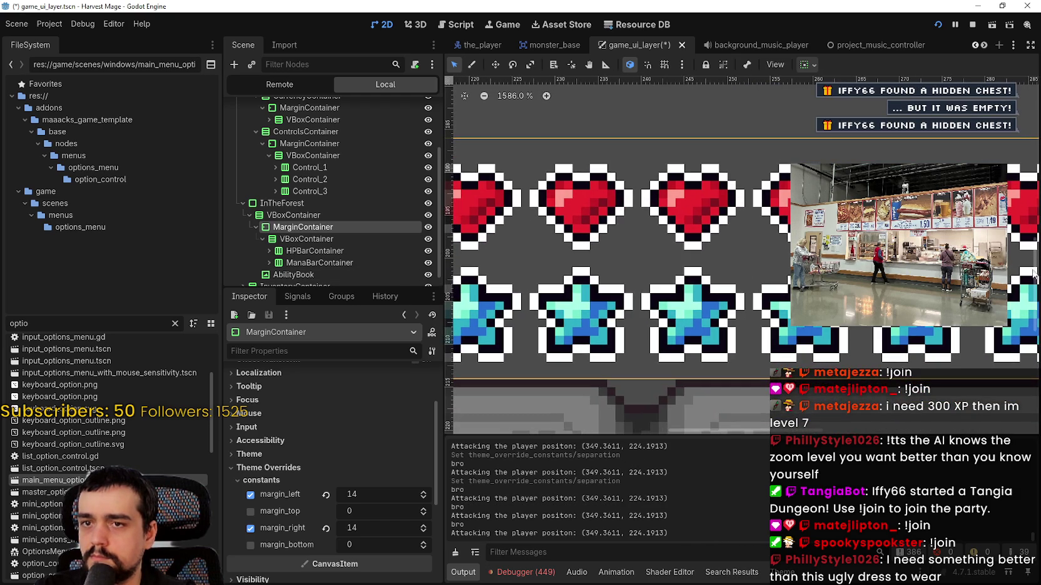
scroll(686, 280, right, 5)
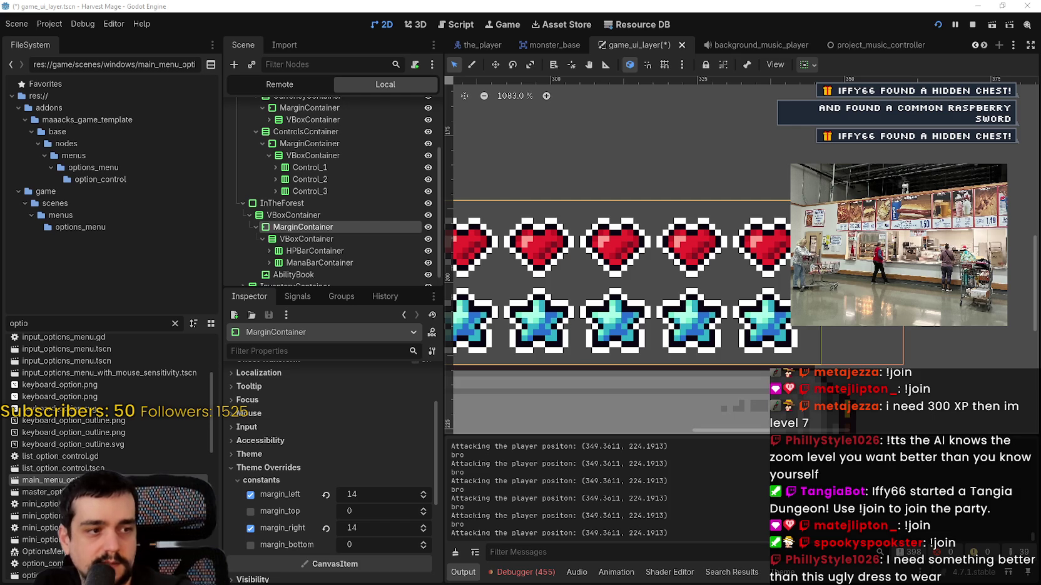
scroll(615, 258, down, 4)
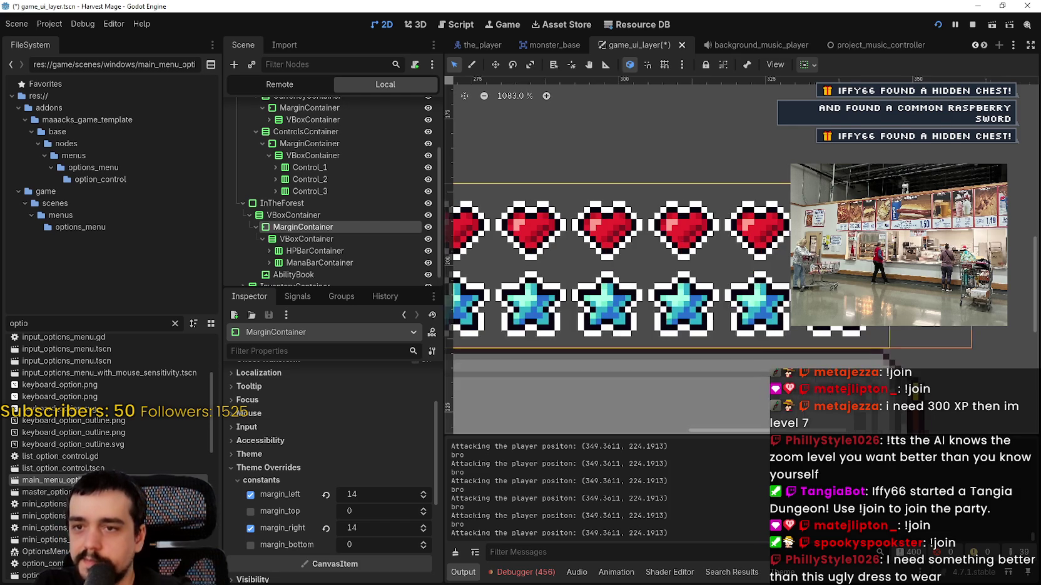
drag(615, 257, 946, 301)
scroll(691, 299, up, 7)
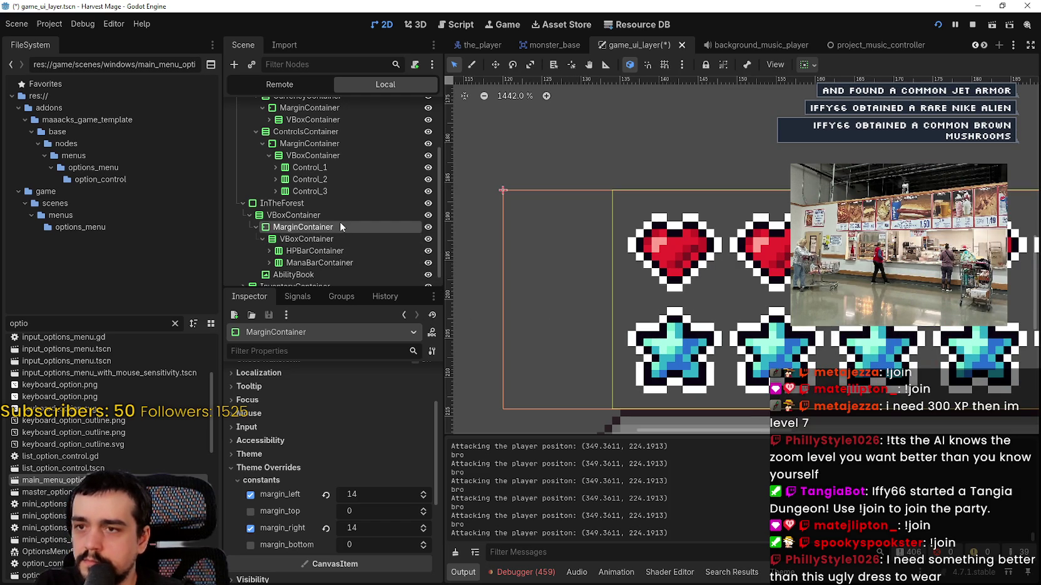
click(301, 217)
click(294, 240)
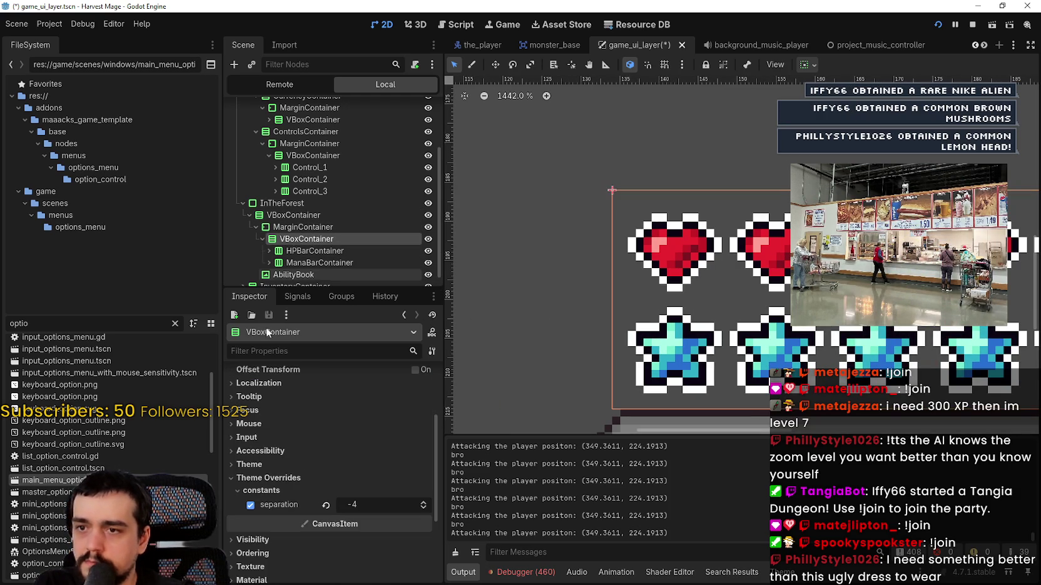
click(423, 504)
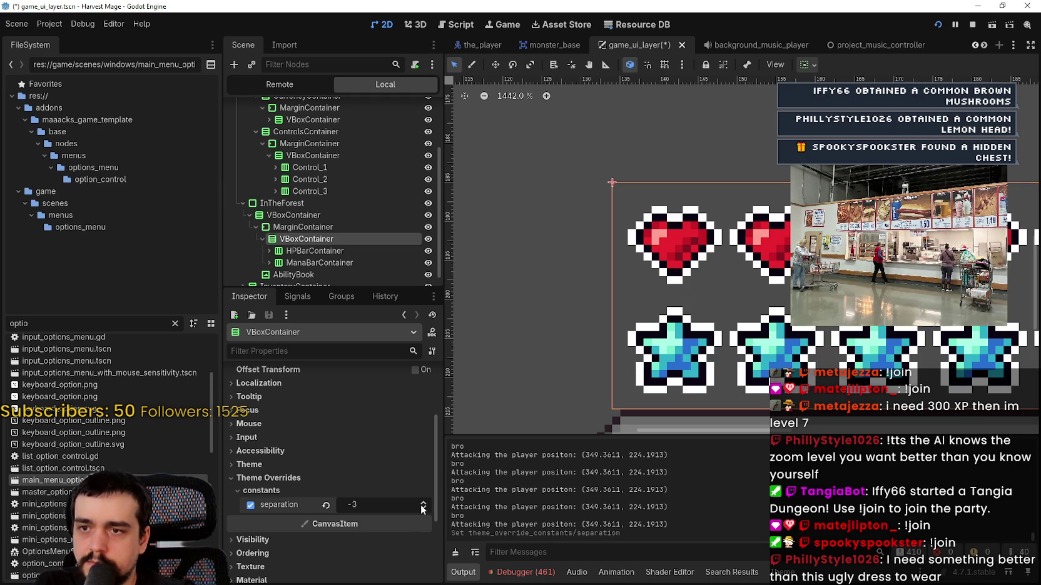
click(422, 508)
click(421, 508)
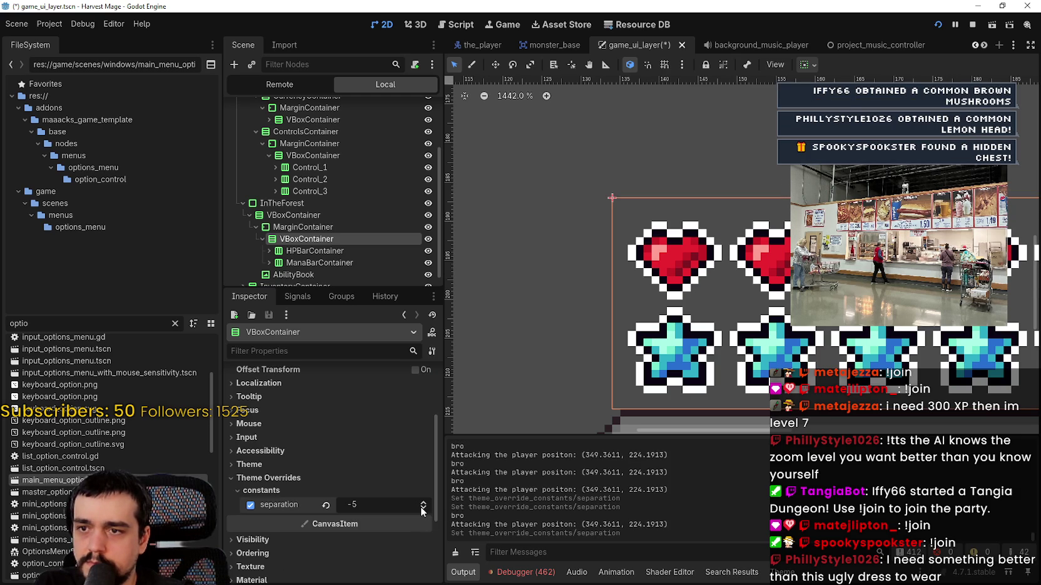
click(421, 508)
click(423, 502)
click(423, 503)
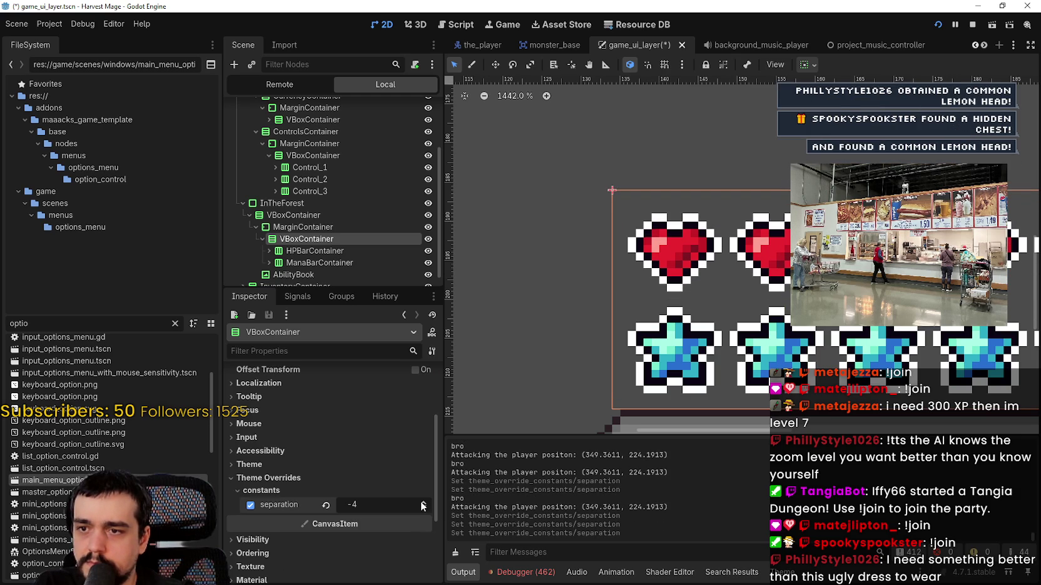
click(423, 508)
scroll(614, 371, down, 5)
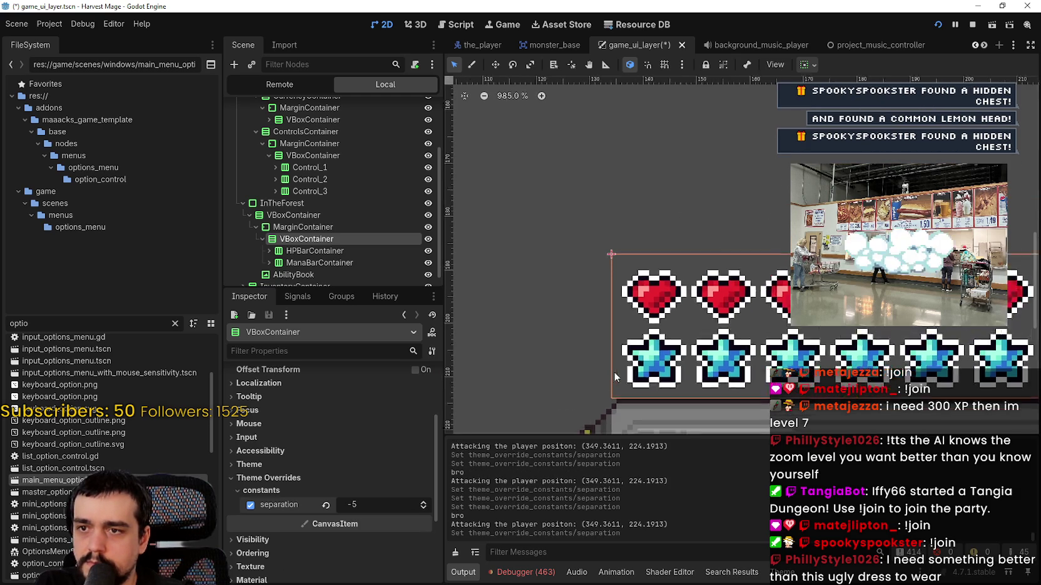
drag(716, 339, 583, 327)
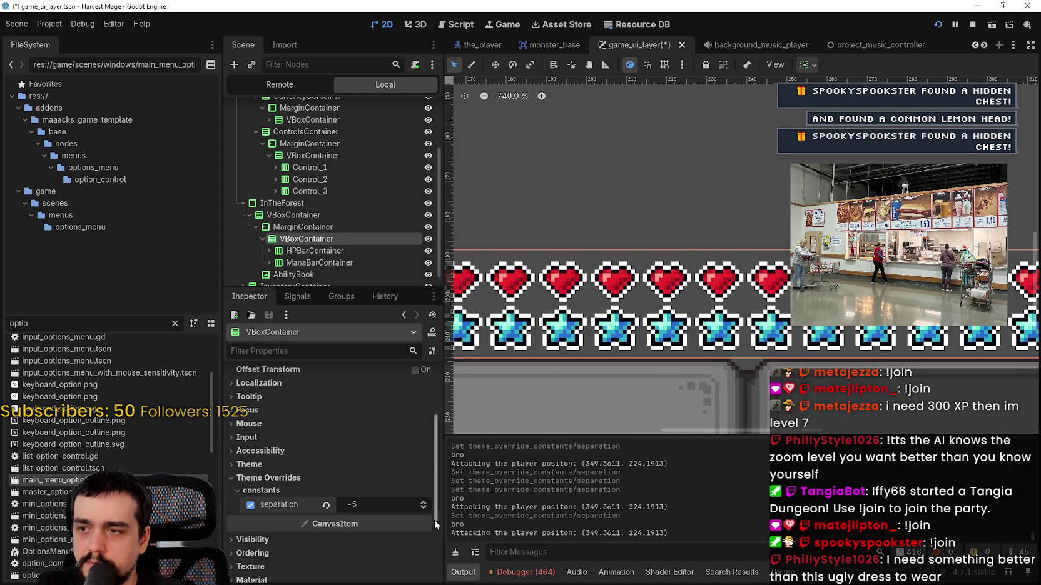
click(424, 503)
scroll(796, 336, up, 2)
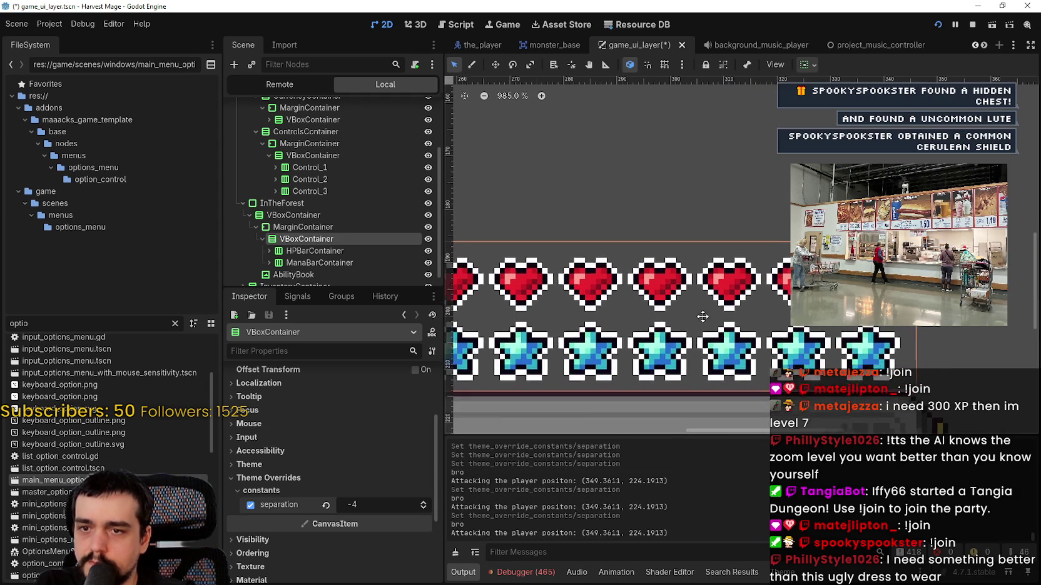
scroll(712, 312, down, 1)
scroll(713, 313, down, 2)
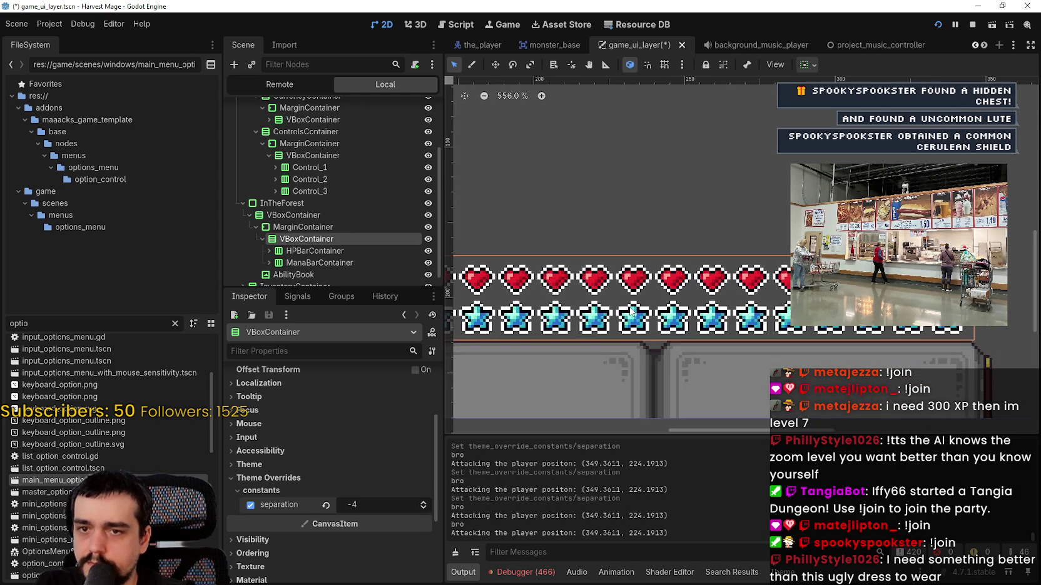
scroll(550, 310, up, 4)
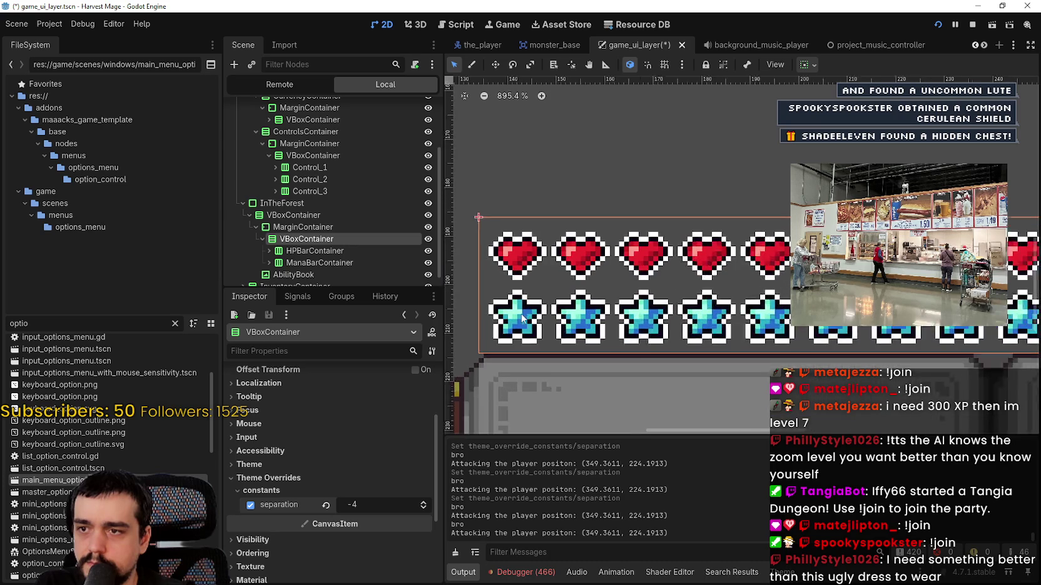
click(296, 255)
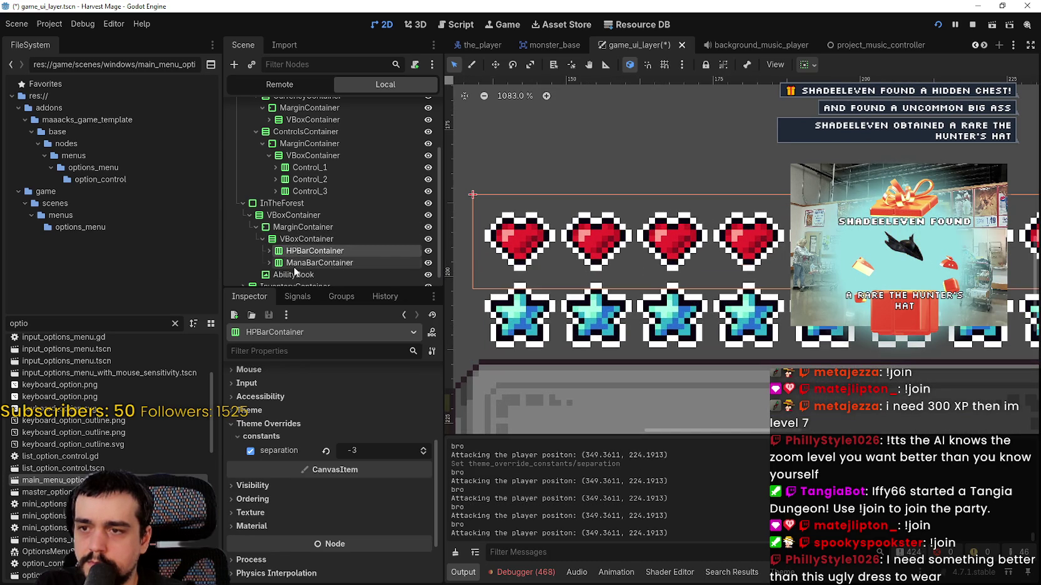
click(294, 266)
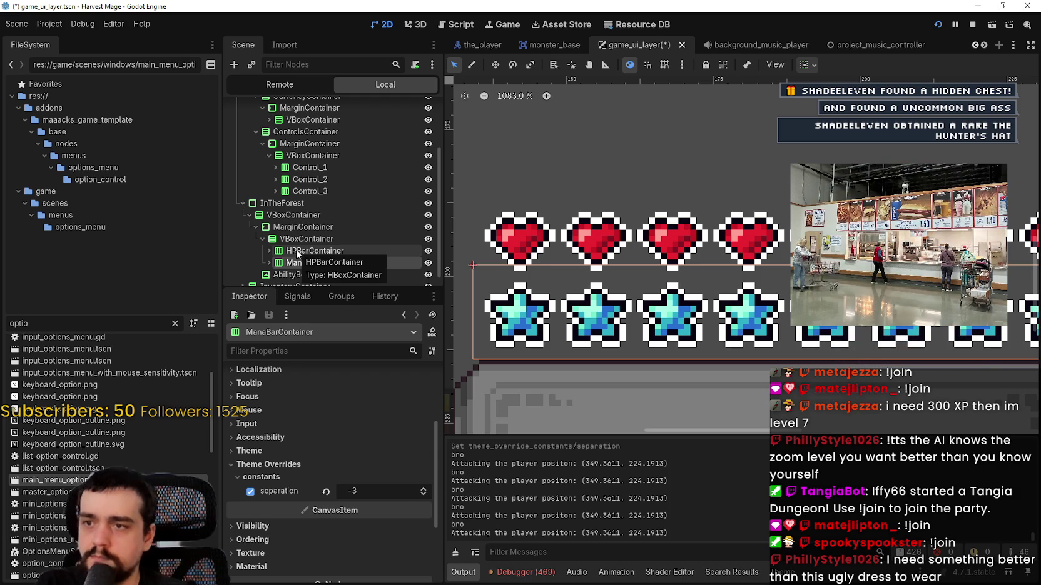
click(306, 239)
click(315, 251)
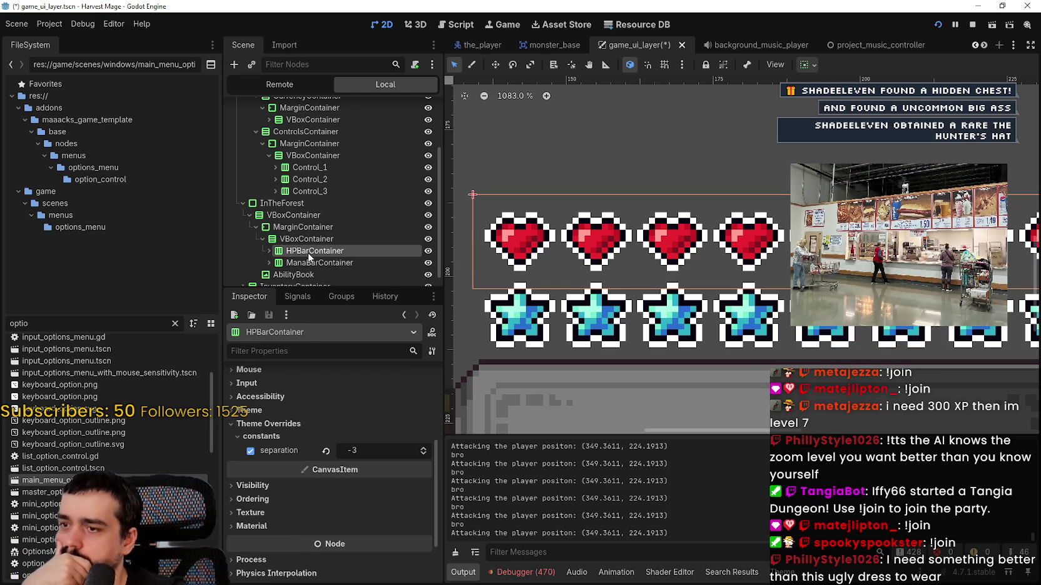
click(361, 239)
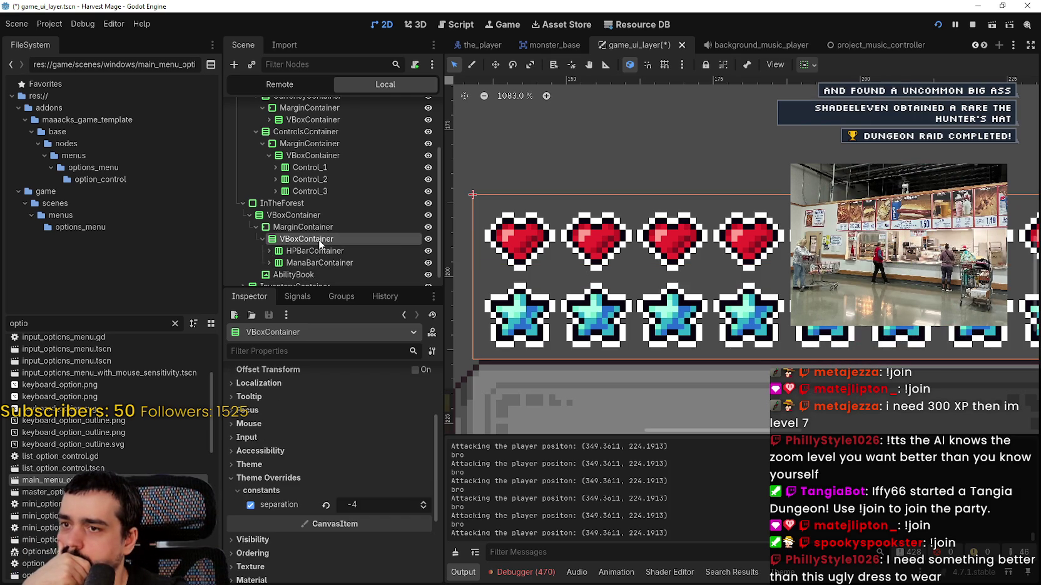
scroll(688, 237, down, 2)
scroll(687, 237, down, 3)
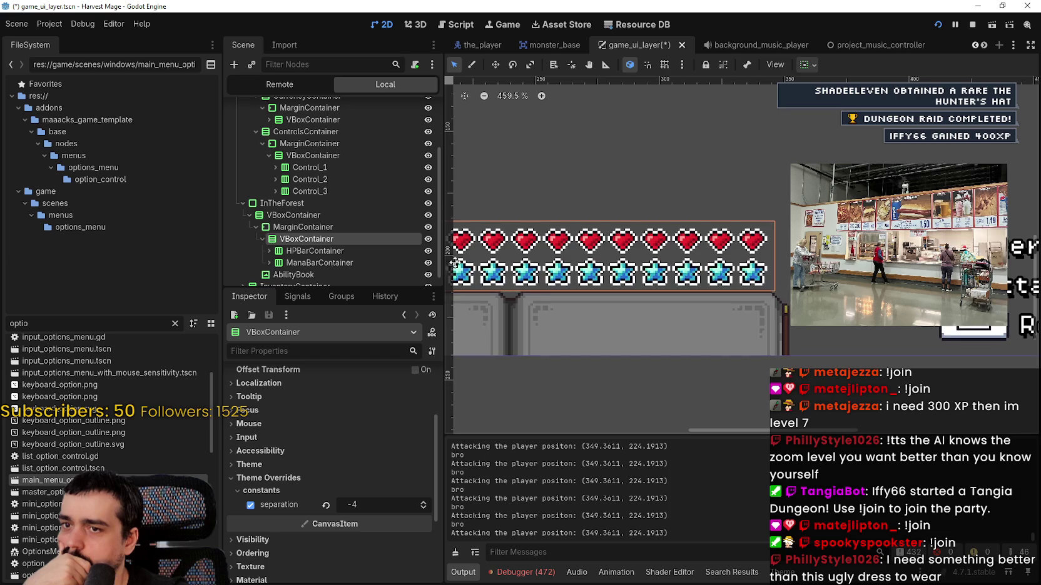
scroll(704, 264, down, 1)
scroll(488, 238, up, 2)
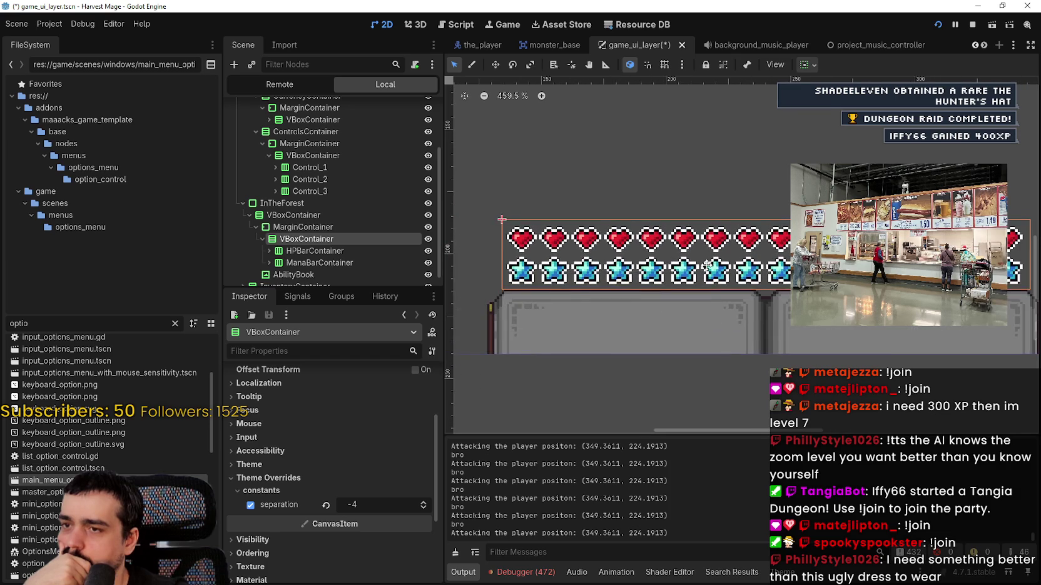
click(307, 222)
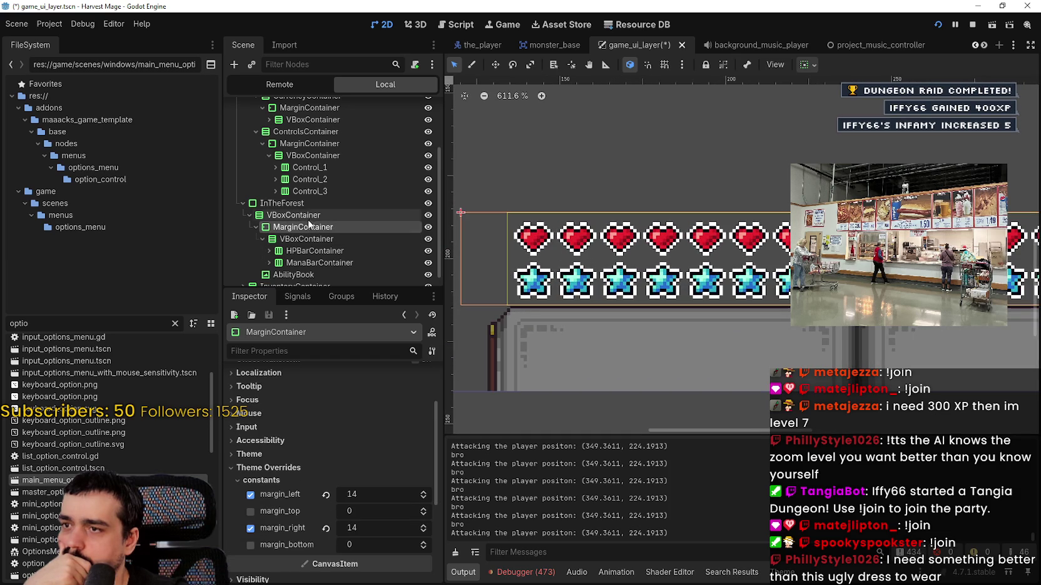
Raise margin_left from 14 to 15 and inspect the rows' alignment in the viewport
click(424, 493)
scroll(691, 286, up, 4)
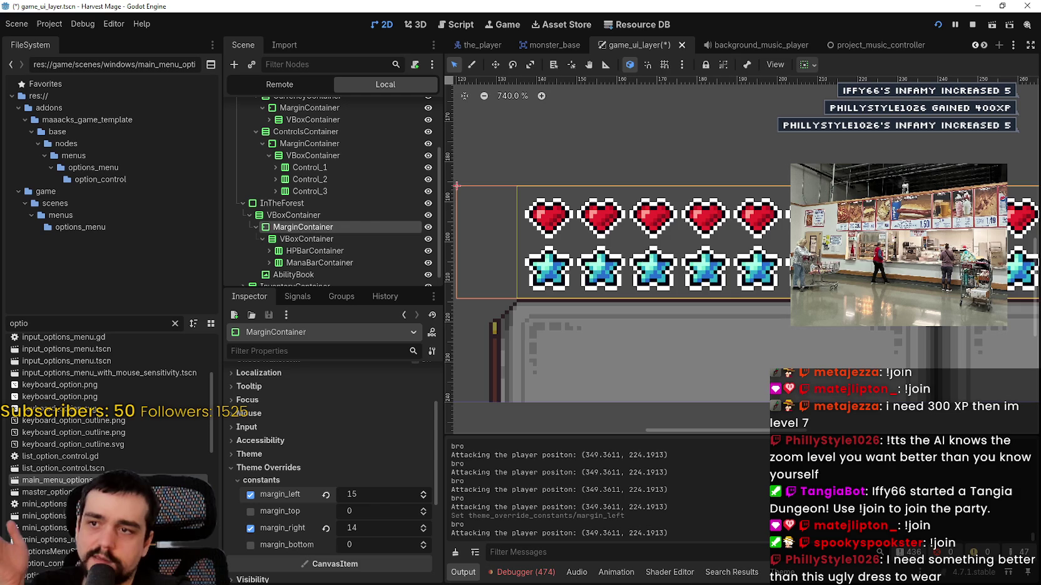
scroll(494, 250, up, 1)
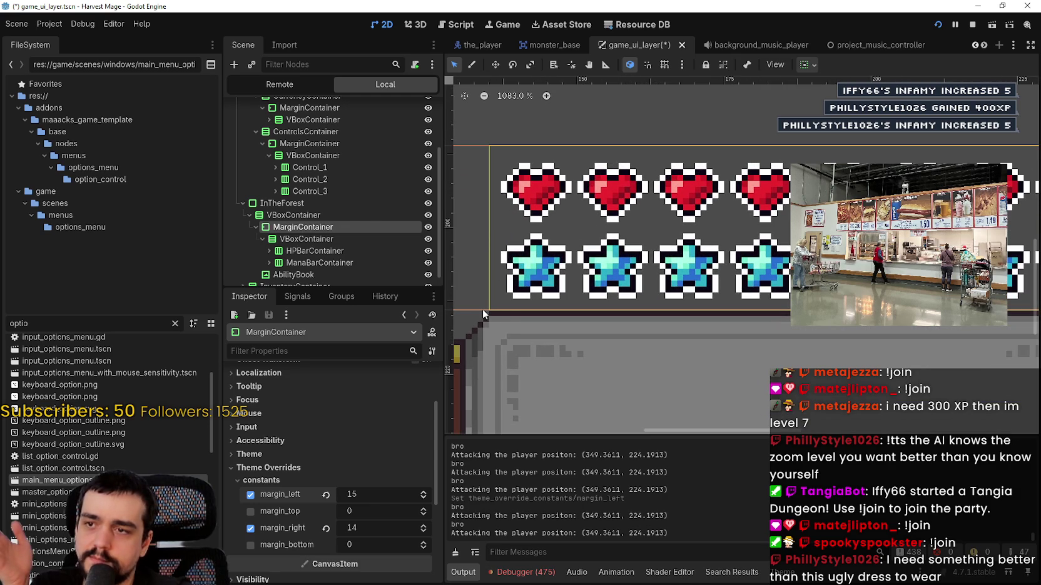
scroll(730, 287, down, 3)
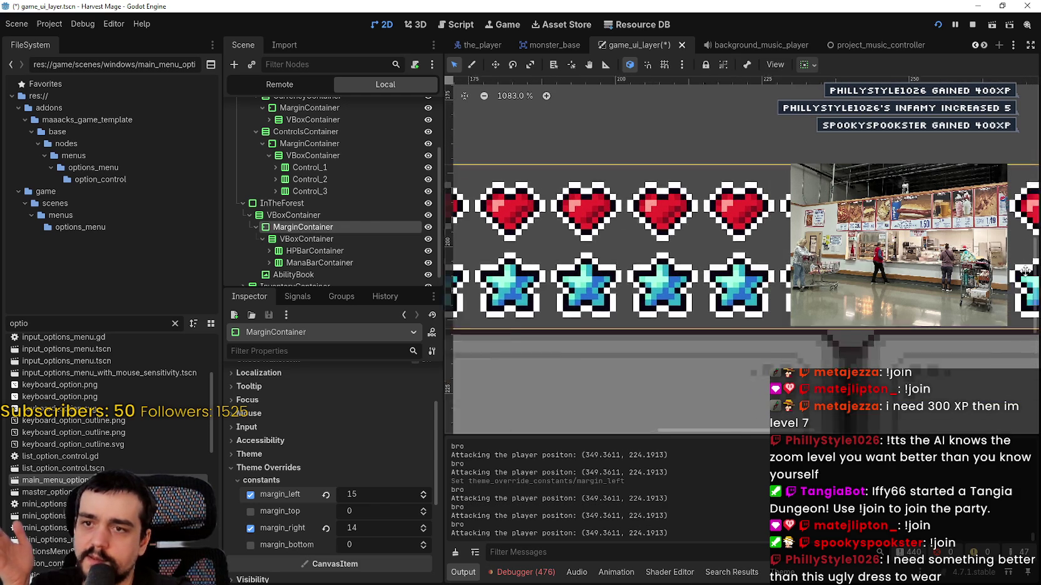
scroll(730, 287, up, 4)
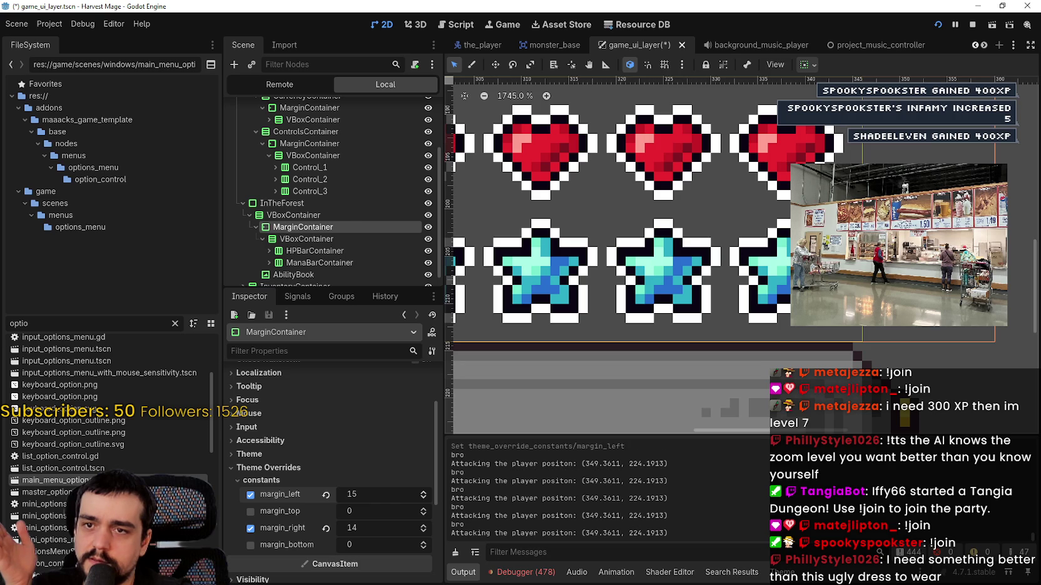
scroll(619, 312, down, 6)
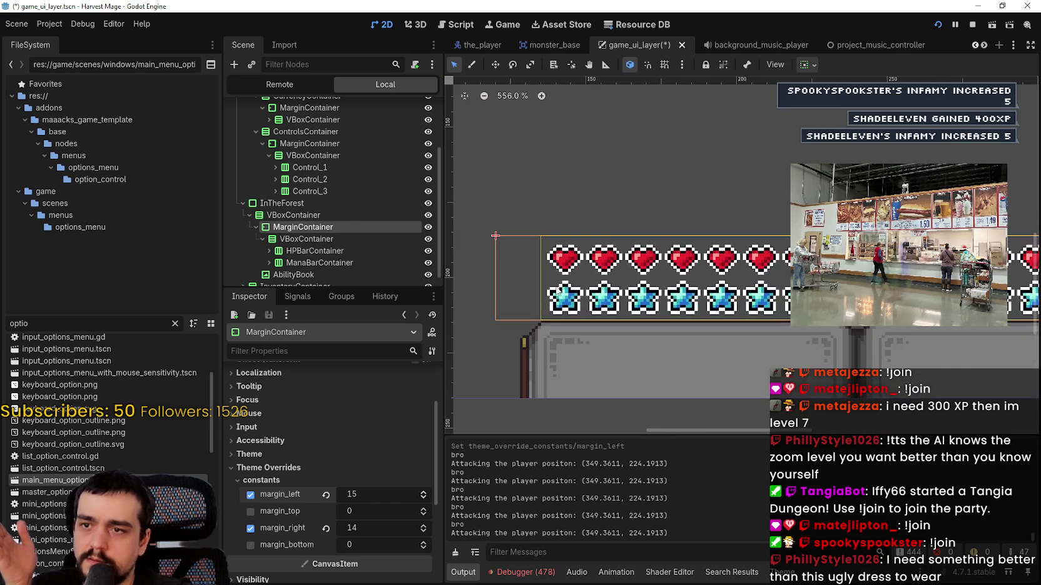
scroll(544, 295, up, 6)
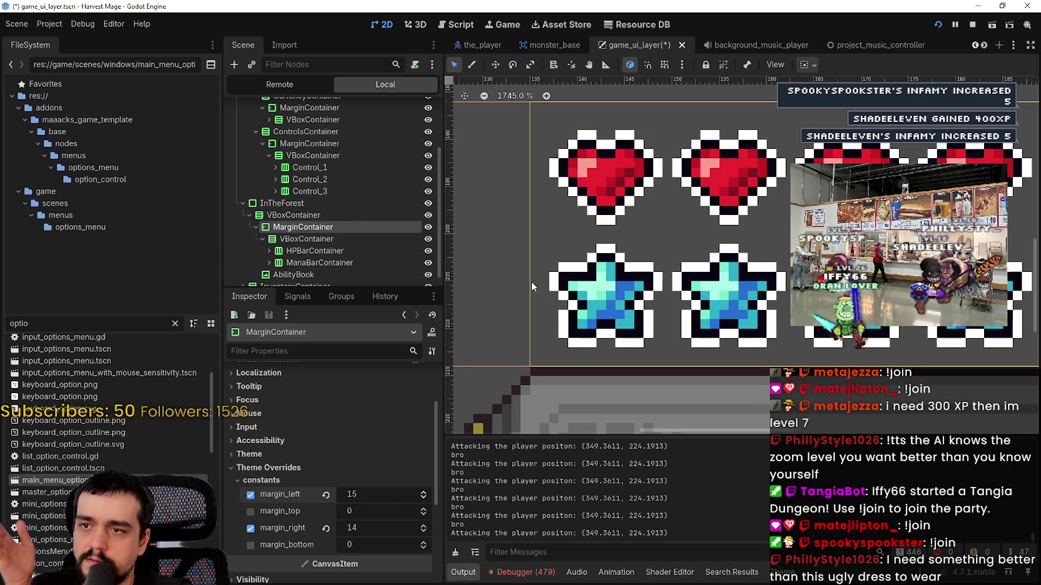
scroll(534, 277, down, 5)
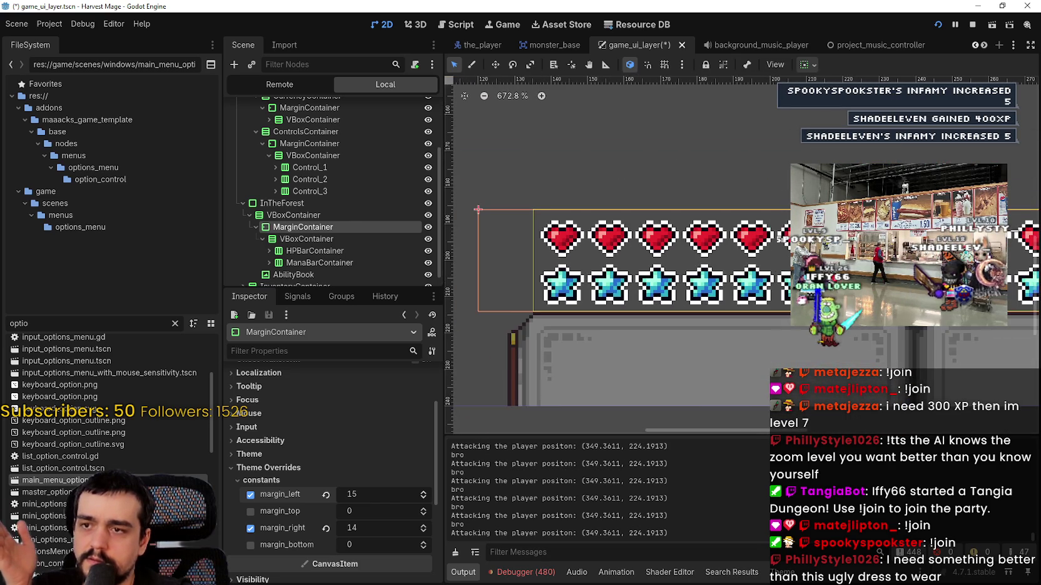
scroll(534, 276, right, 5)
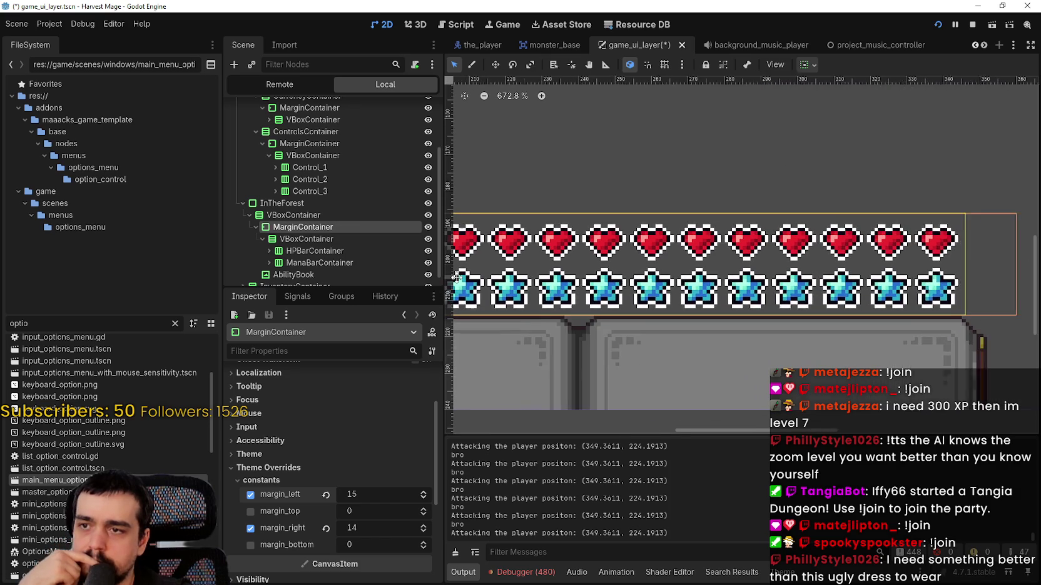
scroll(457, 278, right, 1)
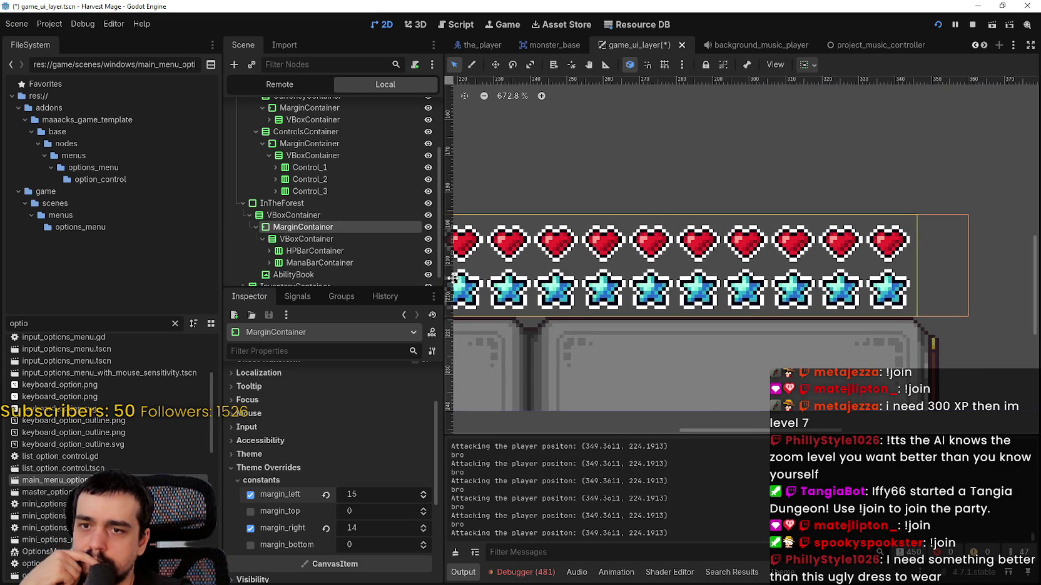
scroll(454, 279, left, 3)
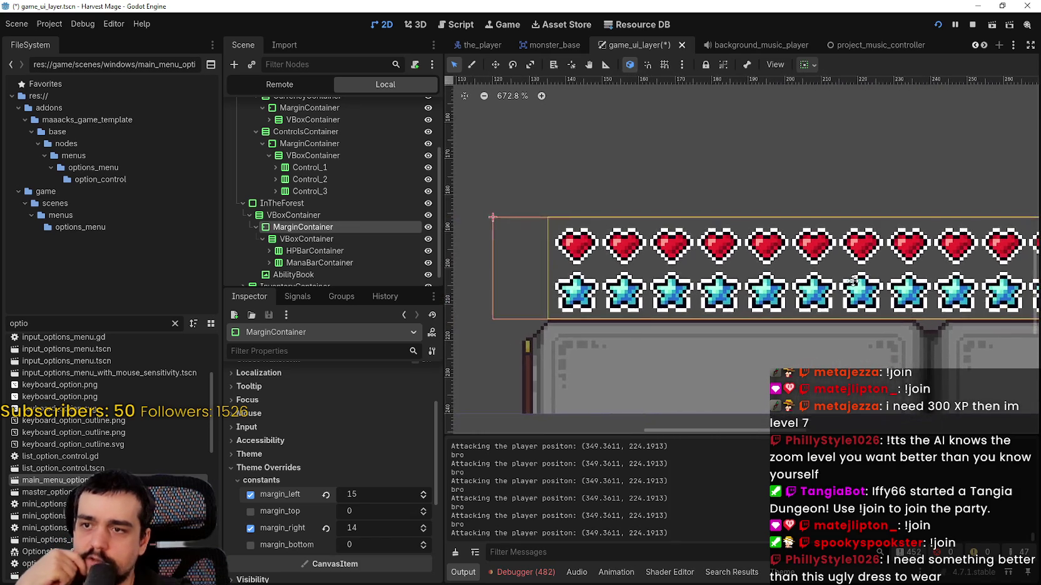
scroll(489, 294, up, 2)
scroll(563, 305, up, 3)
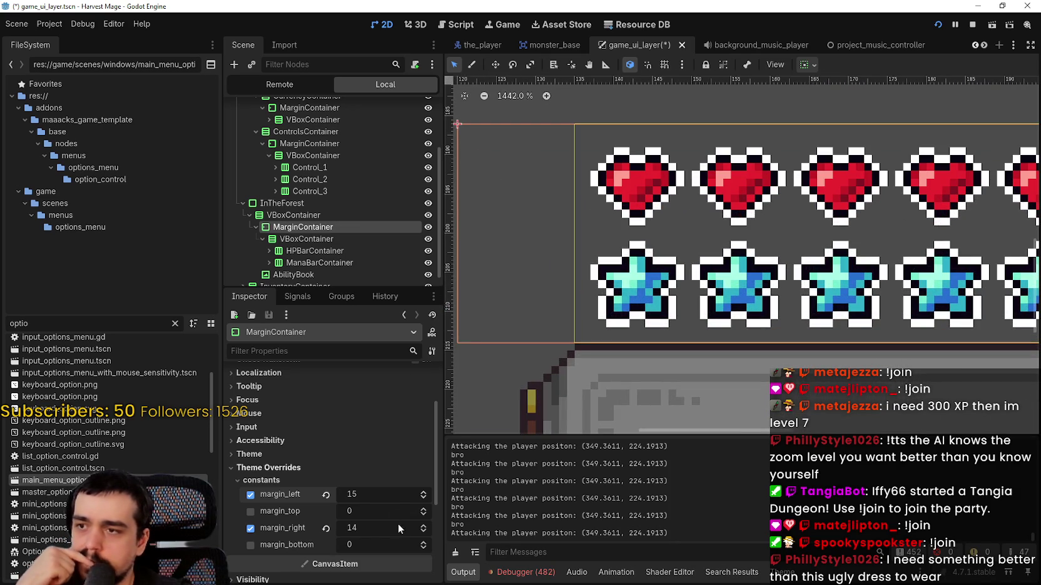
Try margin_left at 16, then lower it to 14 to match the right margin
click(424, 491)
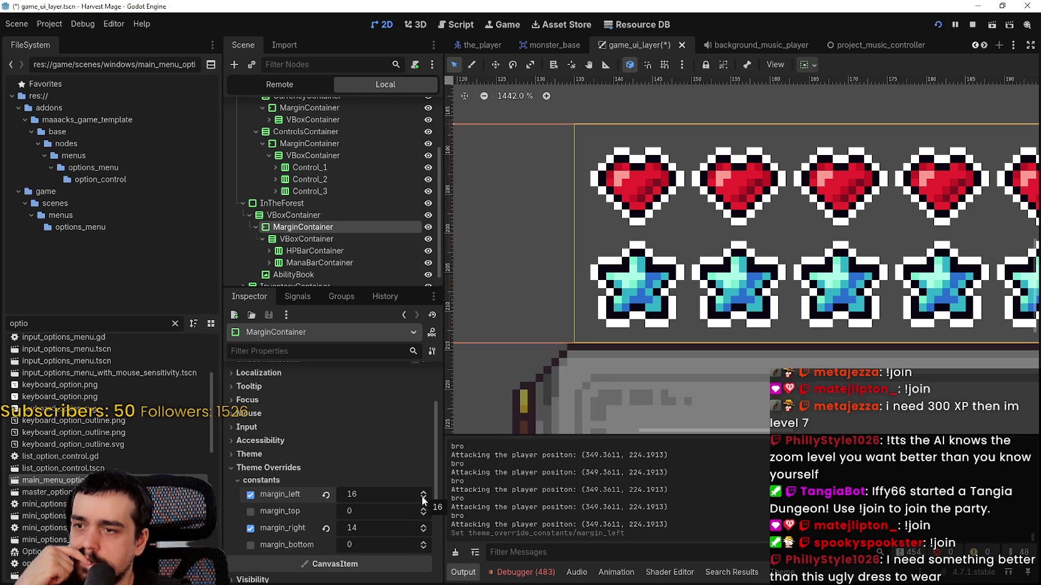
click(423, 498)
click(423, 498)
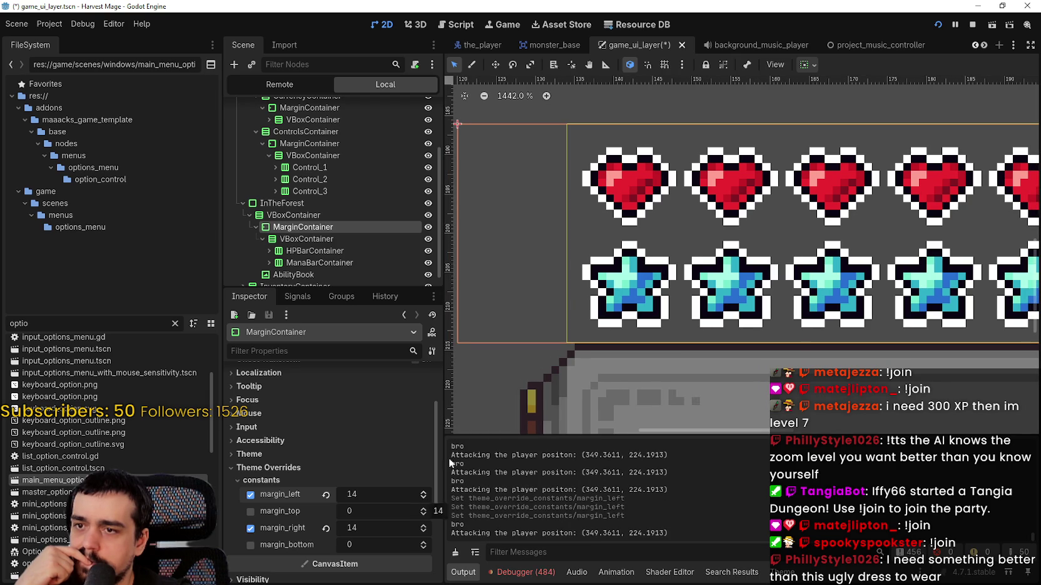
scroll(595, 323, down, 6)
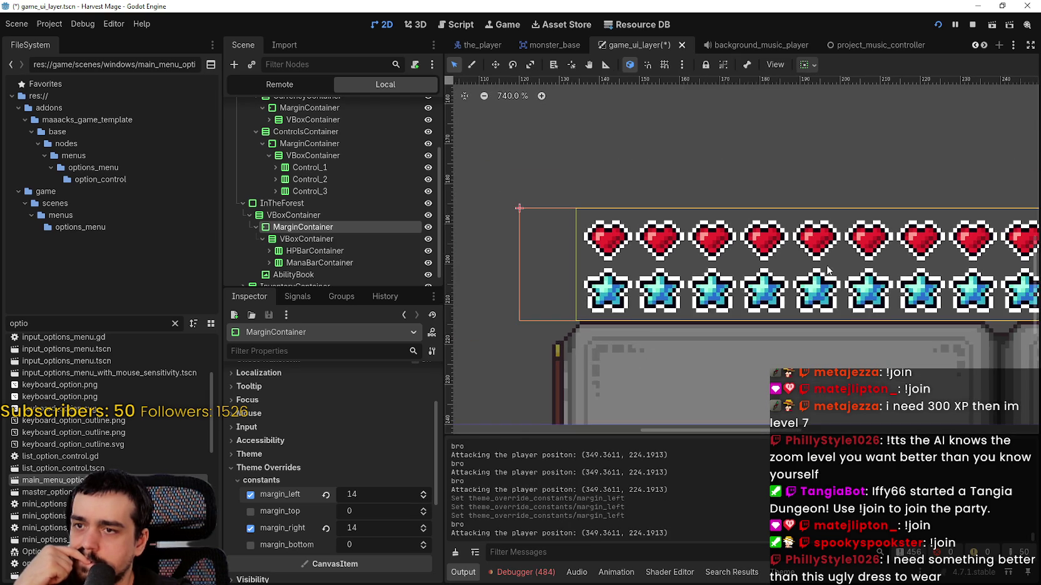
scroll(838, 291, up, 4)
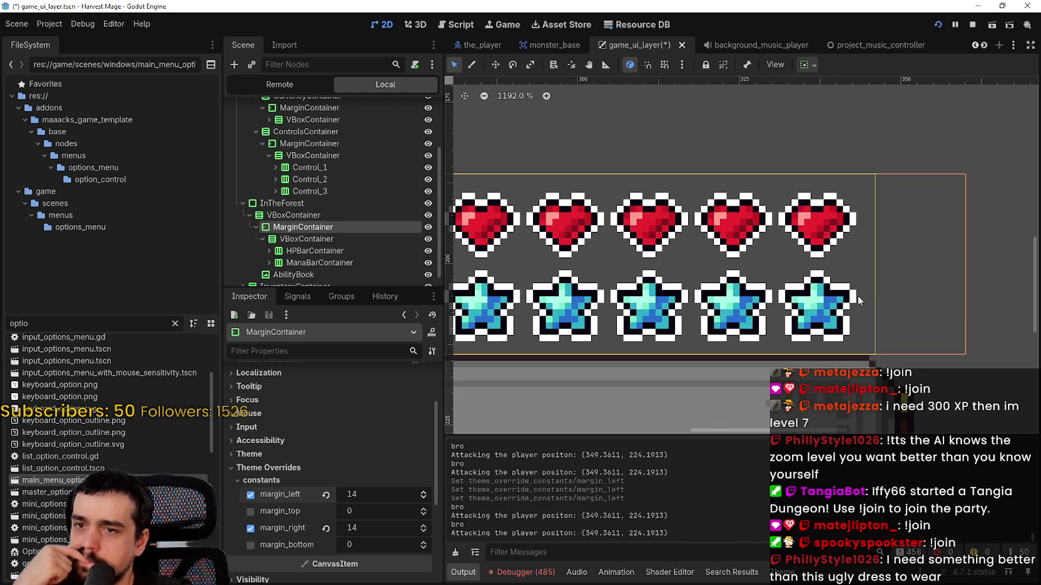
scroll(857, 295, down, 3)
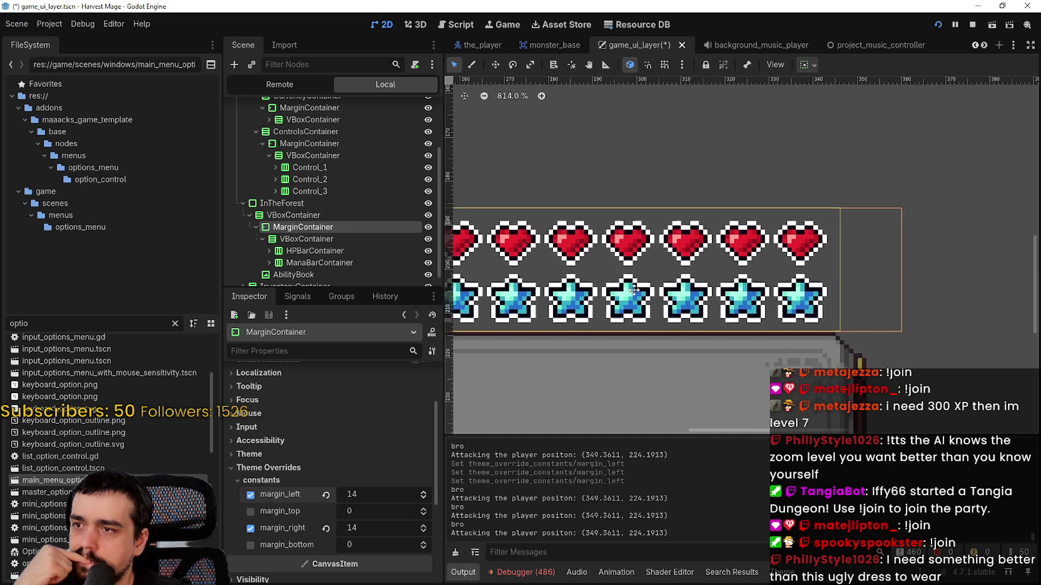
scroll(338, 505, up, 3)
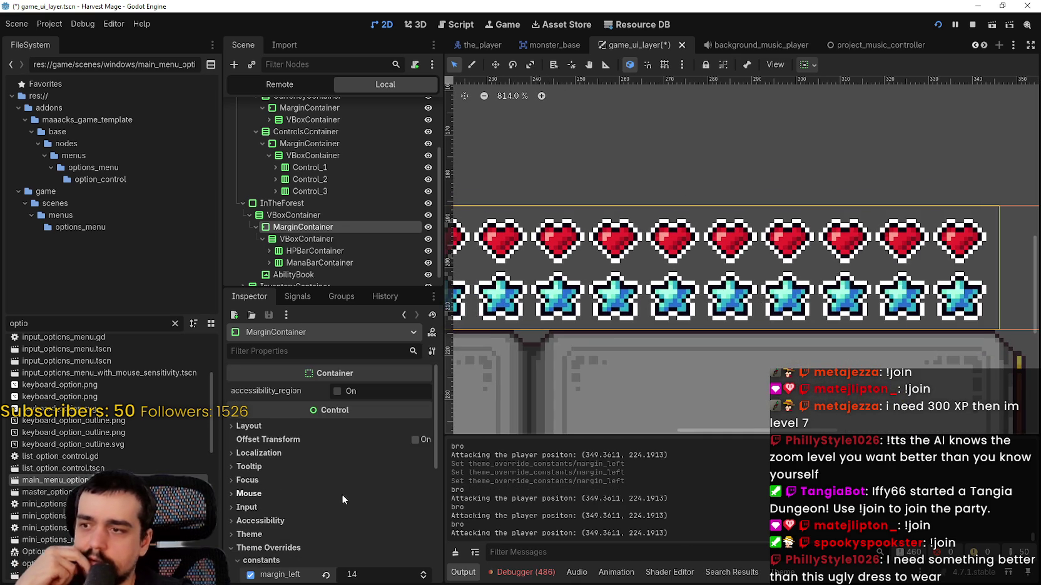
scroll(573, 249, down, 2)
scroll(573, 249, down, 3)
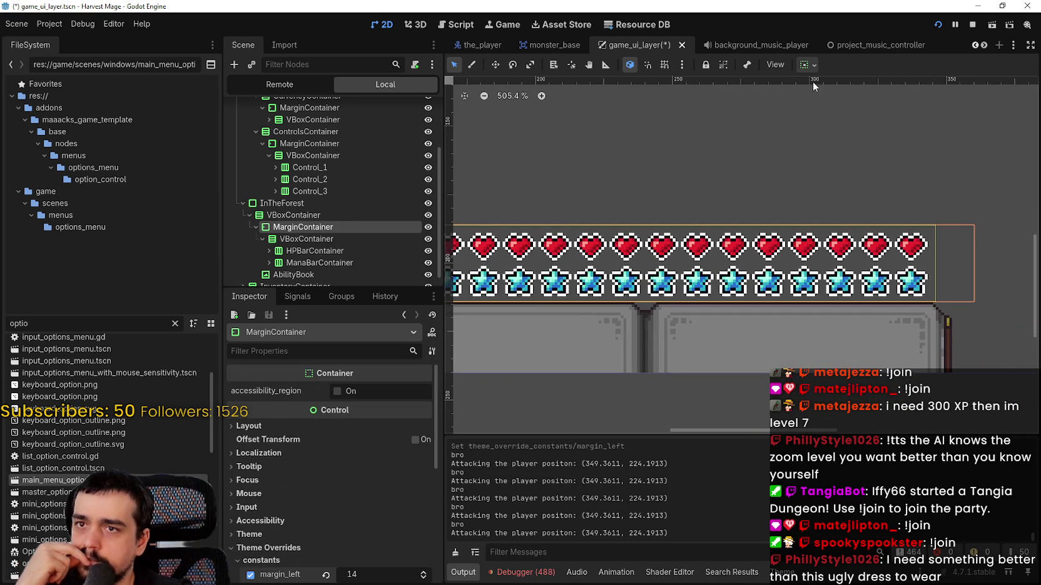
Set MarginContainer's horizontal alignment to Shrink Center, review the rows, and select the outer VBoxContainer
click(806, 65)
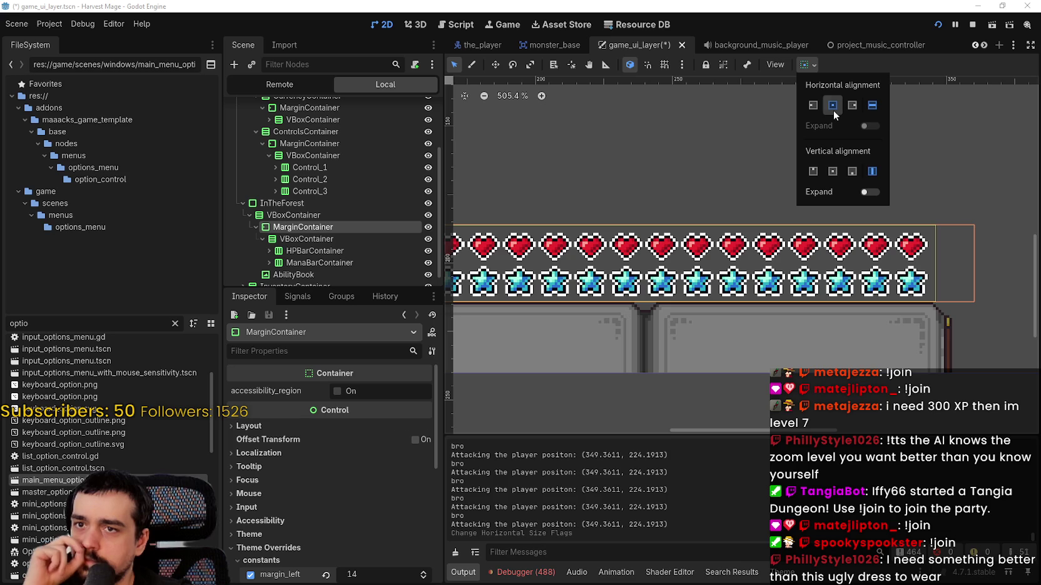
click(833, 110)
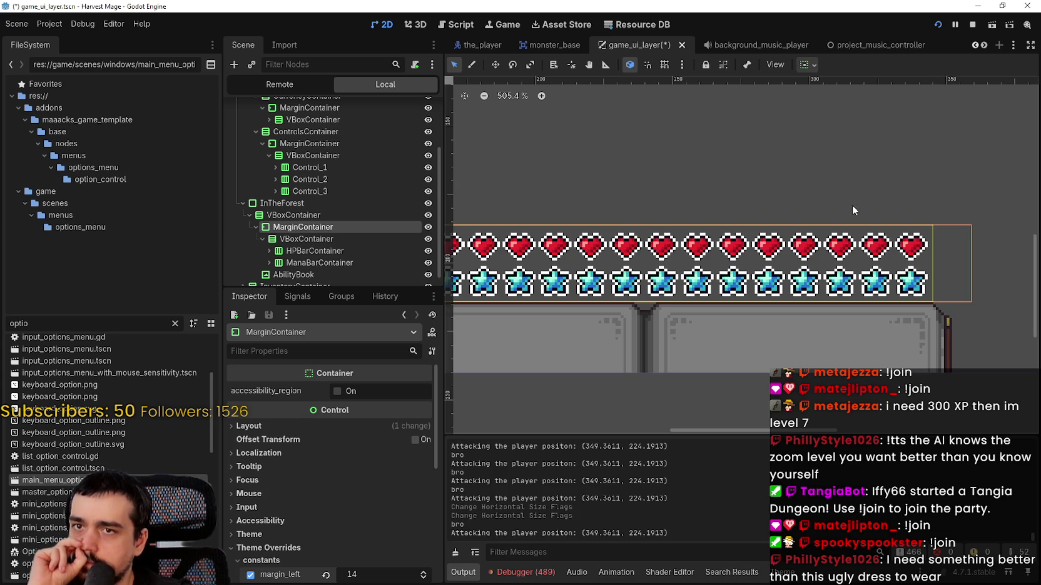
scroll(943, 294, up, 8)
scroll(808, 266, down, 3)
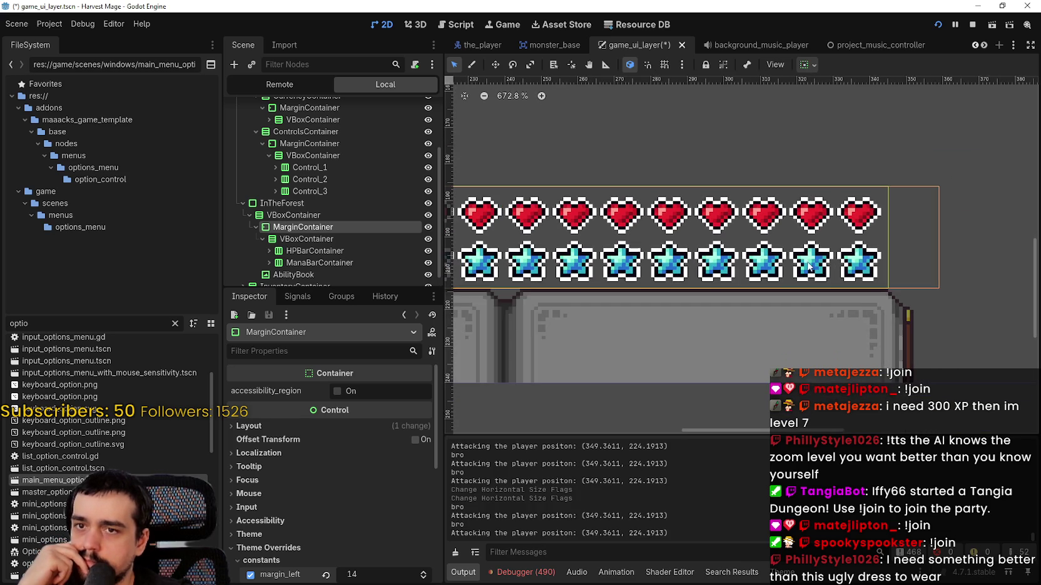
scroll(651, 229, down, 2)
scroll(518, 230, up, 3)
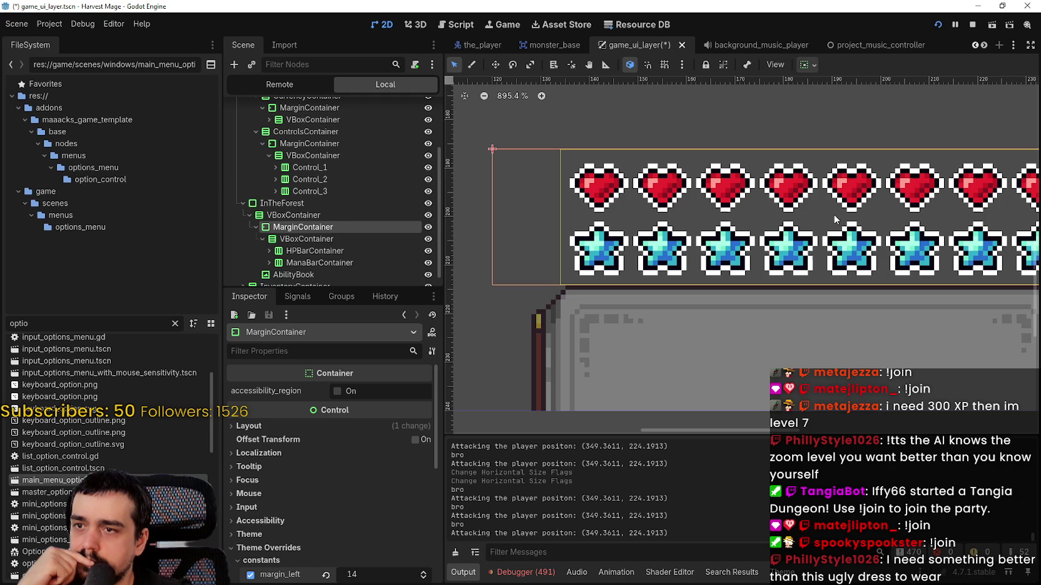
drag(859, 212, 609, 233)
scroll(873, 262, down, 1)
scroll(938, 279, up, 2)
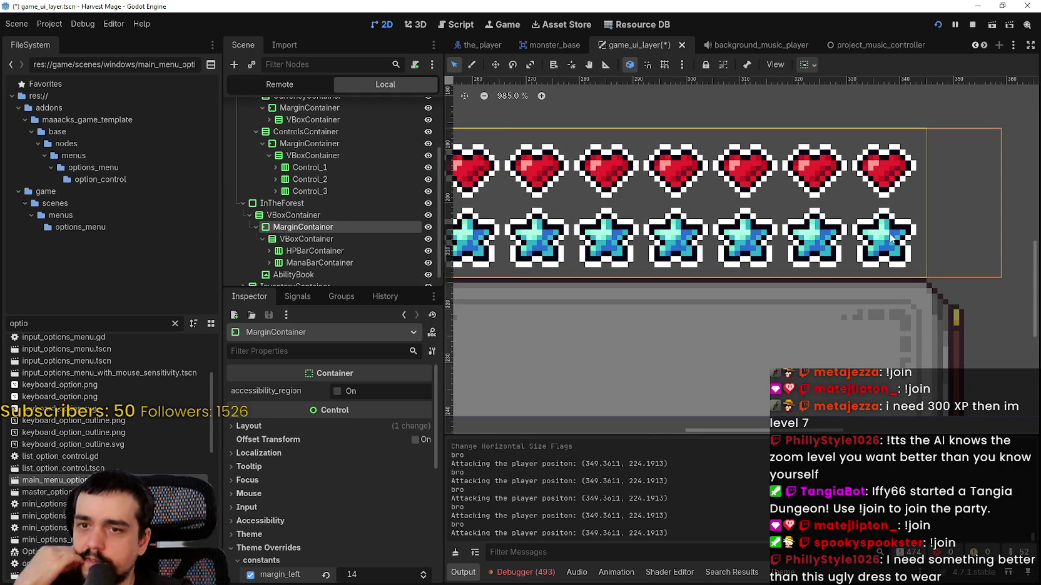
scroll(890, 238, down, 2)
scroll(891, 237, down, 2)
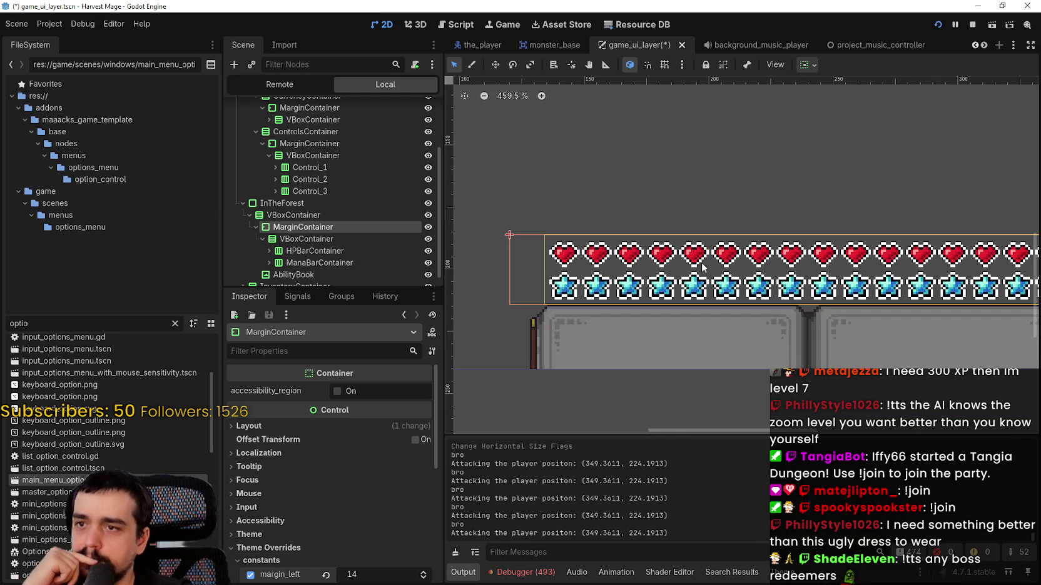
click(309, 216)
Give the VBoxContainer center alignment for both horizontal and vertical sizing
scroll(794, 275, down, 2)
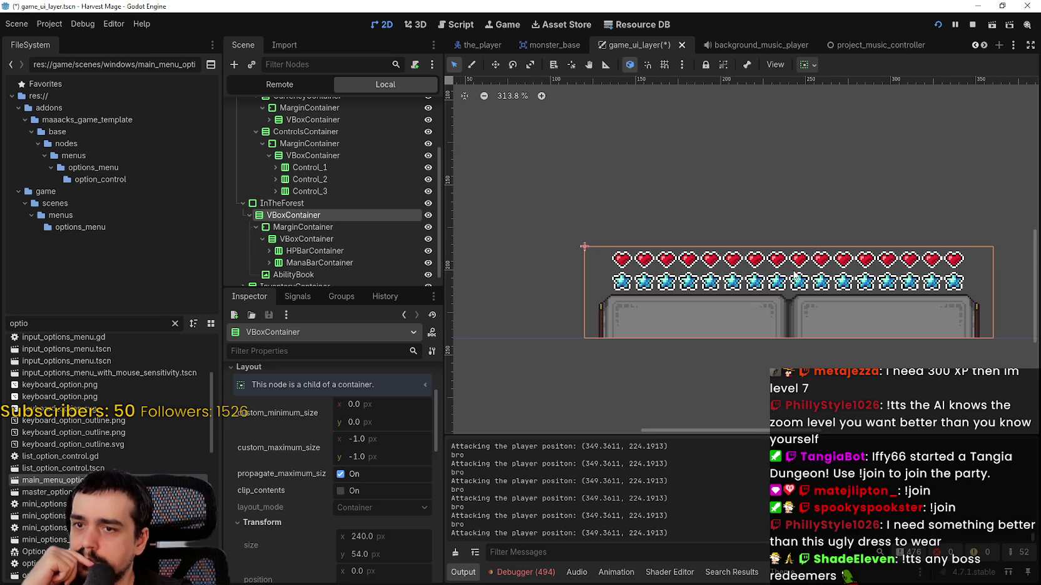
click(808, 65)
click(831, 106)
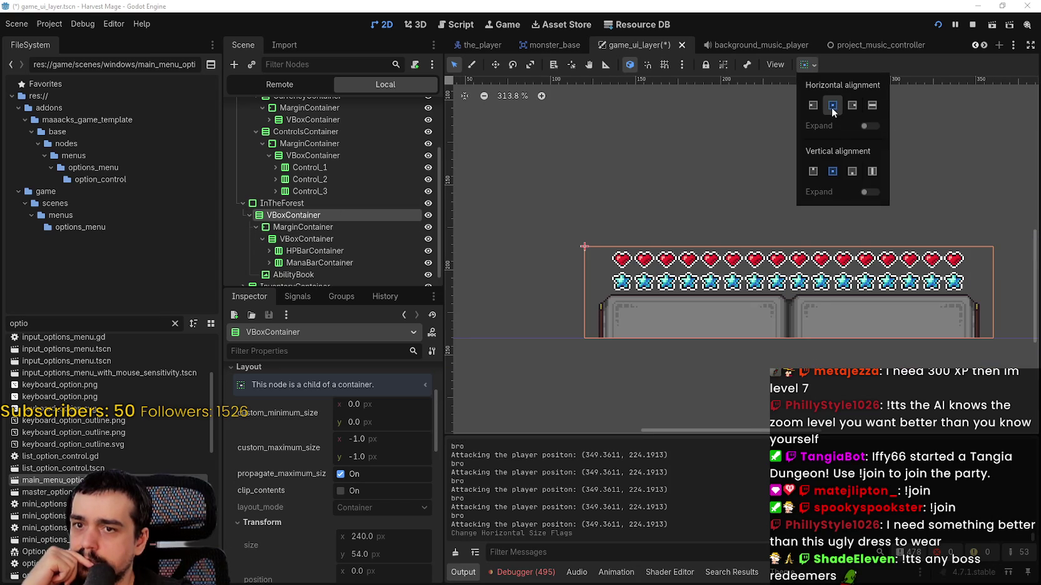
click(836, 170)
key(Escape)
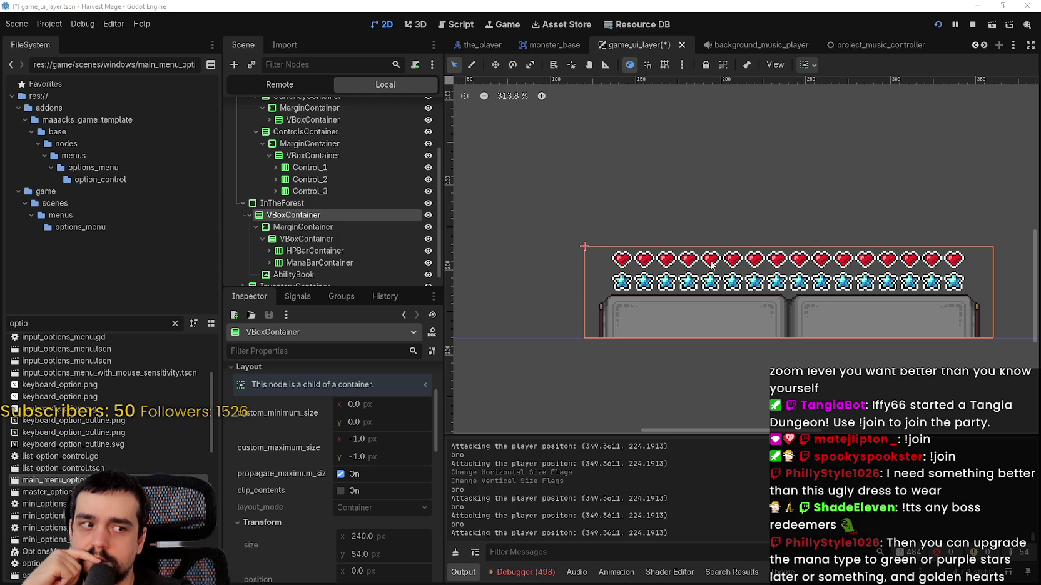
scroll(711, 264, up, 1)
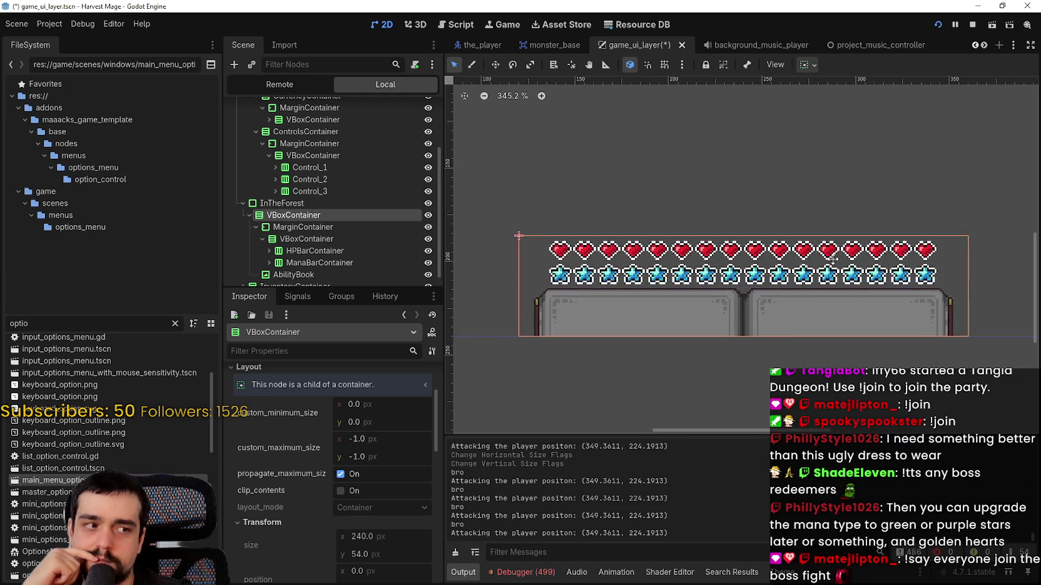
scroll(833, 259, up, 2)
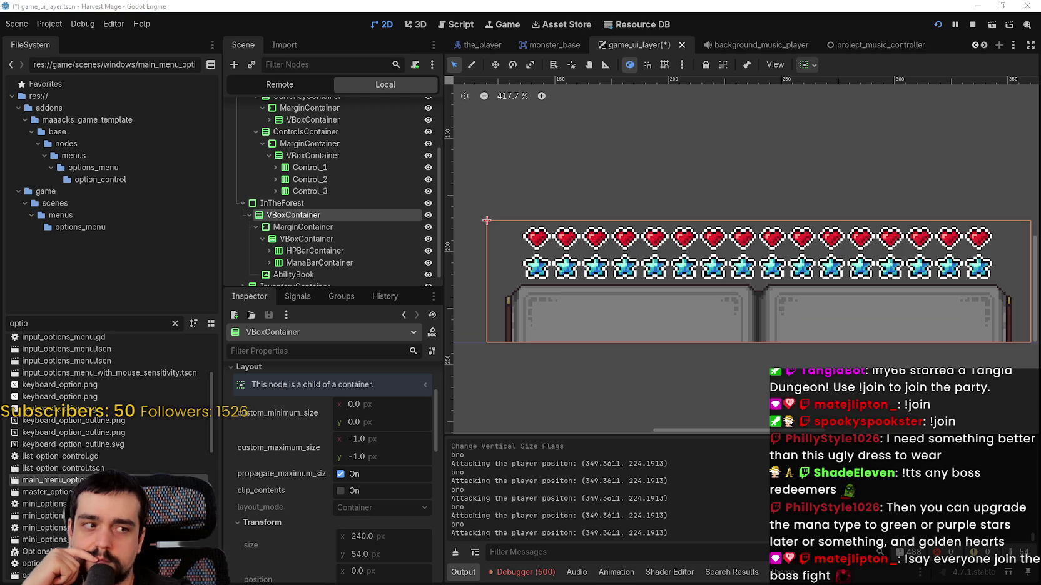
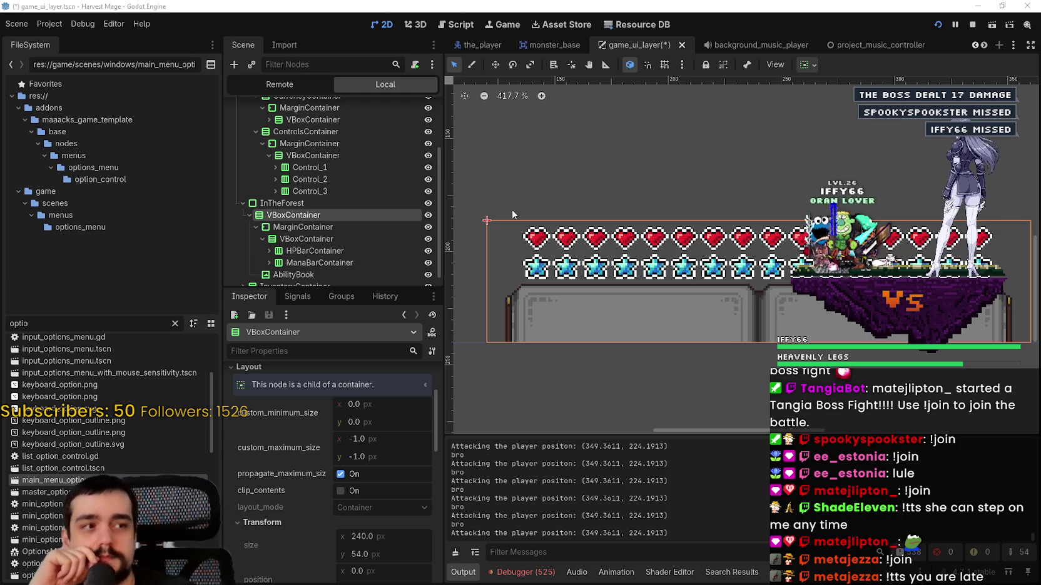
Zoom and pan across the enlarged heart and star rows, then stop the running game
scroll(666, 264, down, 2)
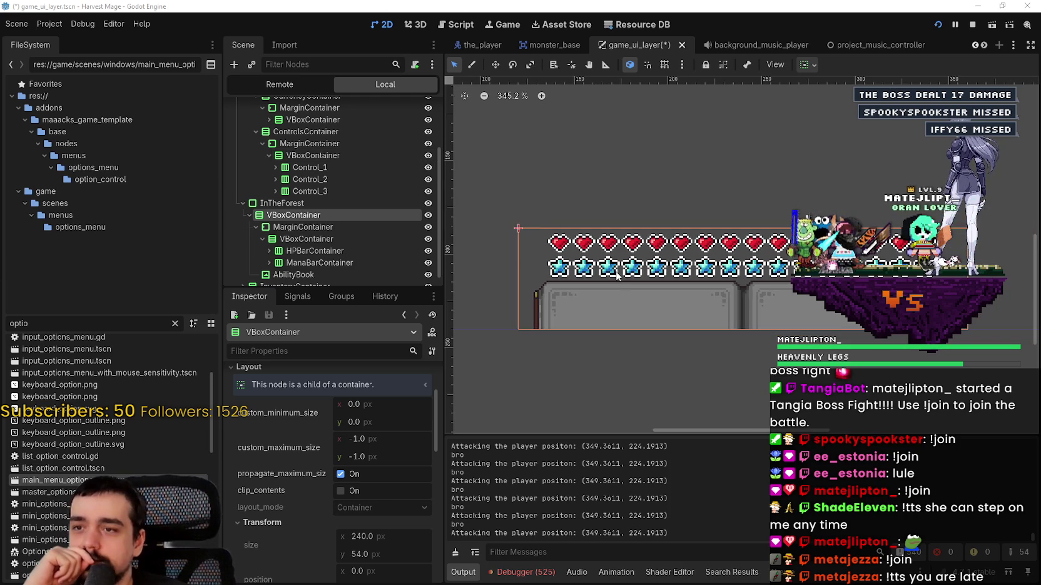
scroll(616, 275, up, 10)
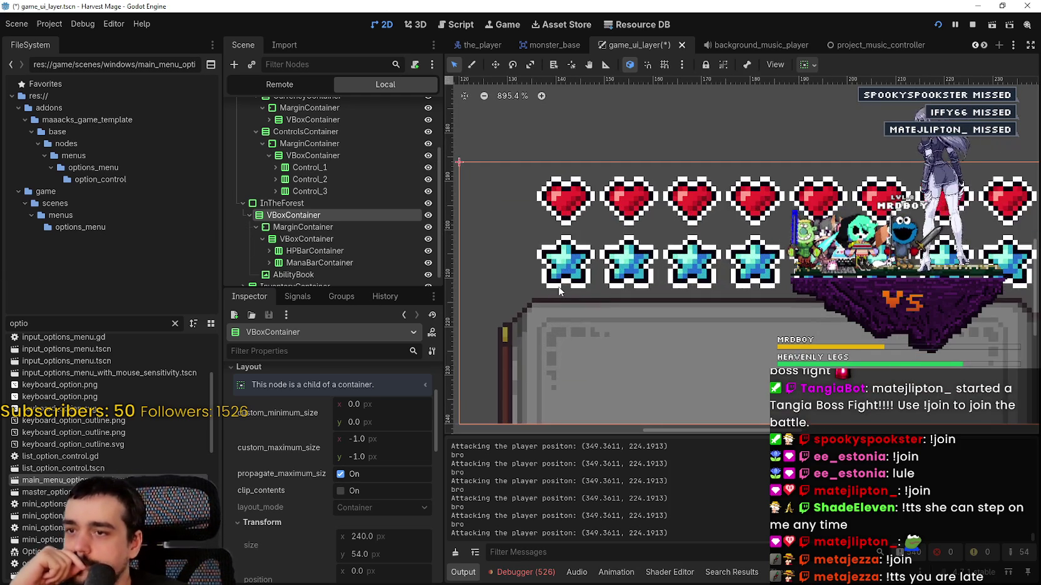
drag(561, 290, 158, 303)
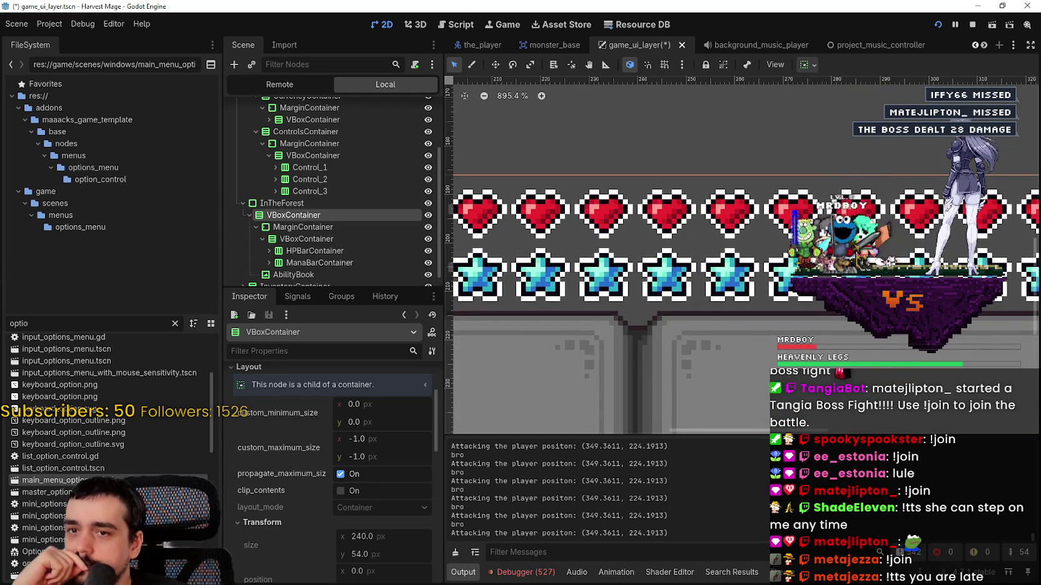
scroll(694, 322, down, 2)
scroll(694, 322, up, 4)
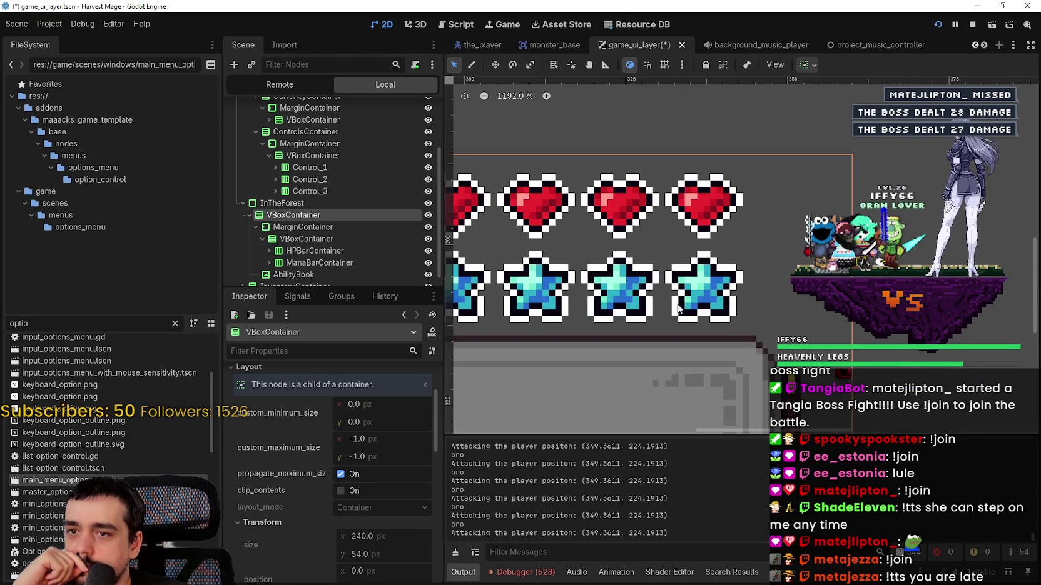
scroll(626, 283, down, 5)
scroll(625, 283, down, 2)
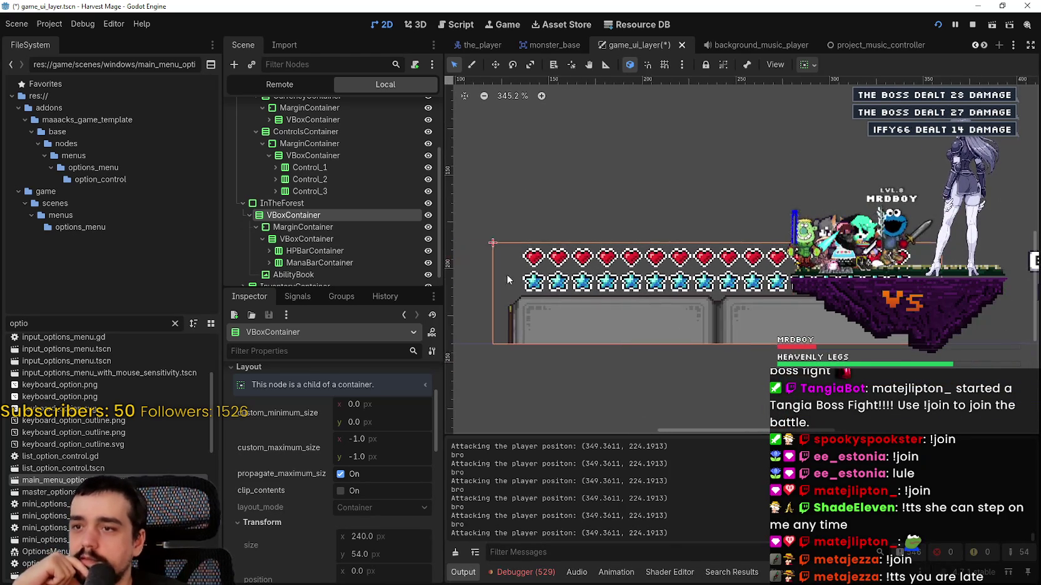
scroll(538, 288, up, 2)
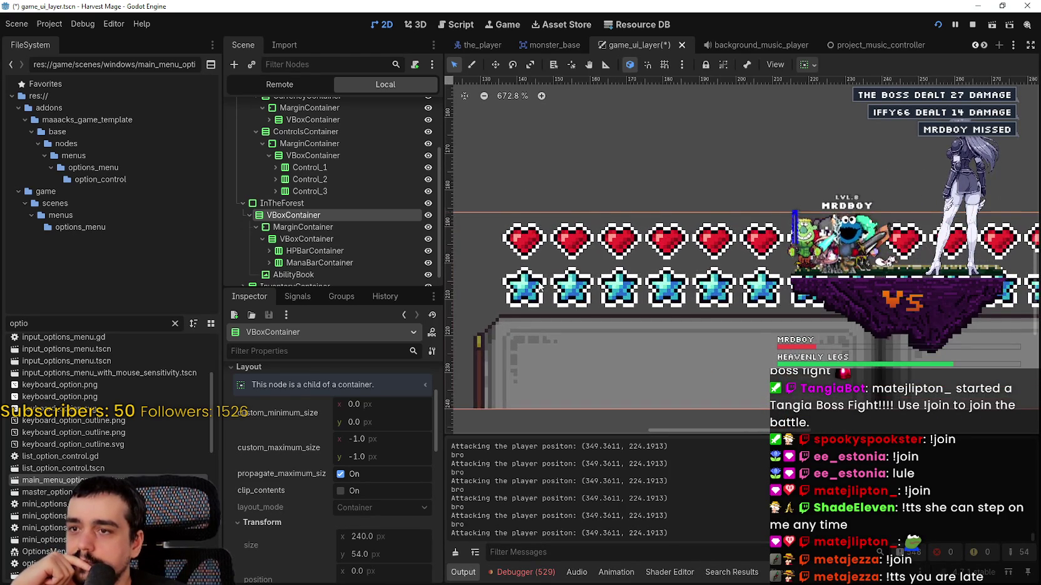
scroll(539, 294, up, 2)
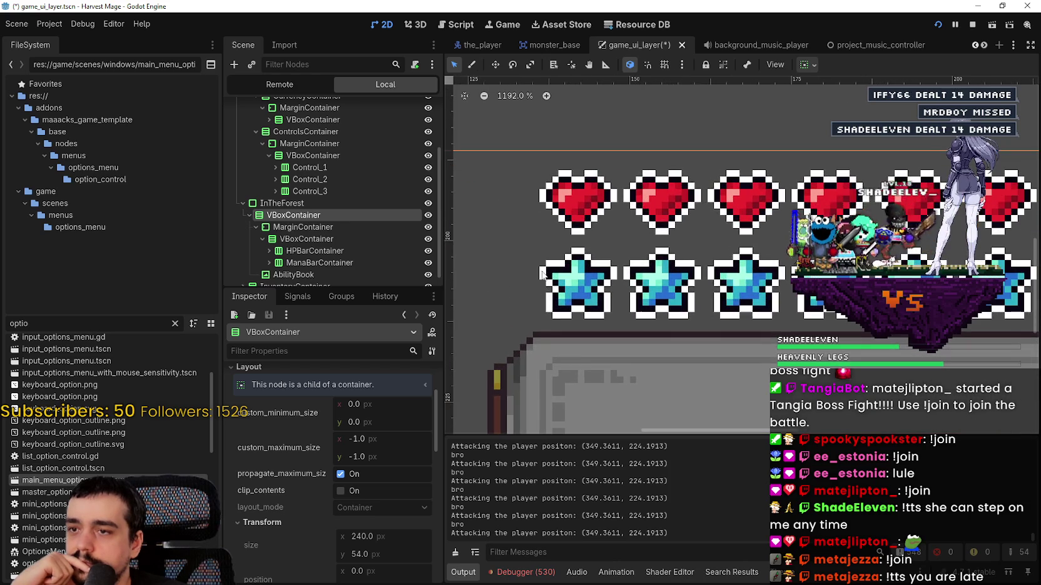
scroll(542, 349, down, 6)
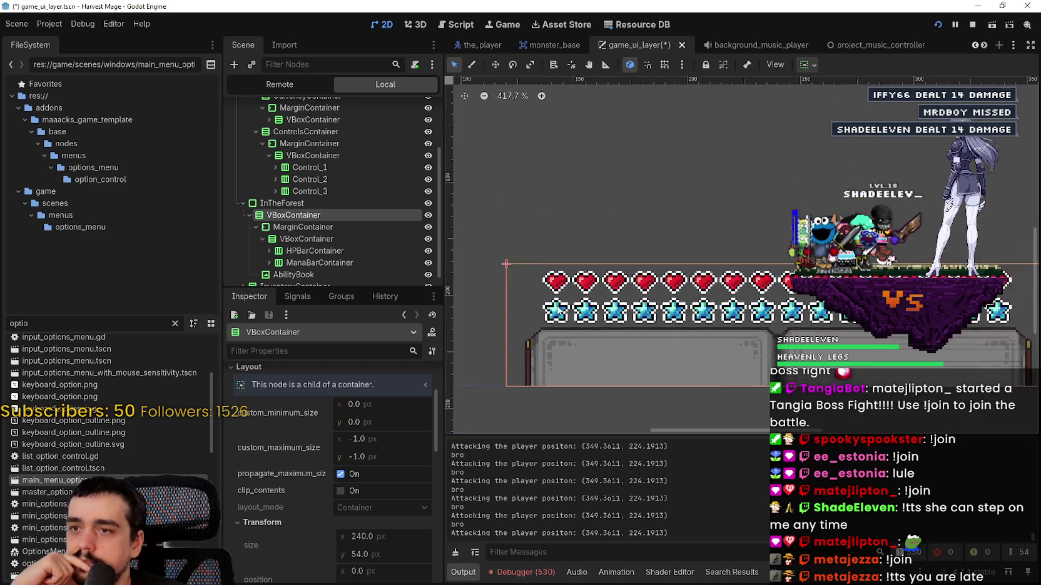
click(972, 25)
Run the project and continue the saved game, hitting the get_child_count on null error
click(937, 24)
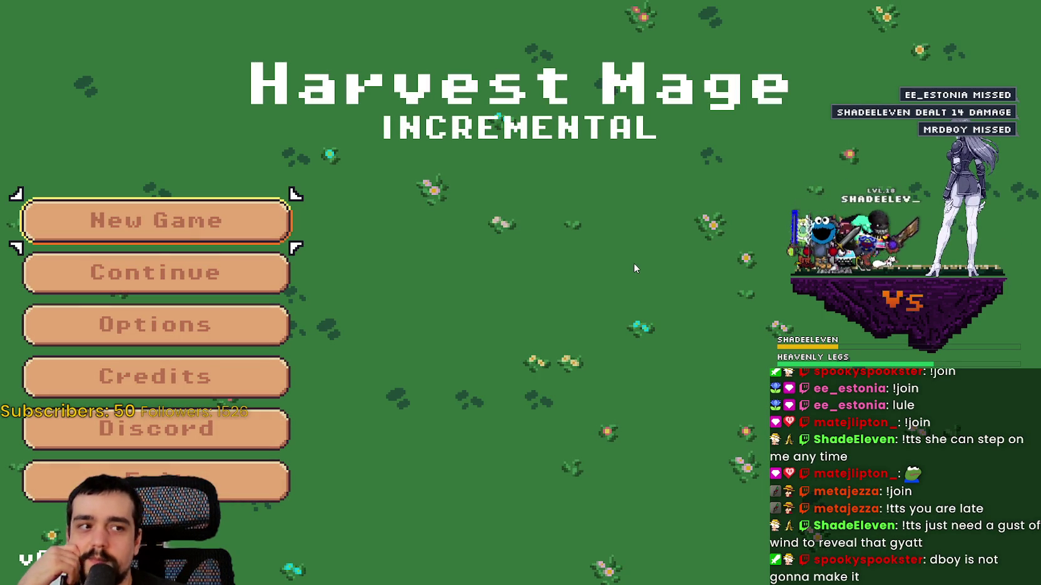
click(233, 272)
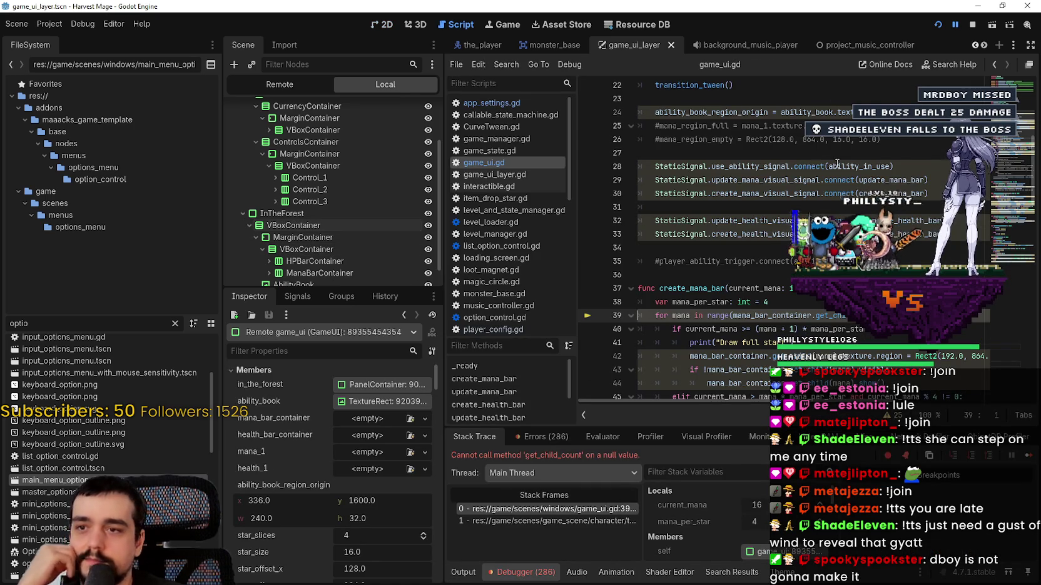
Add references to HPBarContainer and ManaBarContainer, renaming the first to health_bar_container
click(1016, 89)
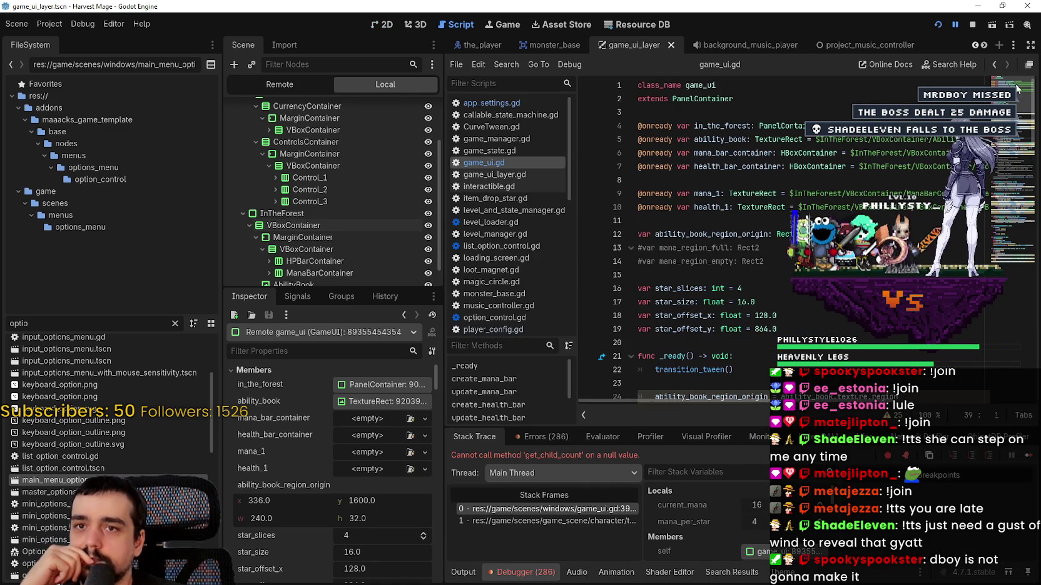
click(769, 177)
key(Return)
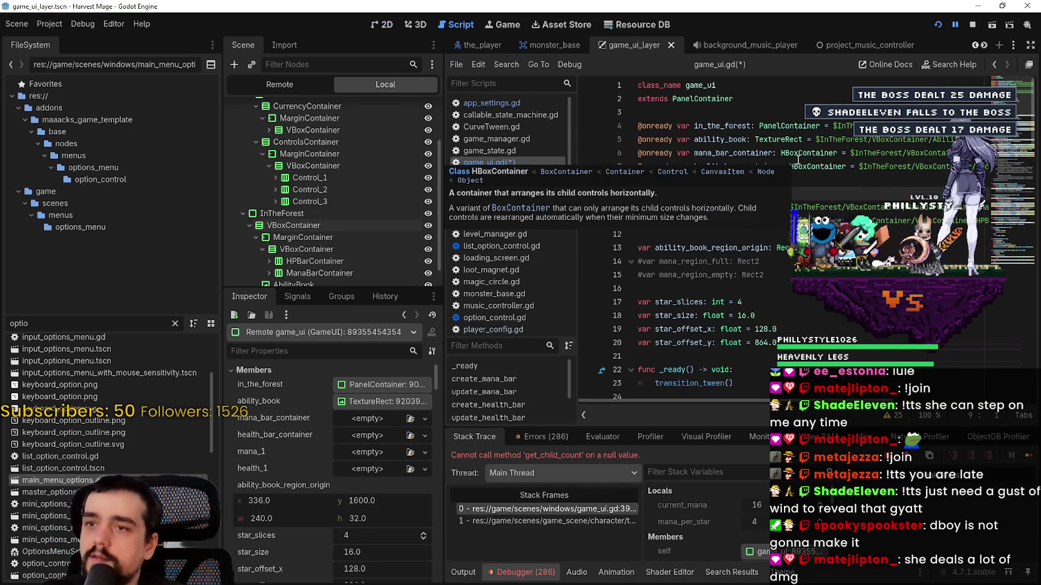
scroll(298, 210, down, 1)
mouse_move(316, 239)
mouse_down()
mouse_move(757, 182)
mouse_move(738, 200)
mouse_up()
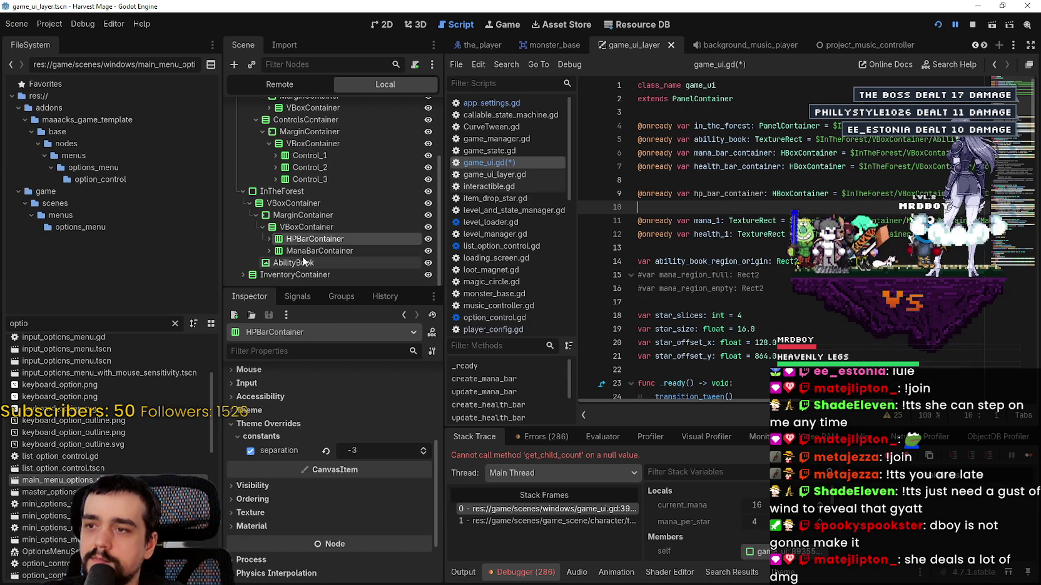
mouse_move(358, 243)
mouse_down()
mouse_move(719, 187)
mouse_move(718, 202)
mouse_up()
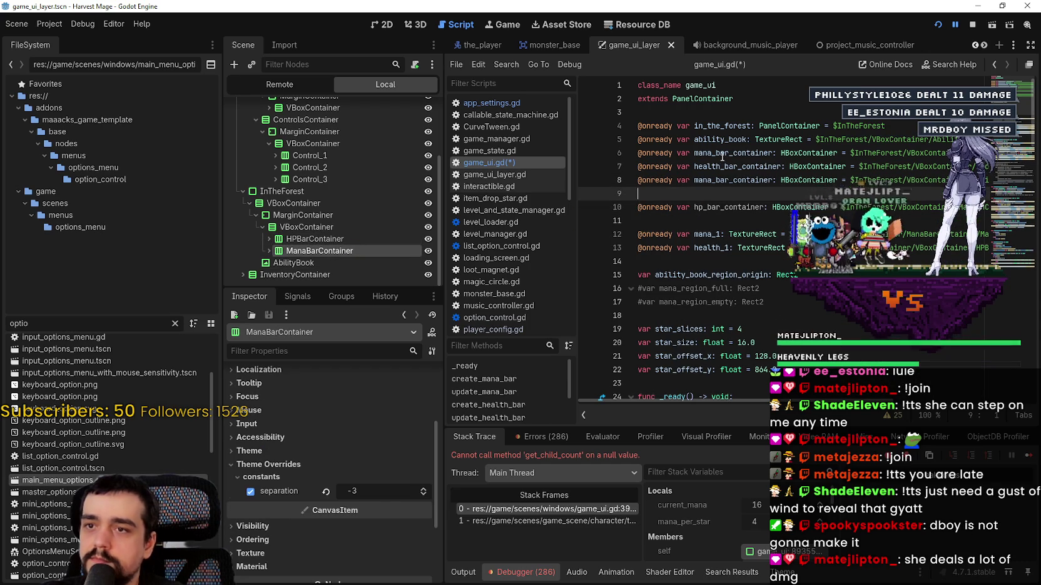
double_click(719, 208)
key(ctrl+v)
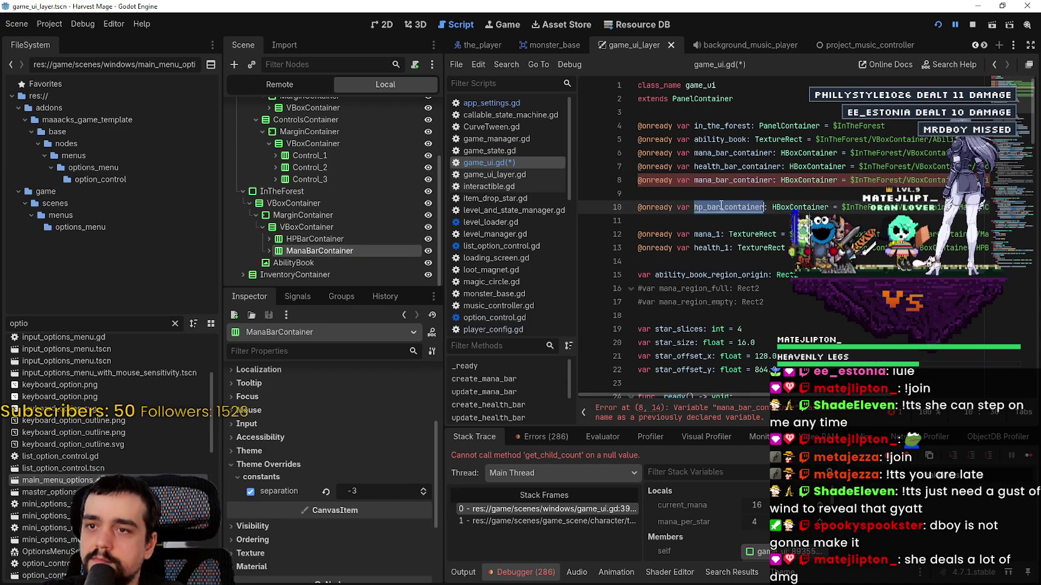
key(BackSpace)
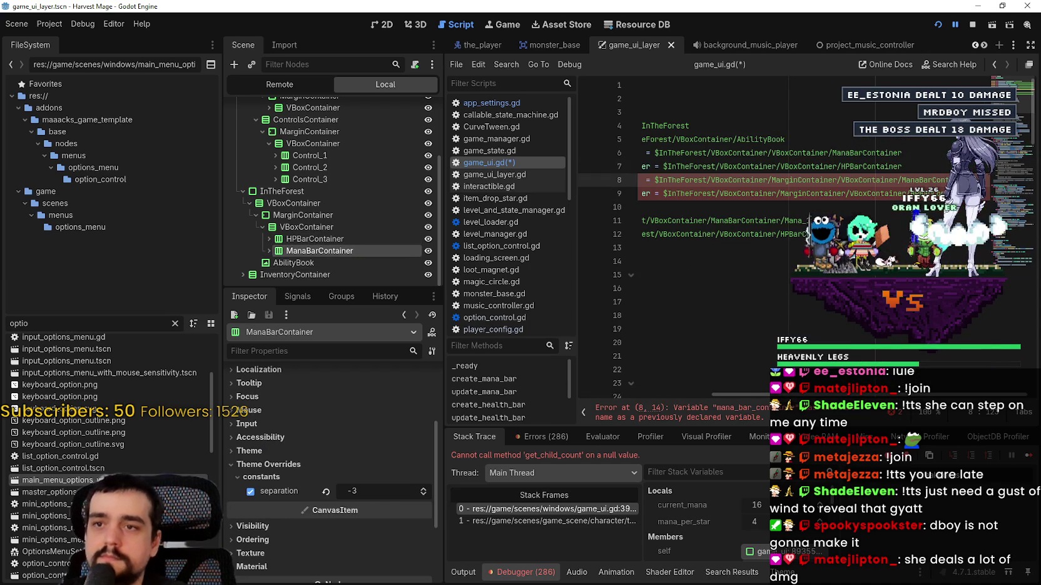
Delete the old duplicate container reference lines 6–7
drag(922, 164, 441, 152)
key(Delete)
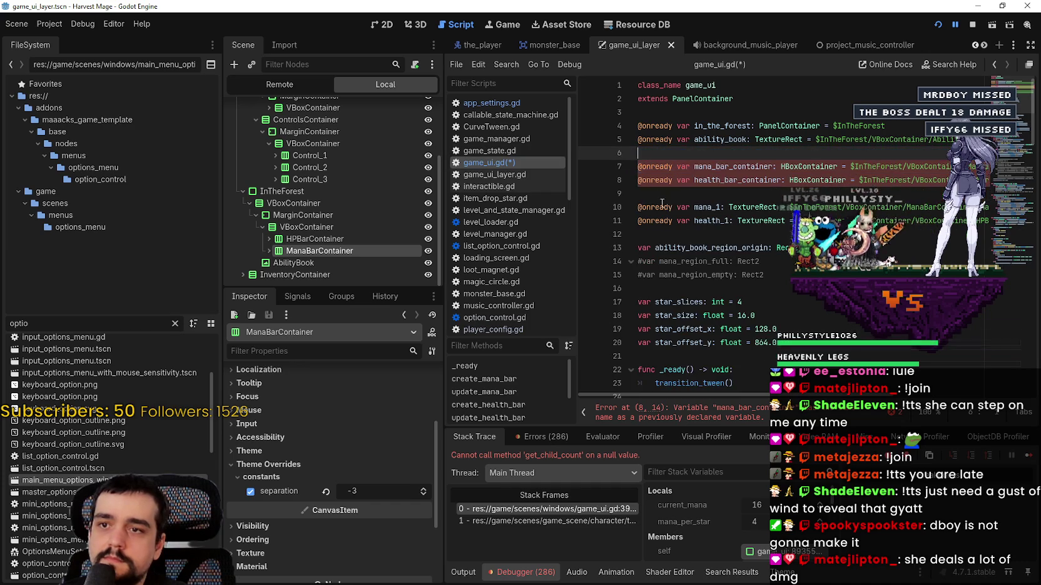
click(692, 217)
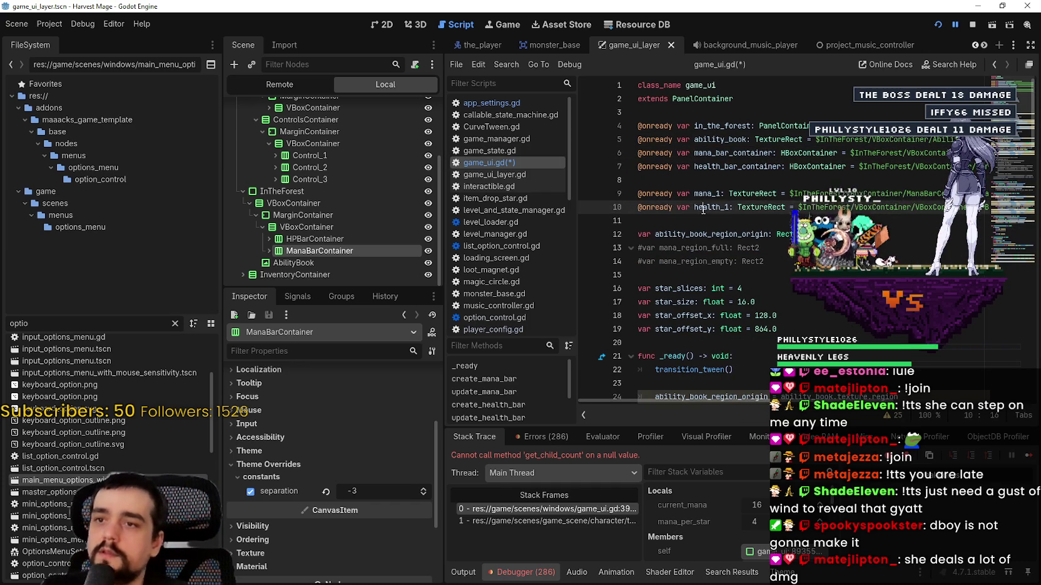
scroll(694, 213, down, 8)
scroll(716, 173, down, 4)
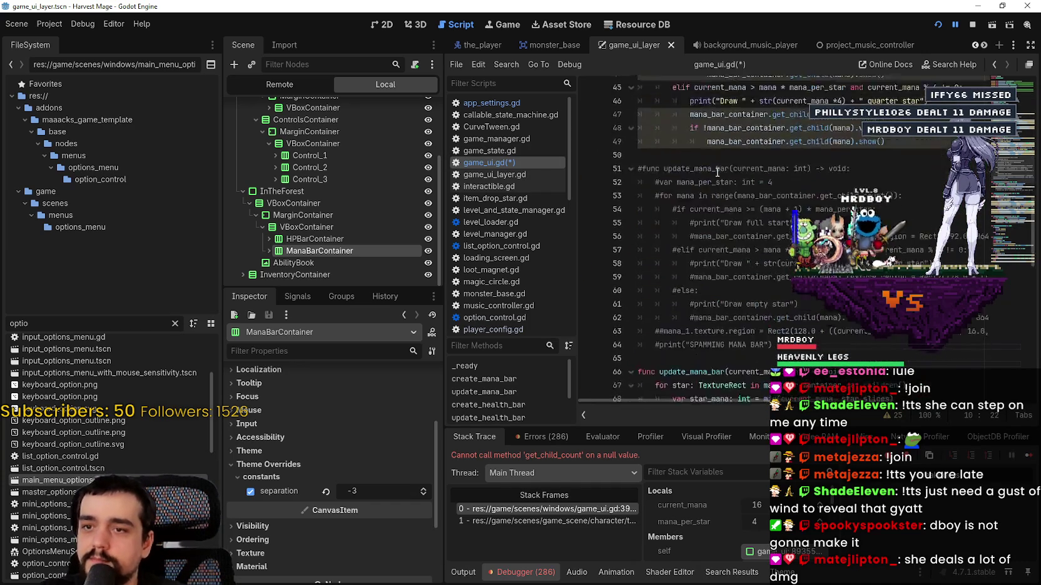
scroll(723, 168, down, 2)
scroll(725, 182, up, 14)
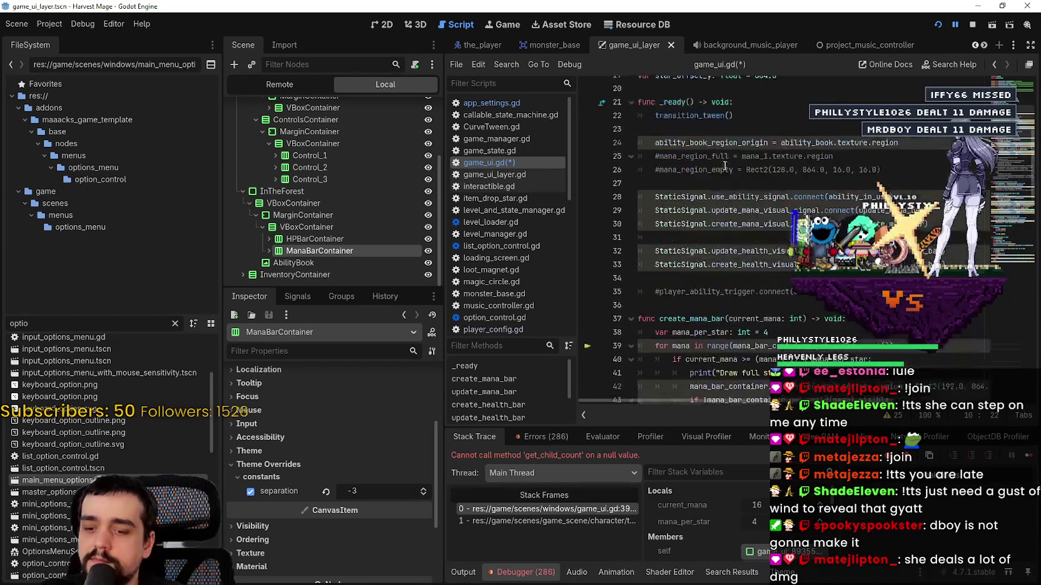
Check health_1's uses, delete the mana_1 and health_1 declarations, then save and rerun
double_click(712, 207)
key(ctrl+f)
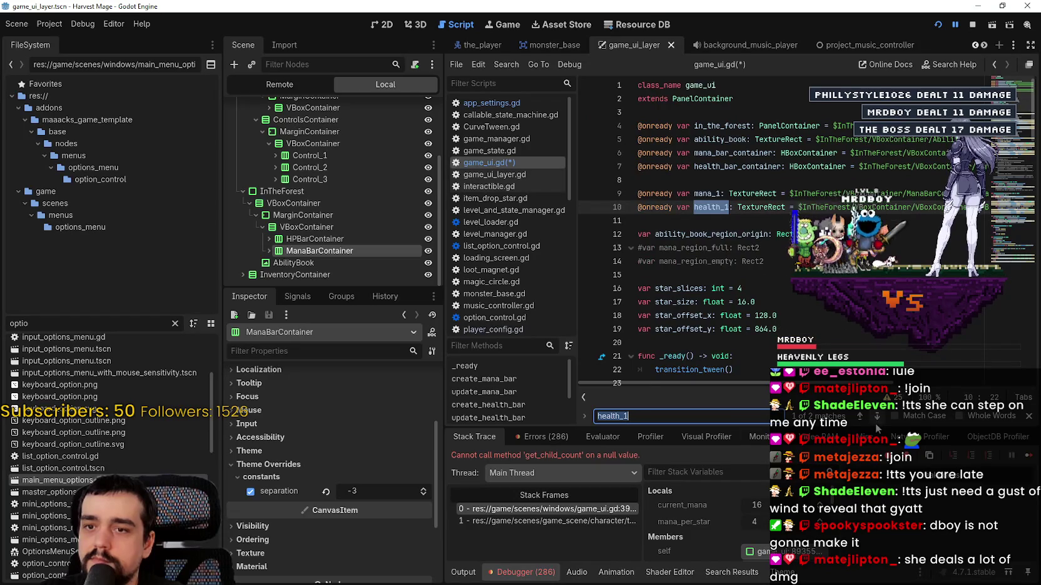
click(591, 204)
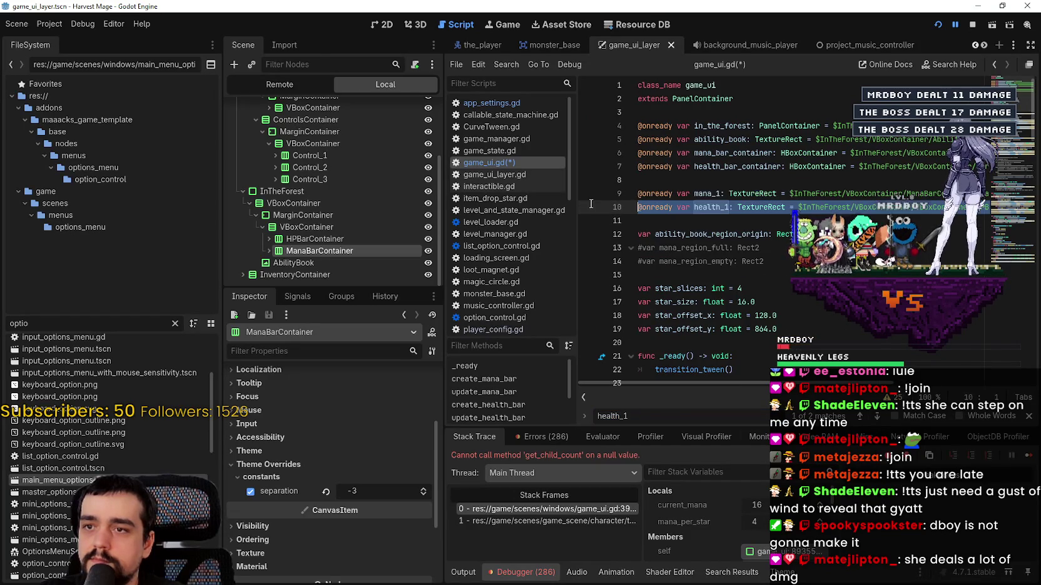
mouse_move(590, 204)
mouse_down()
mouse_move(579, 185)
mouse_move(590, 181)
mouse_up()
key(BackSpace)
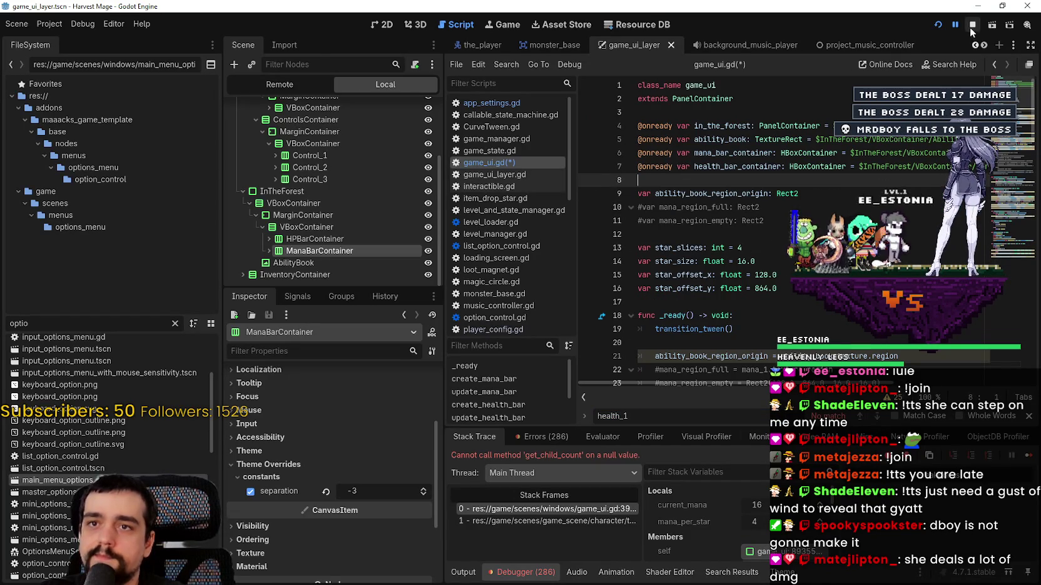
click(938, 25)
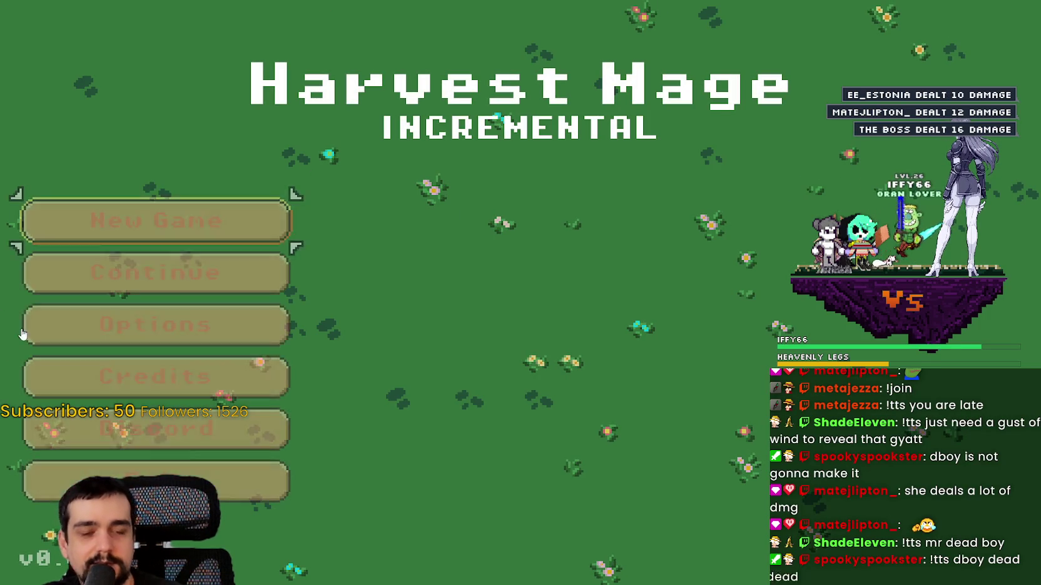
Continue the saved game and walk the mage left, down, right and up along the village path
click(88, 272)
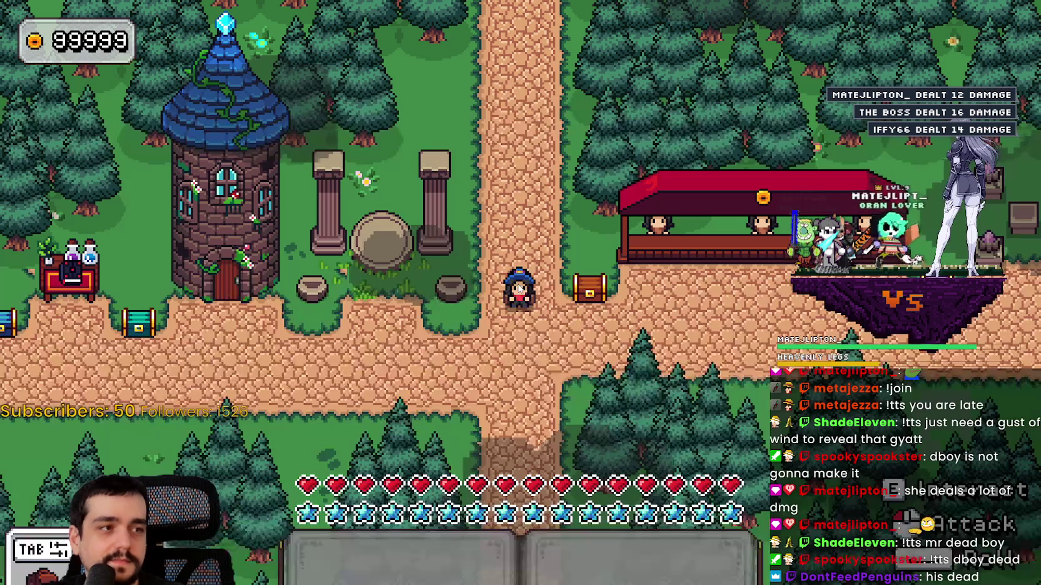
key(a)
key(a)
key(s)
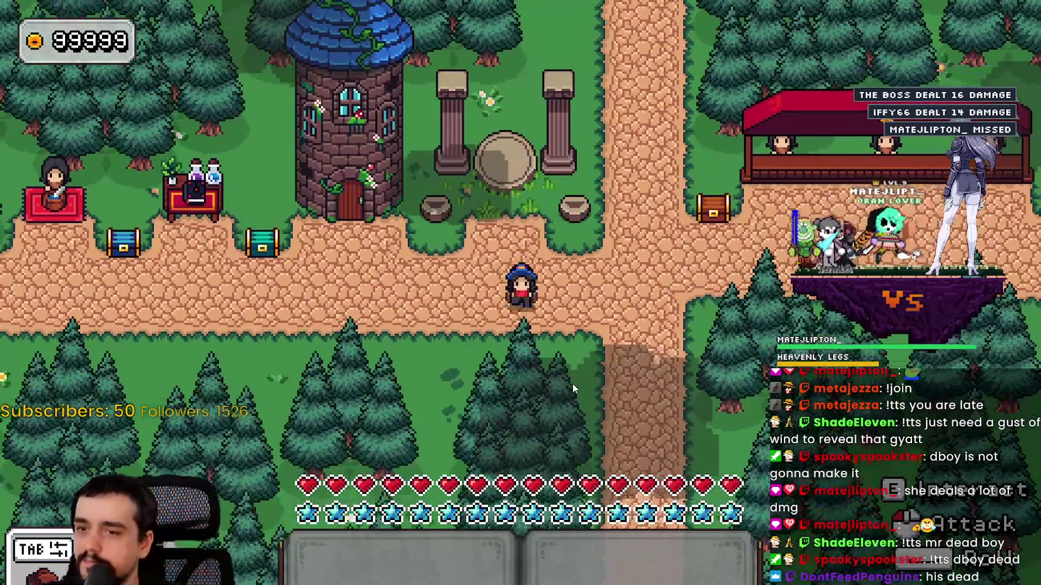
key(a)
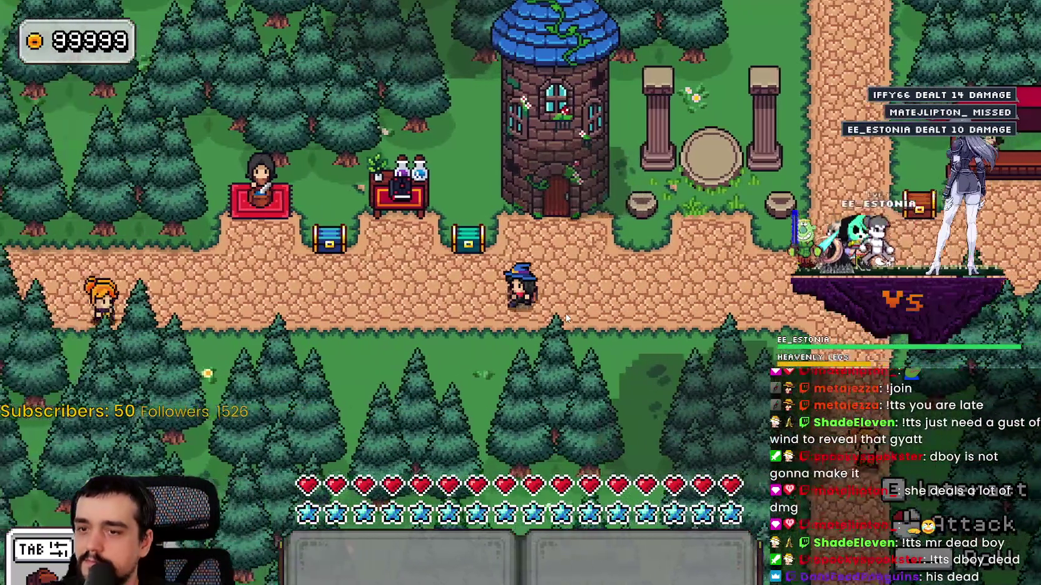
key(d)
key(d)
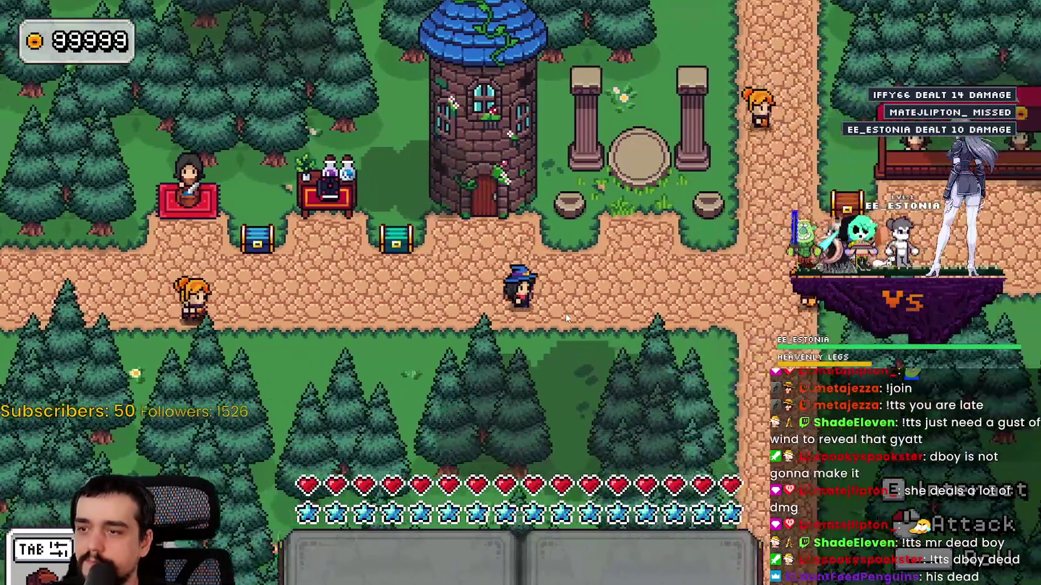
key(a)
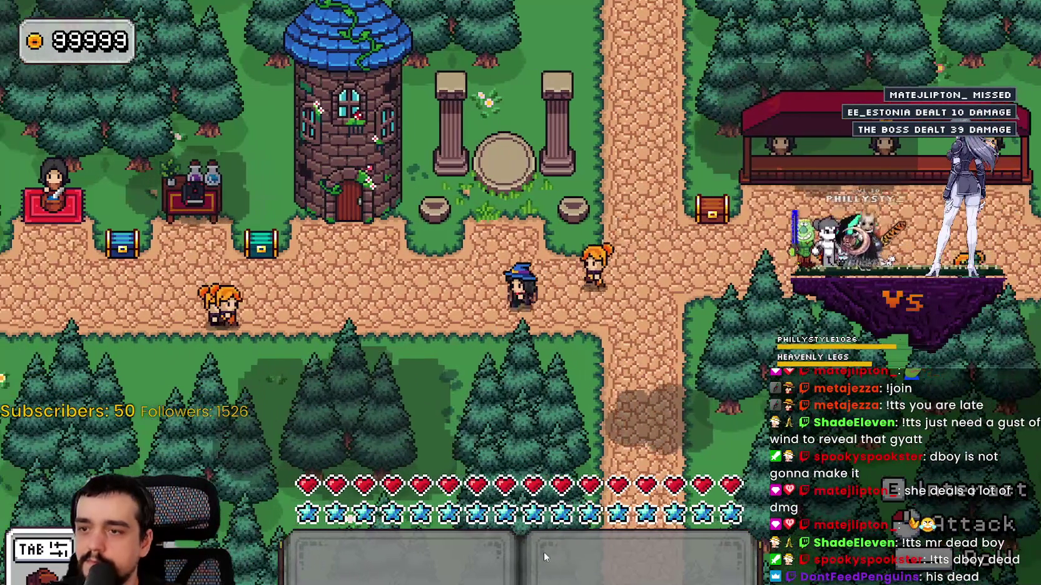
key(w)
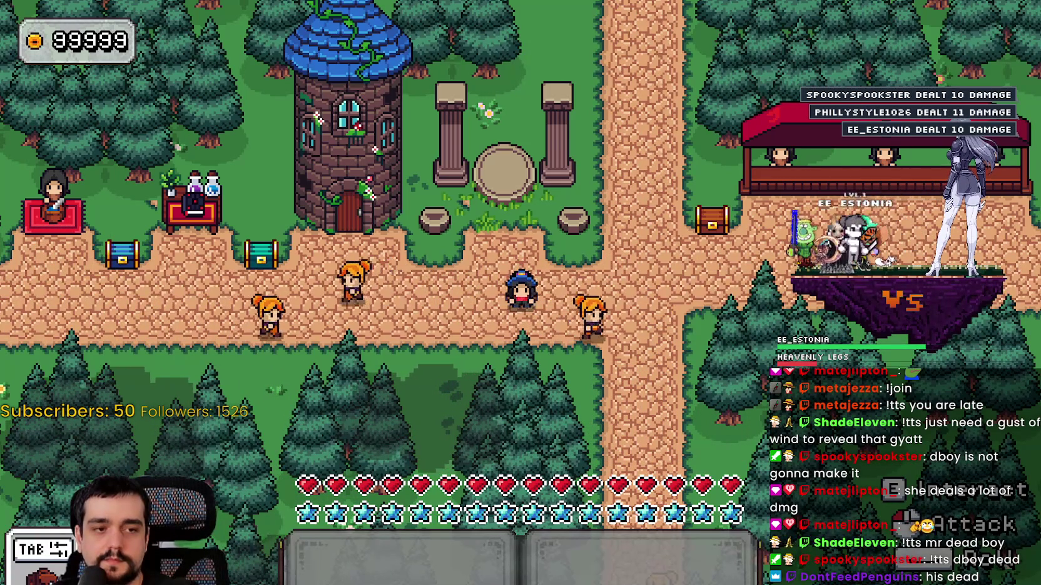
In the_player scene, select AnimatedSprite2D and choose its idle_front animation
key(alt+Tab)
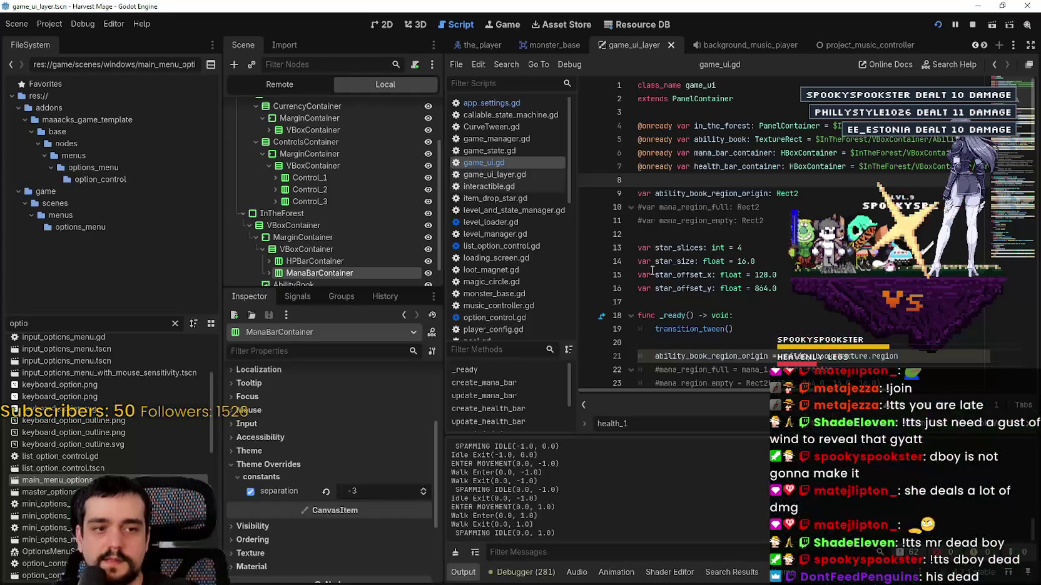
click(464, 48)
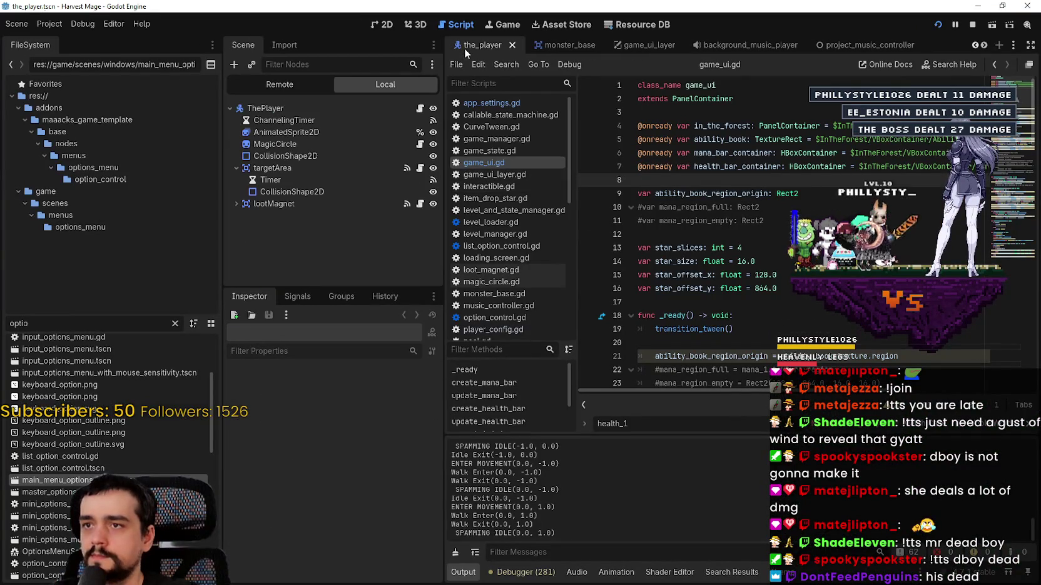
click(301, 133)
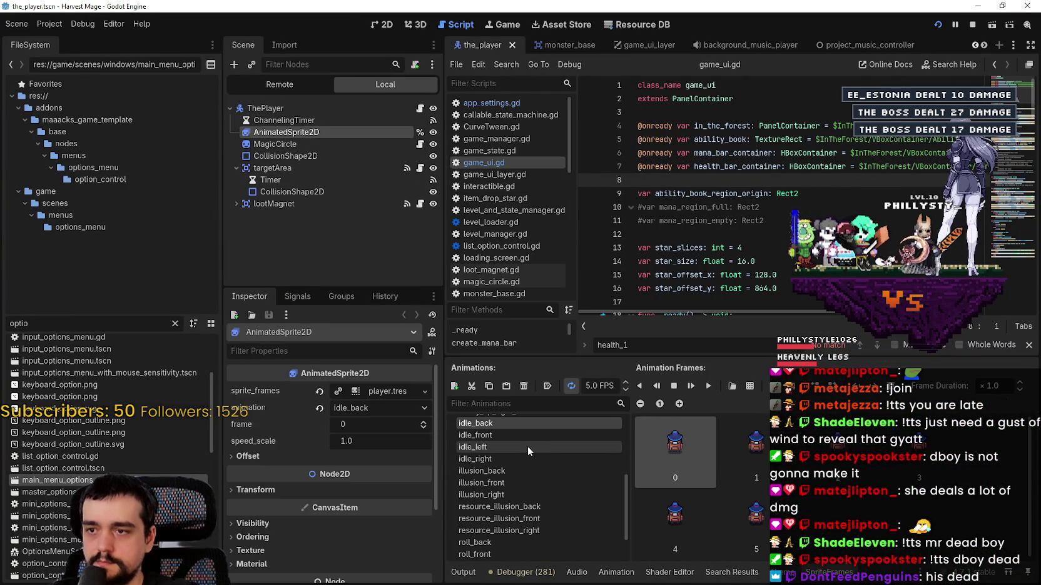
click(527, 456)
click(512, 435)
scroll(512, 437, up, 1)
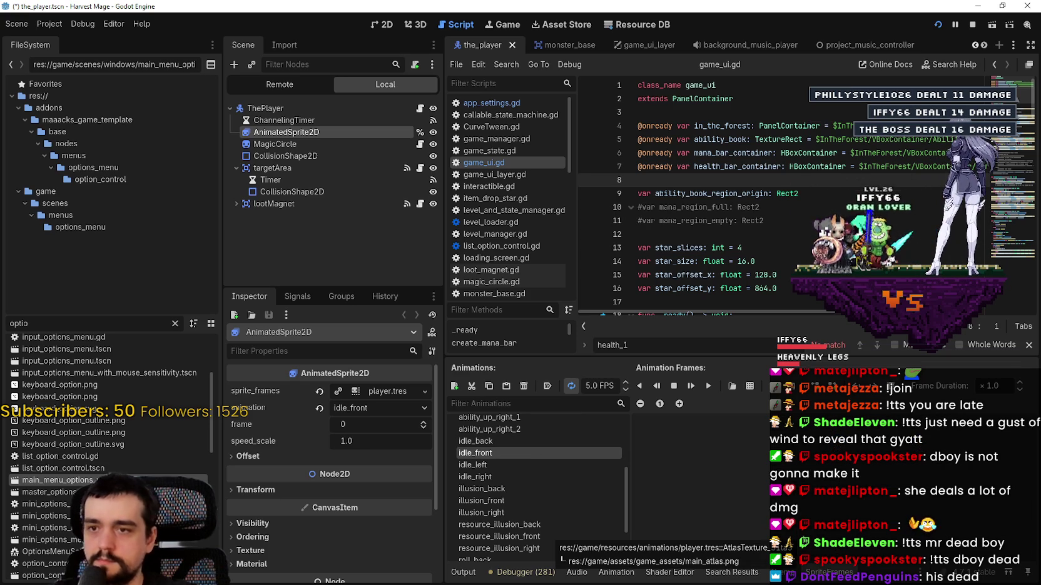
Add frames from sprite sheet game/assets/game_assets/main_atlas.png
click(748, 387)
double_click(399, 177)
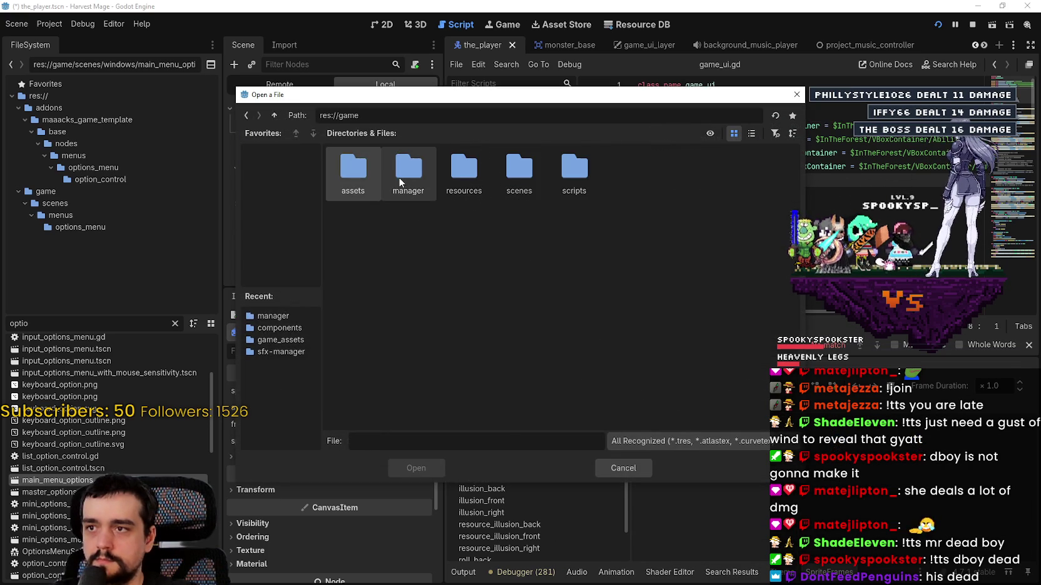
double_click(527, 171)
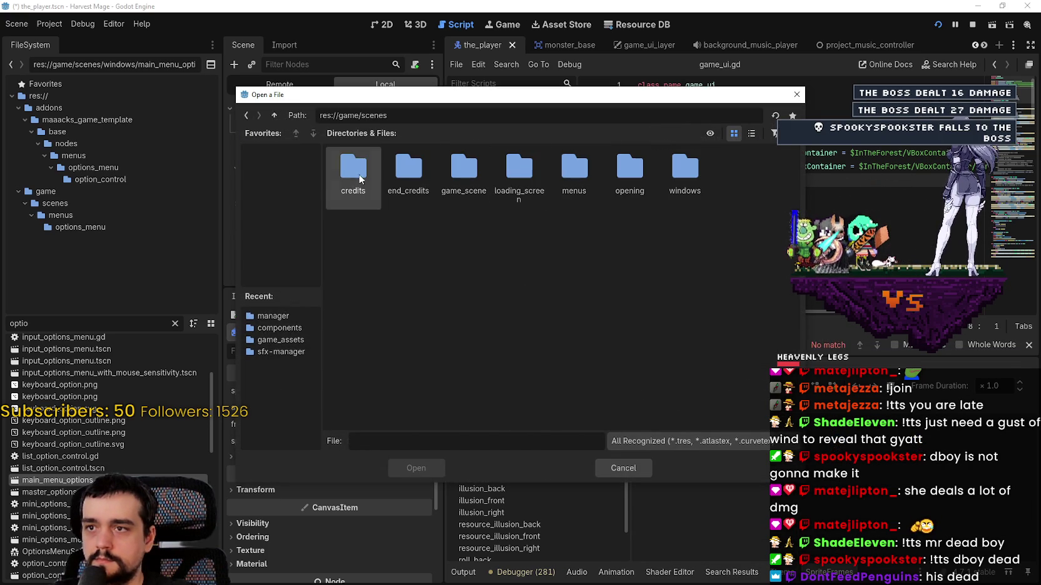
click(246, 116)
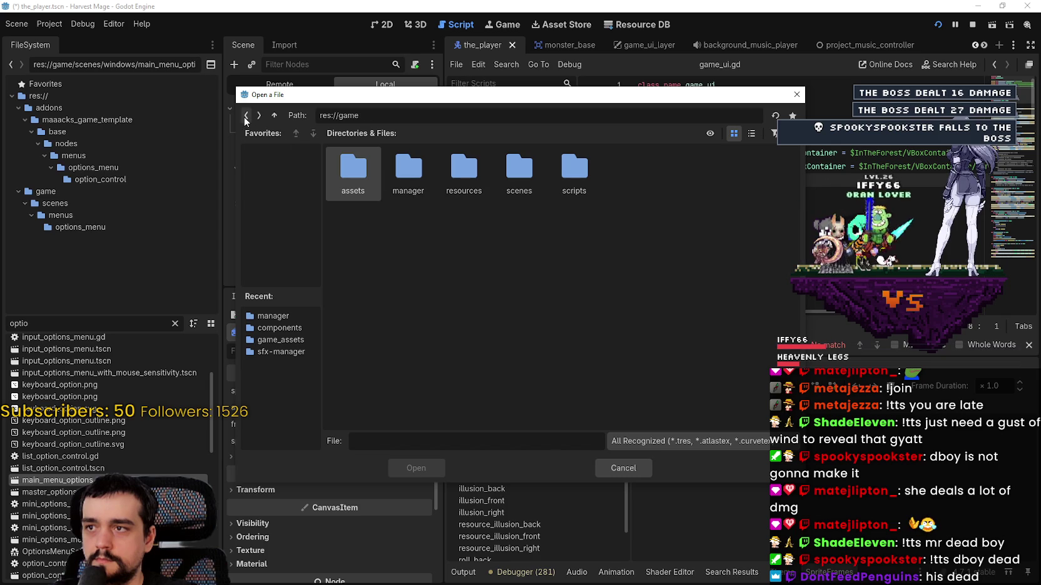
double_click(360, 173)
double_click(412, 173)
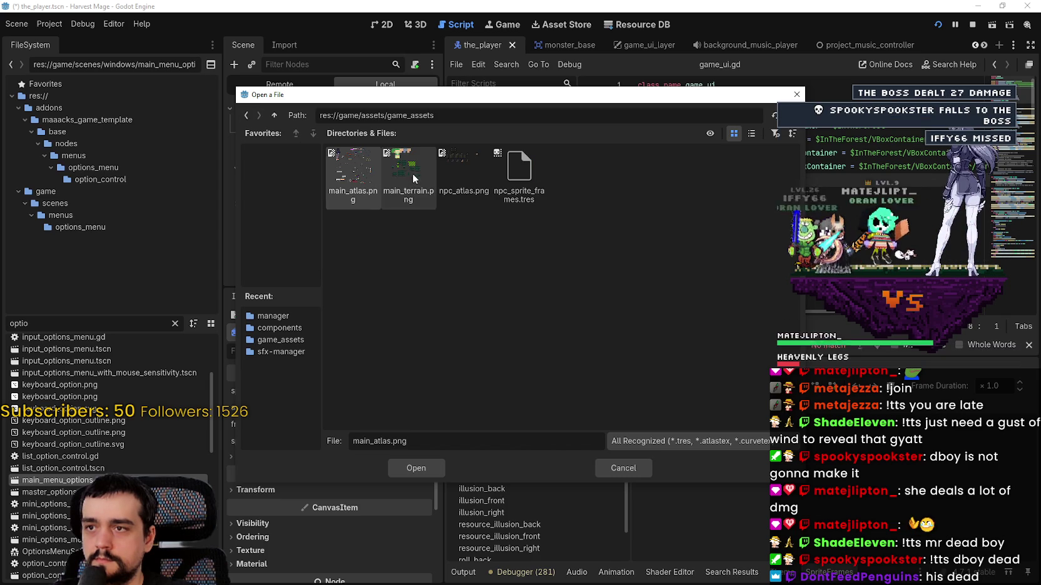
double_click(372, 175)
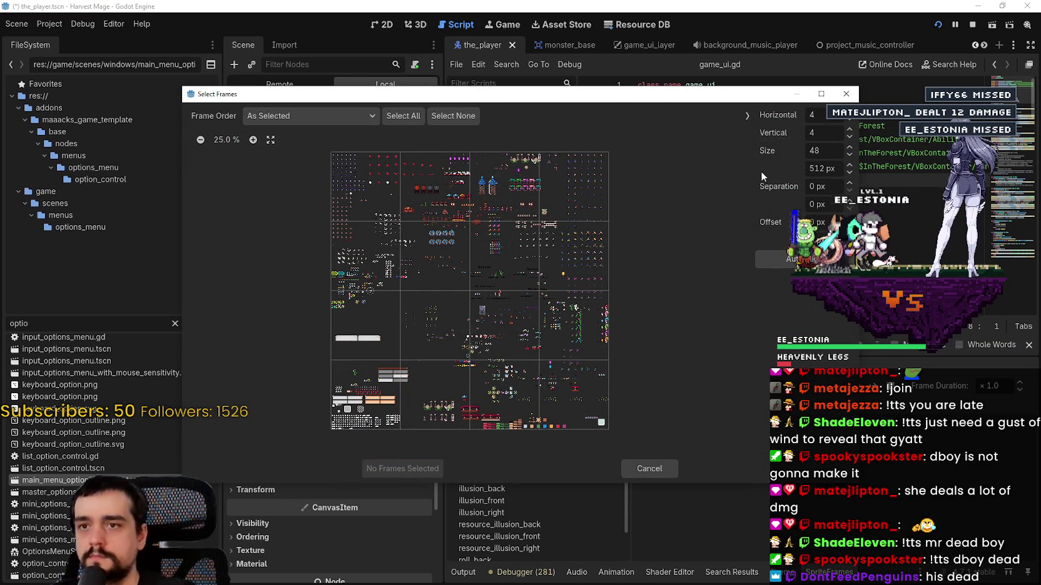
Set the frame size to 48 × 48 px
text(8)
click(818, 166)
text(8)
key(Return)
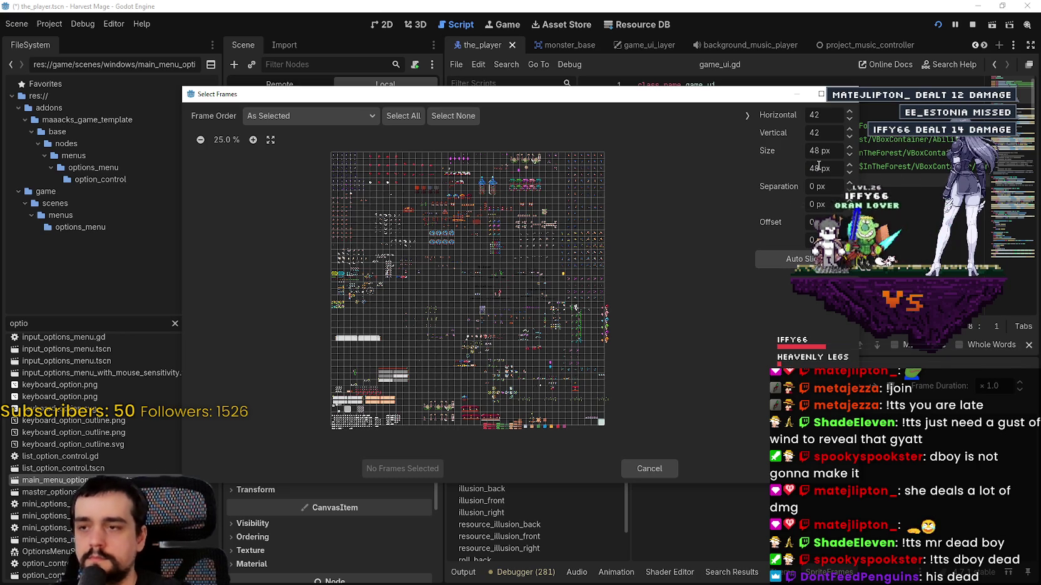
Inspect the sliced atlas preview, then minimize Godot to reveal Aseprite
scroll(477, 363, up, 6)
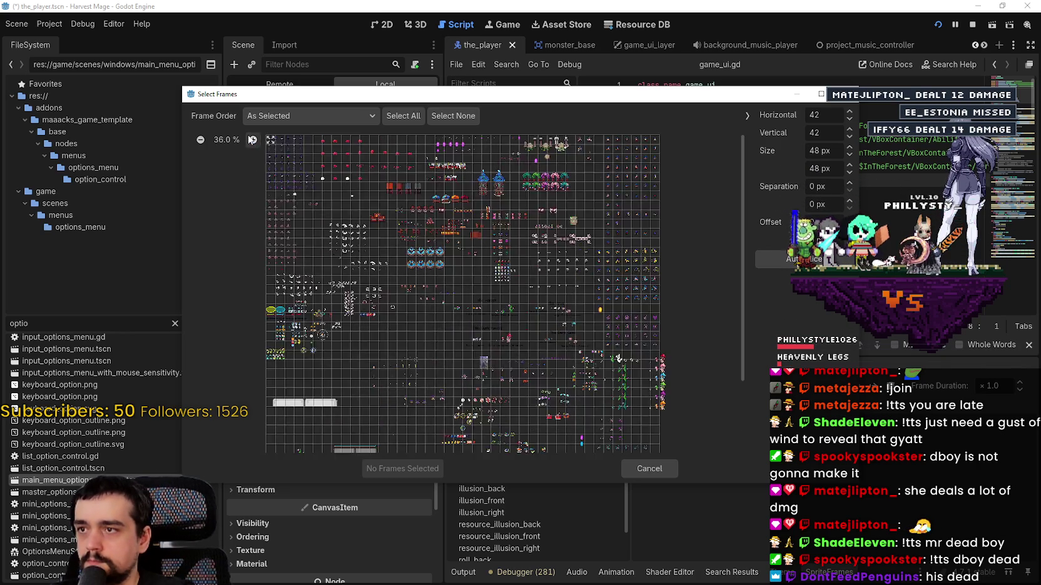
scroll(474, 357, down, 2)
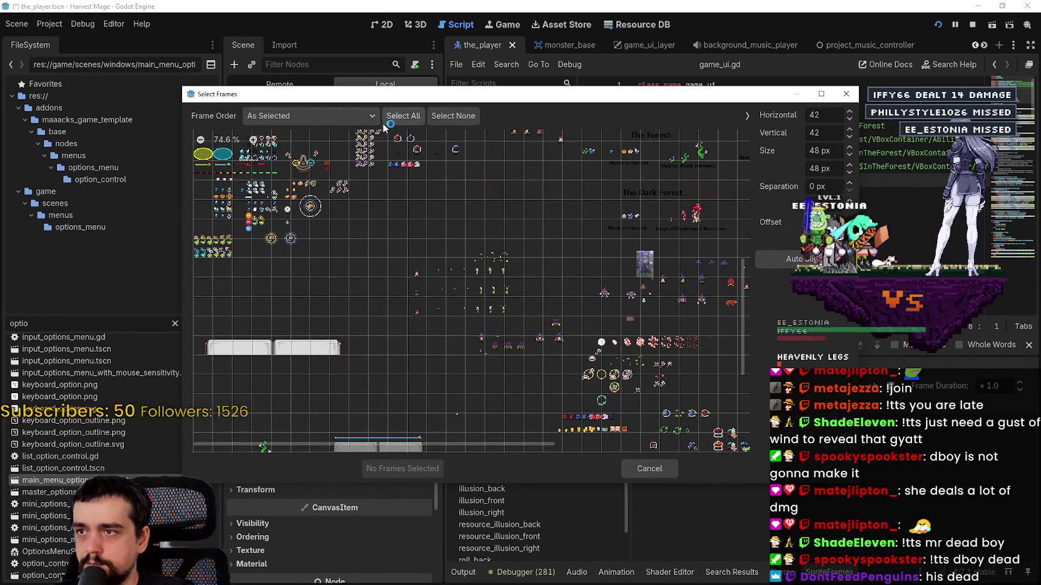
scroll(486, 236, up, 2)
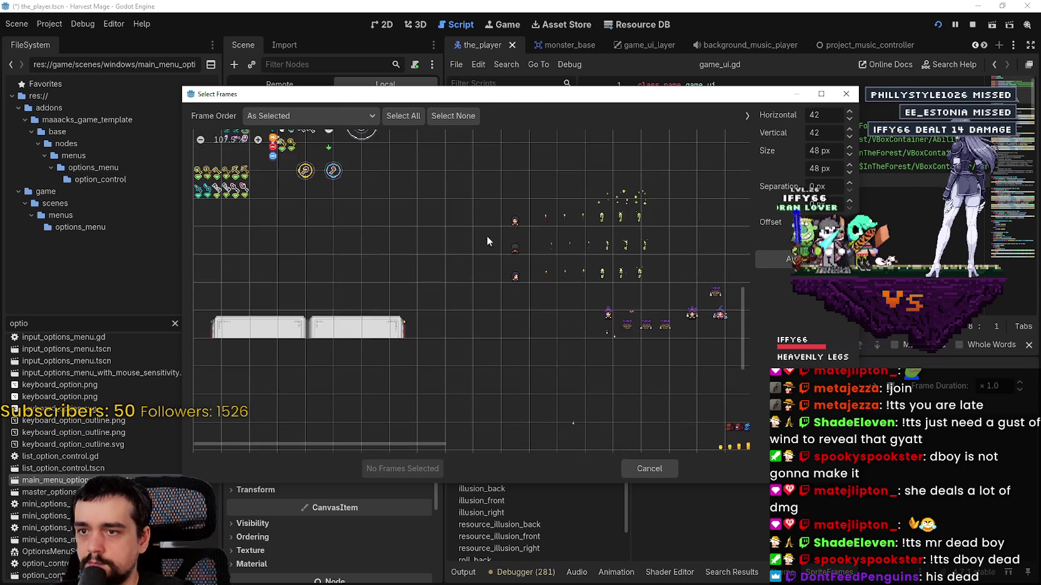
scroll(400, 266, right, 3)
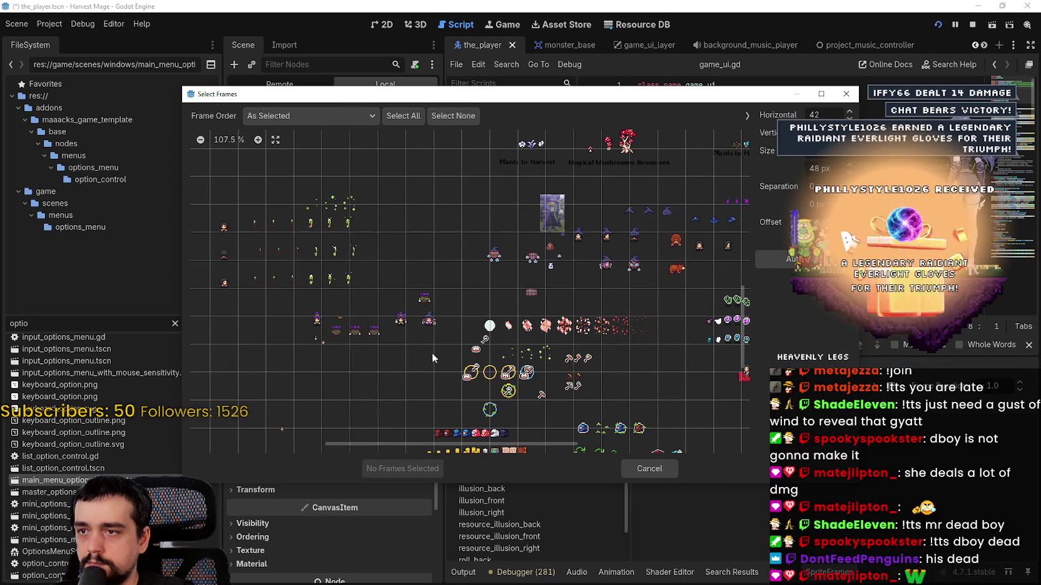
scroll(415, 338, left, 1)
scroll(419, 334, left, 1)
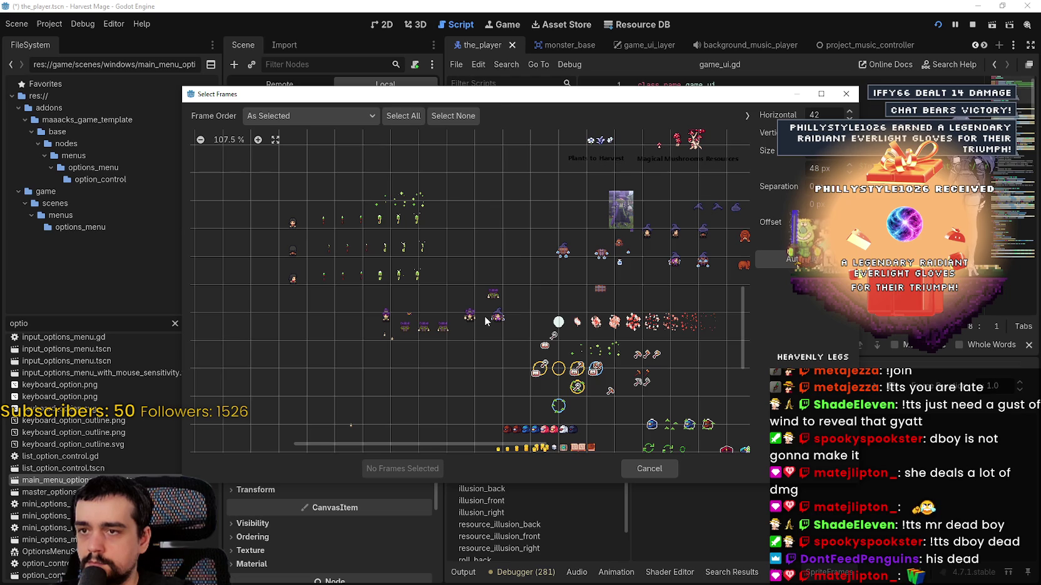
scroll(486, 321, down, 2)
scroll(484, 247, up, 4)
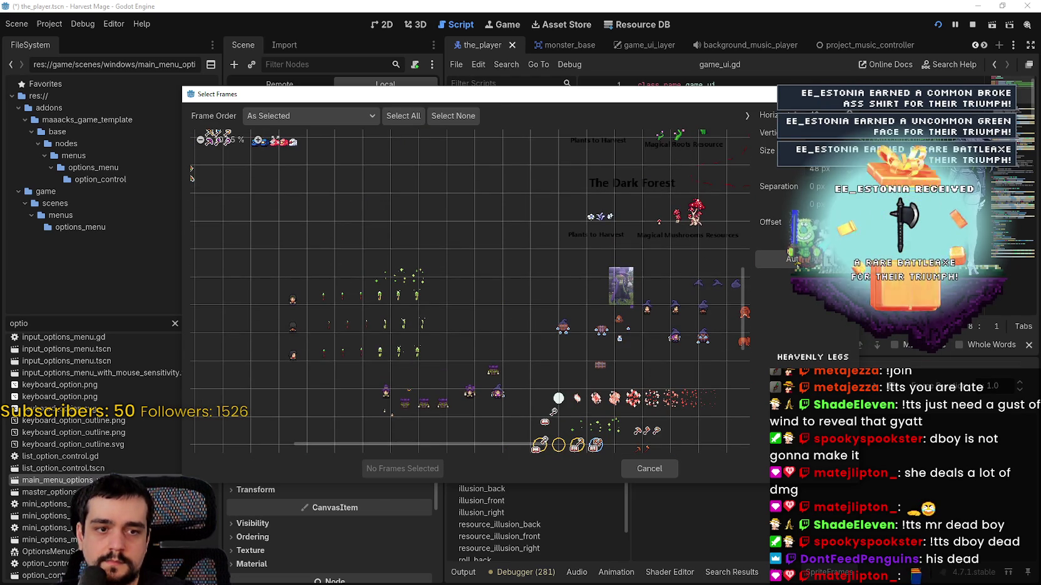
click(980, 5)
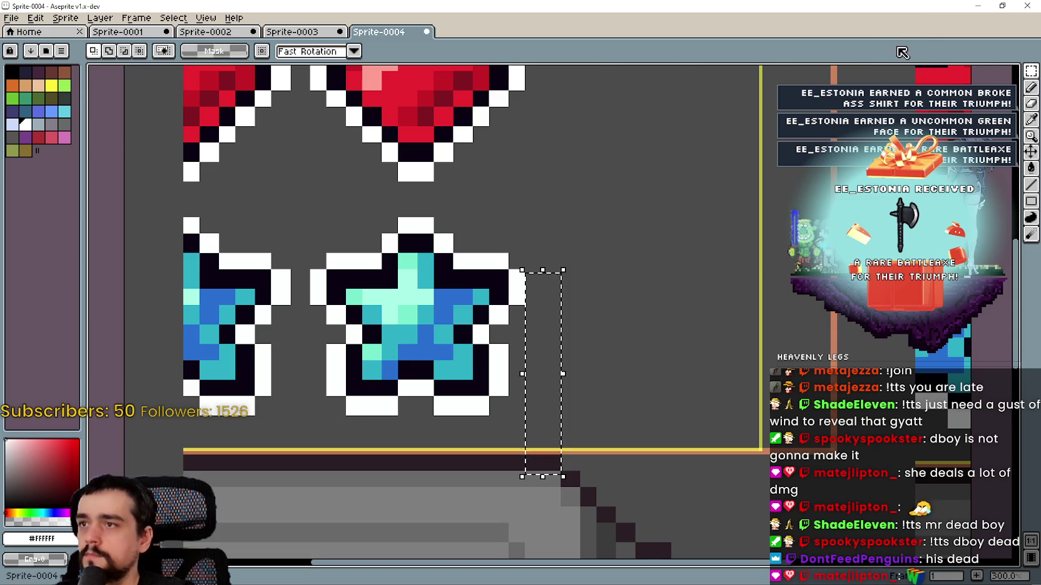
Cancel the Select Frames dialog and filter the FileSystem list to 'main_'
key(alt+Tab)
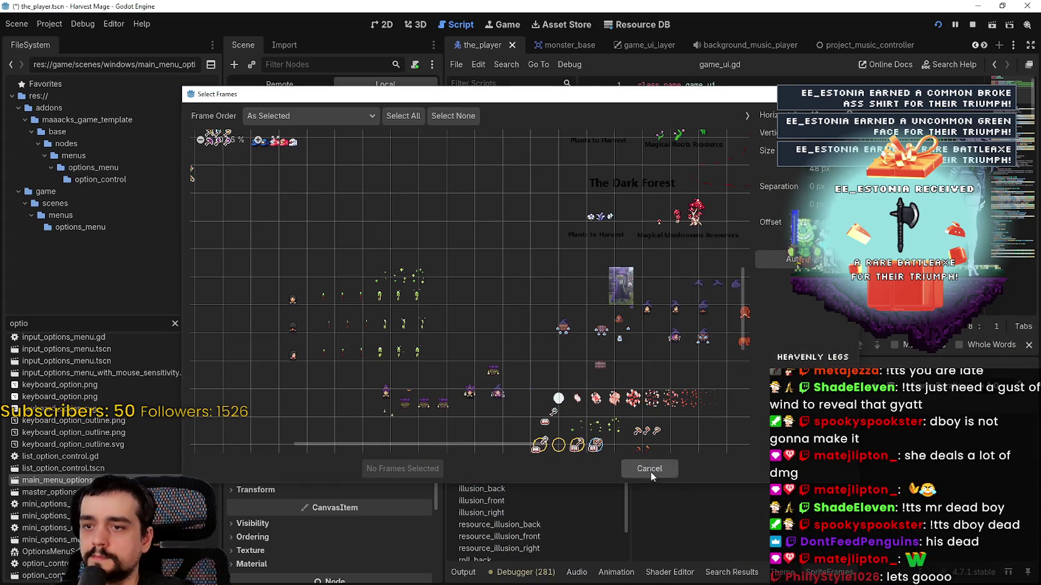
click(650, 477)
click(174, 323)
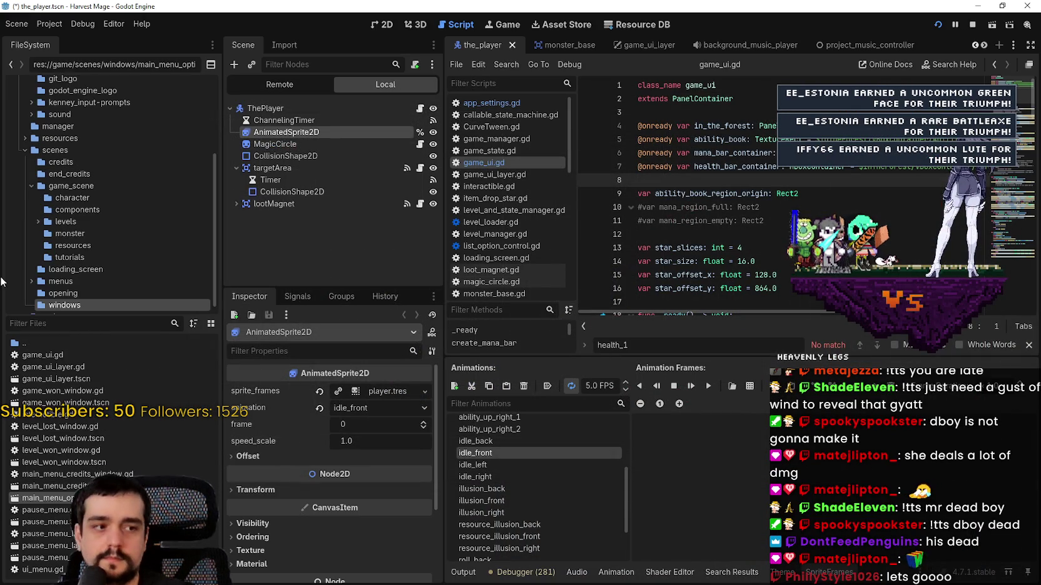
text(main_)
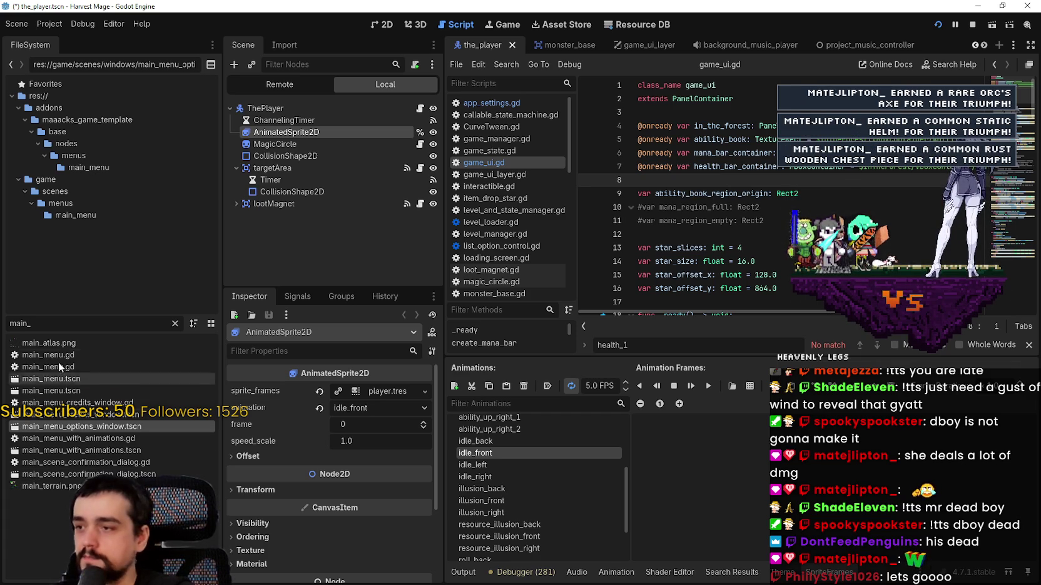
Open main_atlas.png in the external image editor, Aseprite
right_click(115, 342)
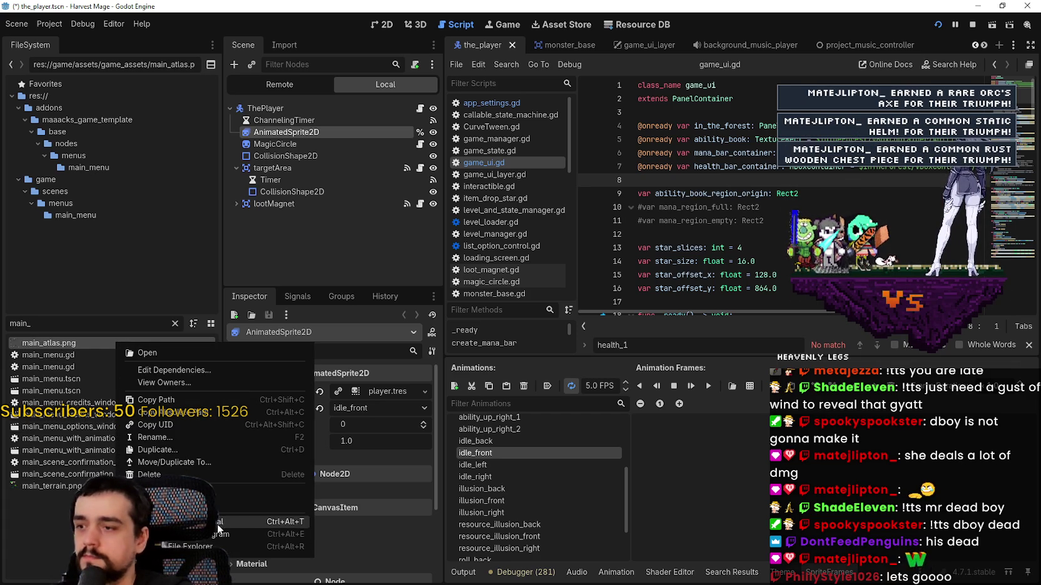
click(217, 533)
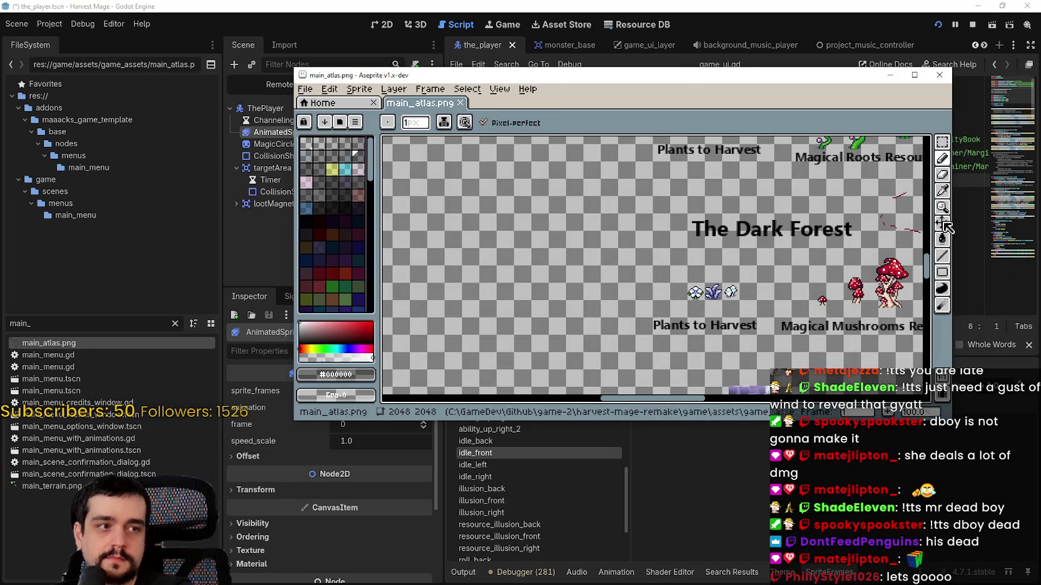
scroll(809, 218, down, 3)
scroll(808, 219, up, 3)
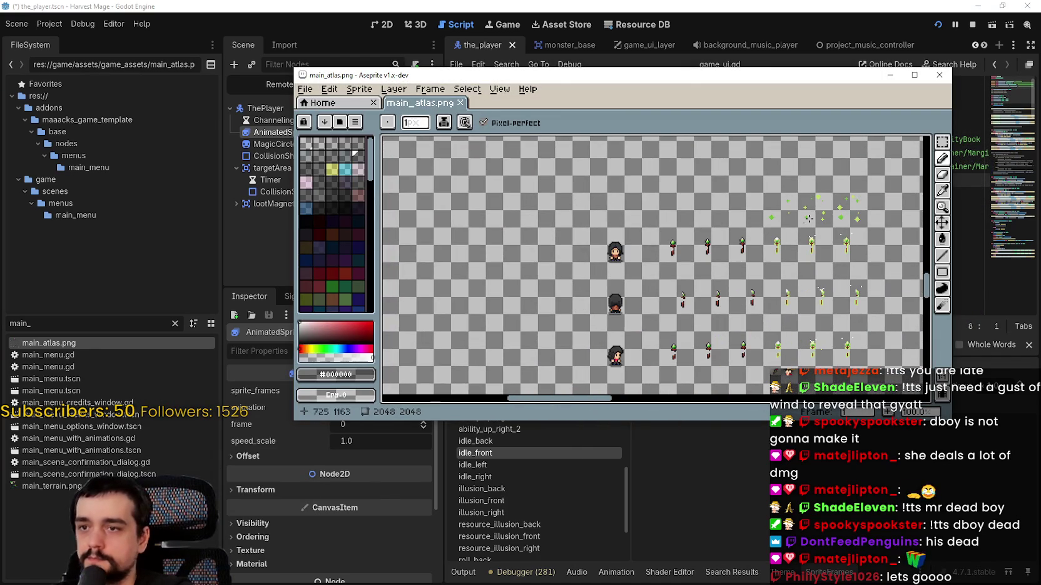
With the rectangular marquee, select the purple-hat mage sprite
key(m)
scroll(632, 229, down, 1)
scroll(596, 278, up, 1)
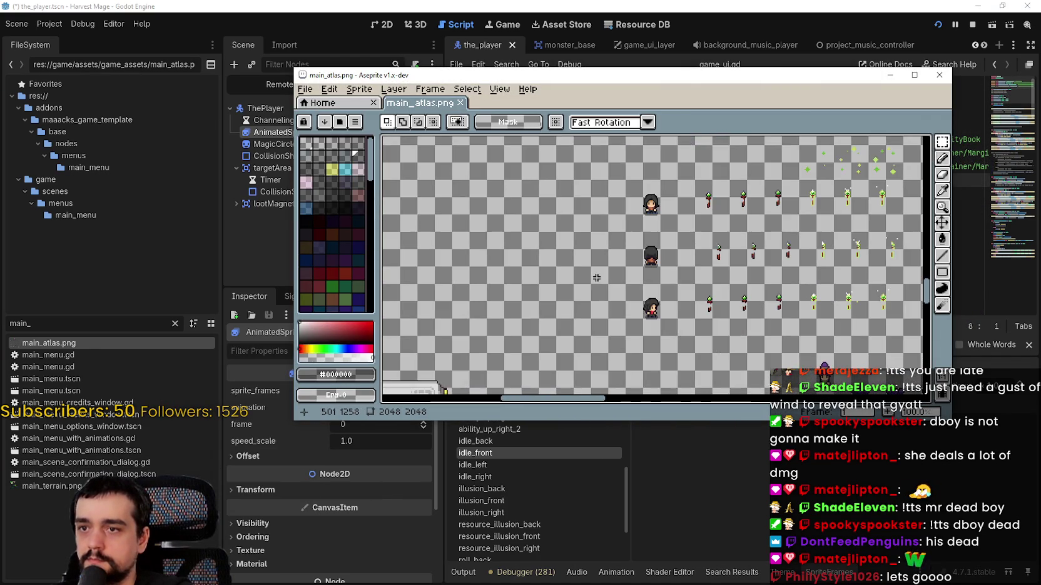
scroll(596, 278, down, 3)
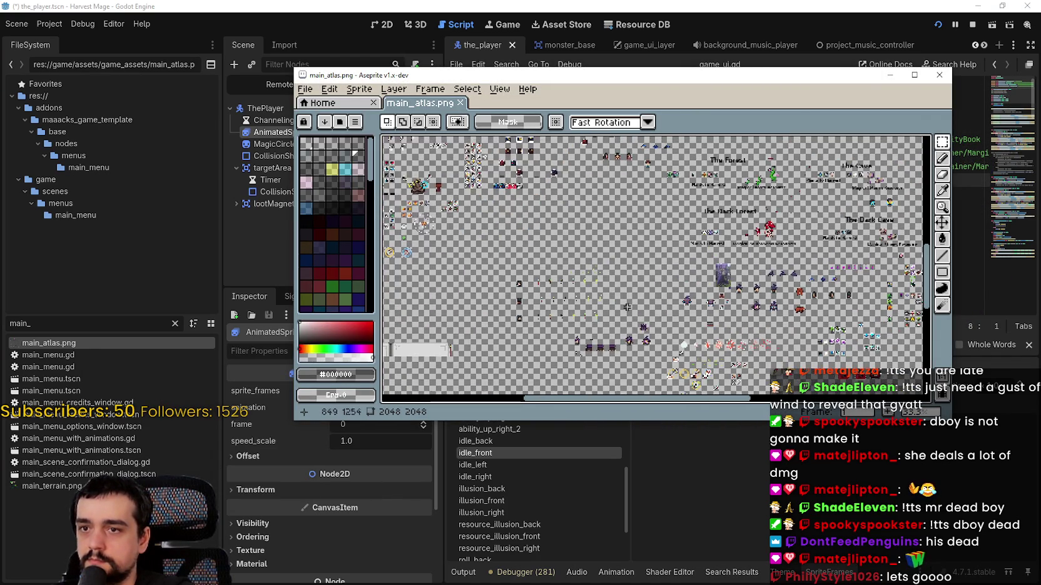
scroll(627, 307, up, 4)
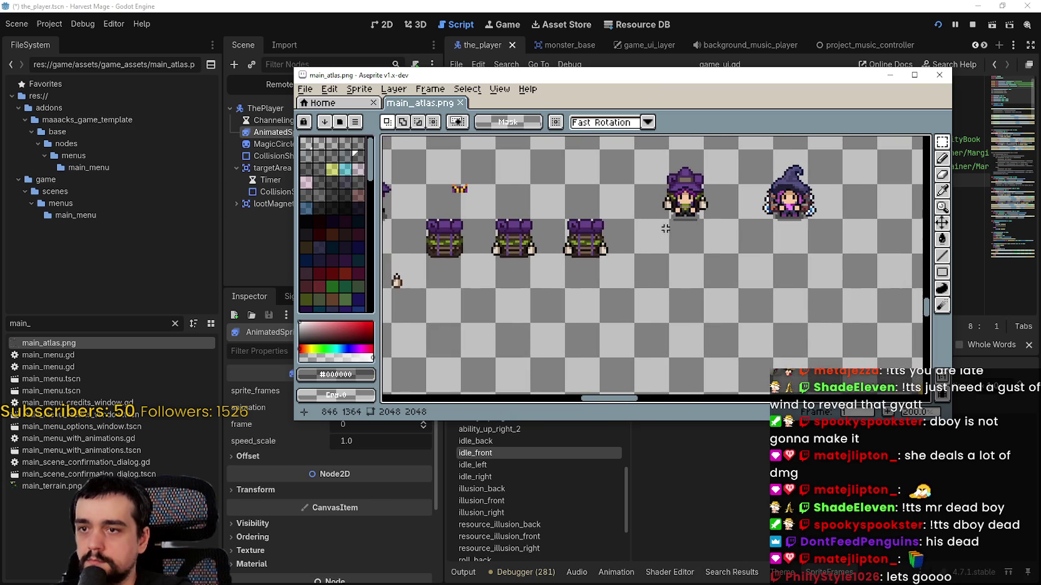
mouse_move(550, 255)
mouse_down()
mouse_move(669, 276)
mouse_move(562, 281)
mouse_move(497, 320)
mouse_up()
scroll(610, 281, down, 2)
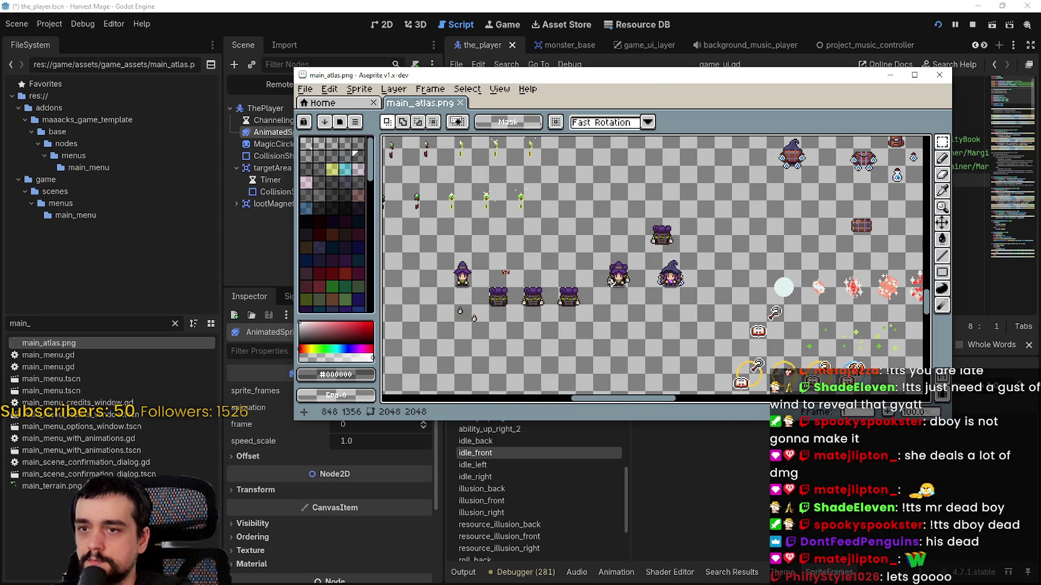
scroll(630, 276, up, 4)
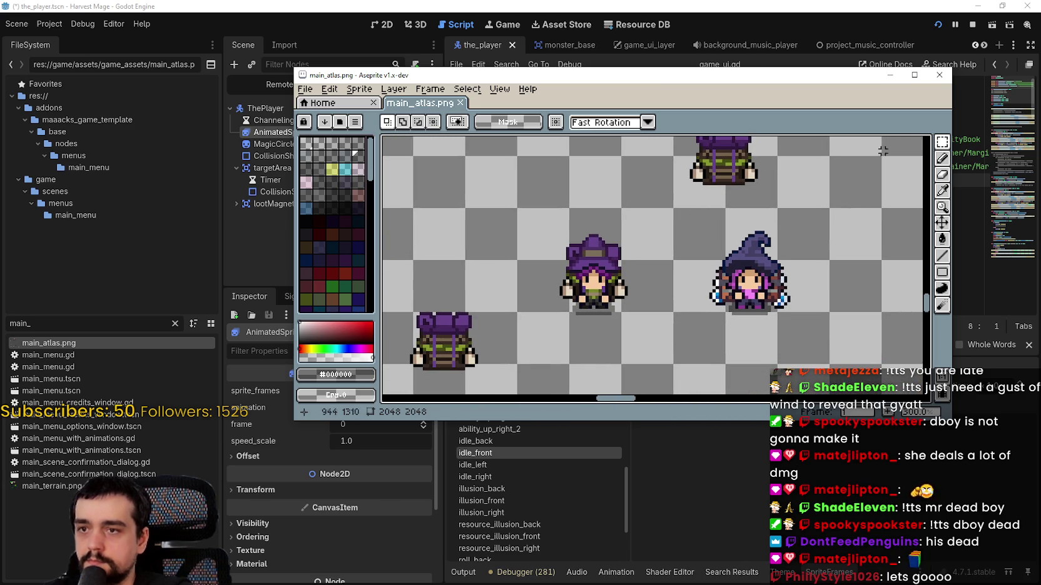
drag(541, 294, 555, 220)
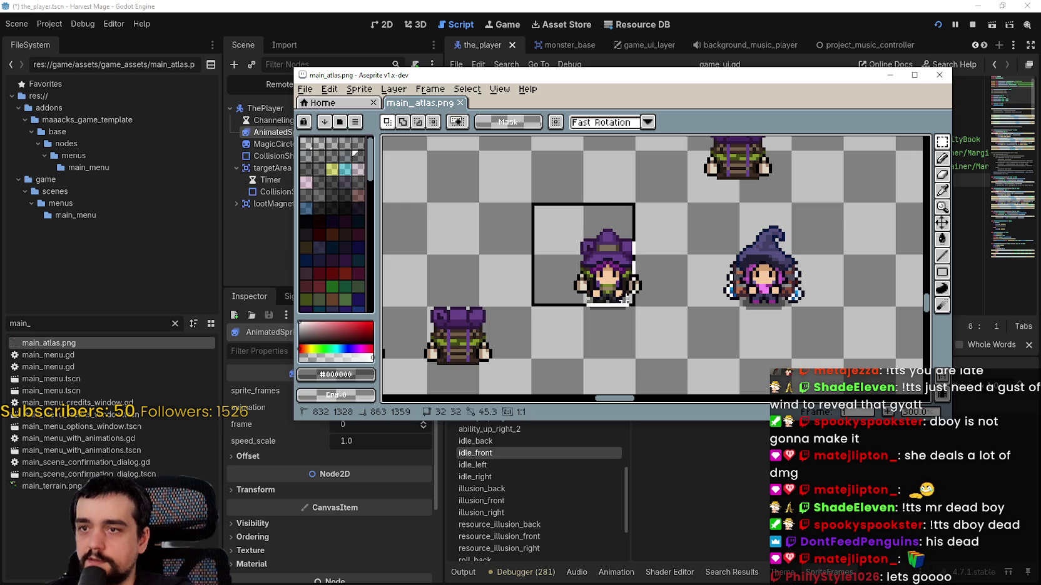
Paste a copy of the mage beside the witch sprite and confirm its placement
scroll(645, 325, down, 6)
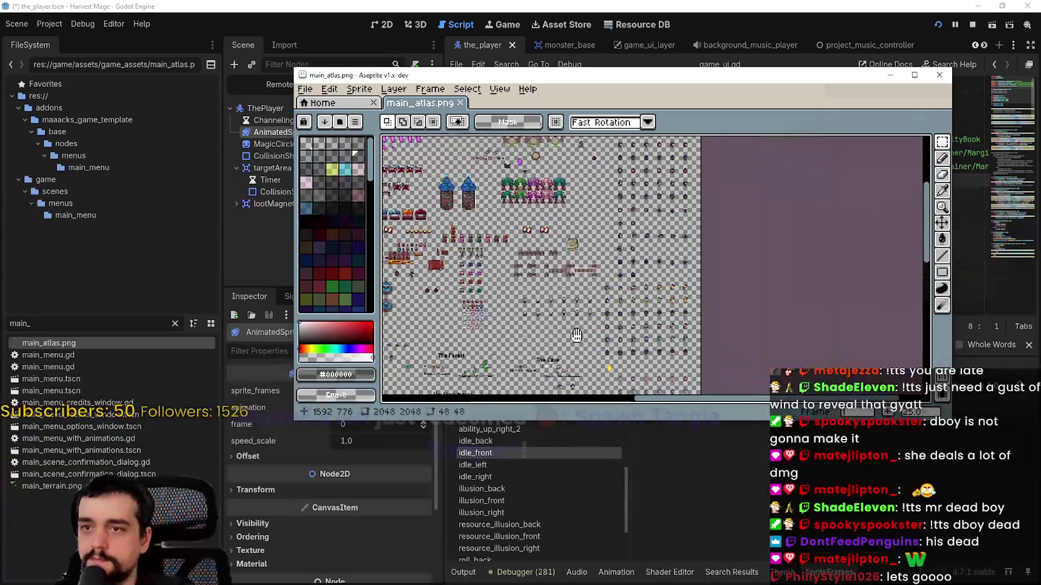
scroll(535, 209, up, 5)
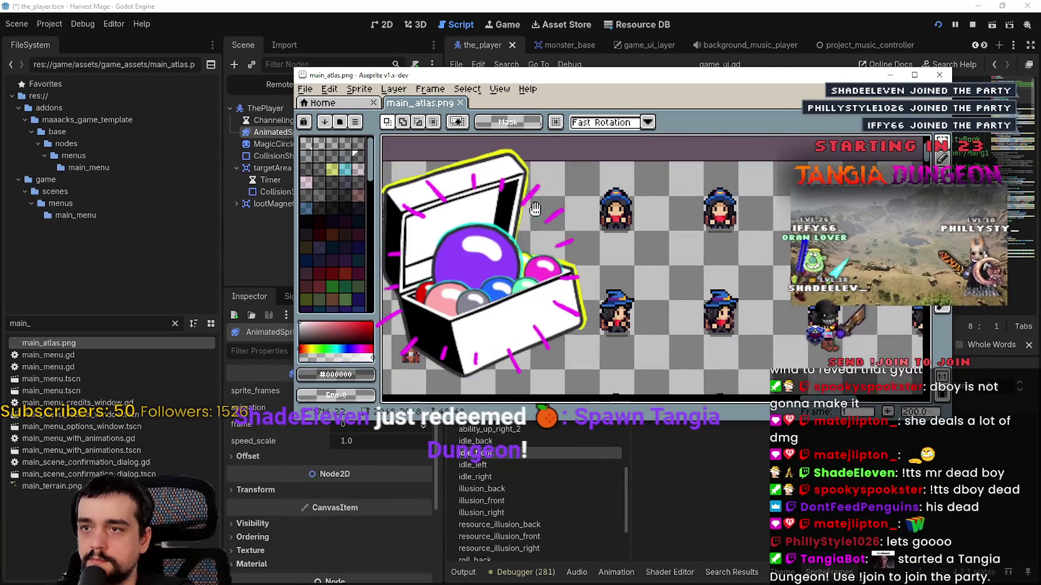
drag(535, 209, 697, 224)
key(ctrl+v)
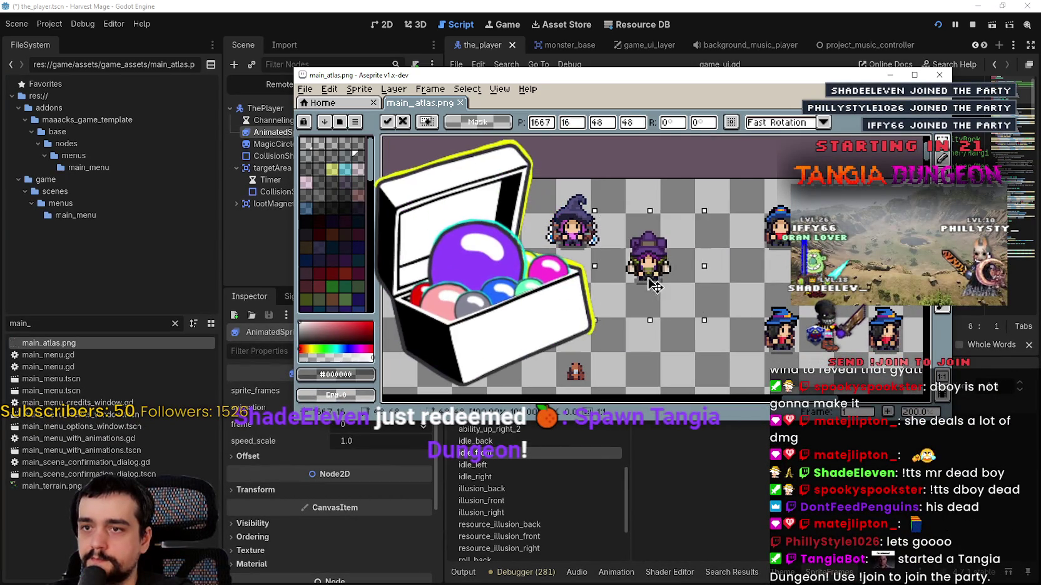
drag(654, 285, 680, 242)
key(Return)
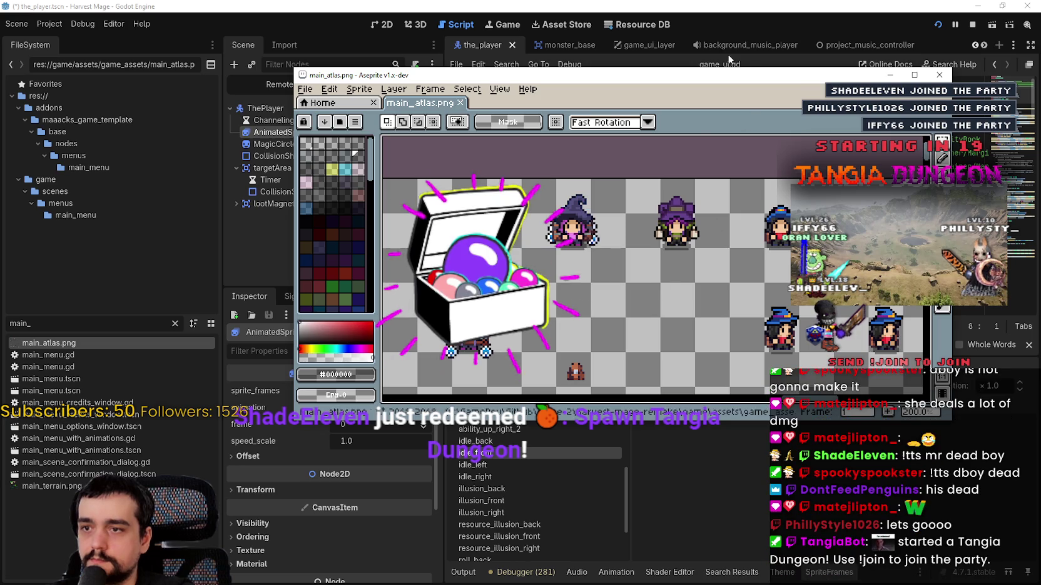
click(730, 59)
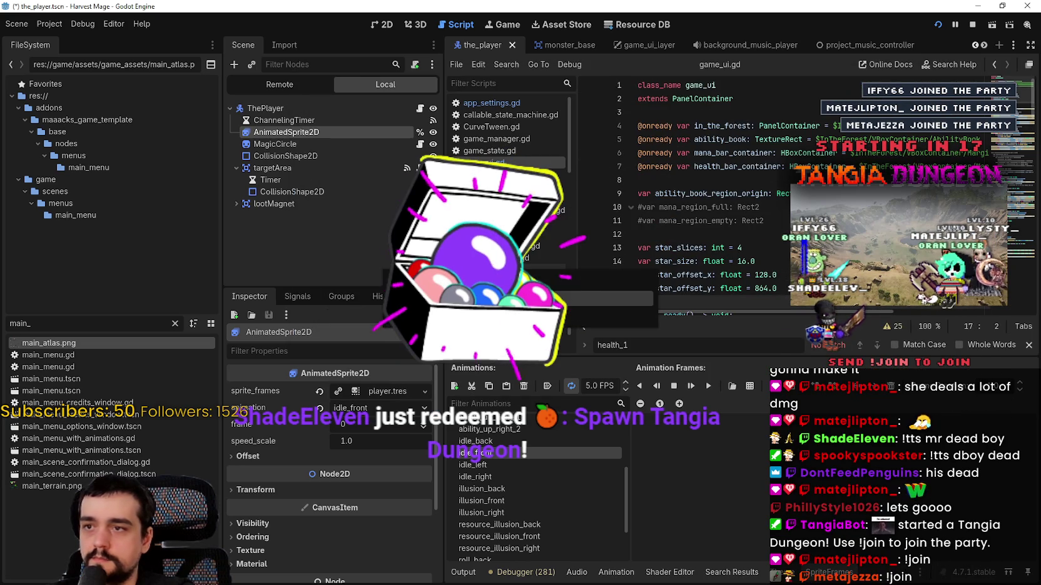
click(51, 24)
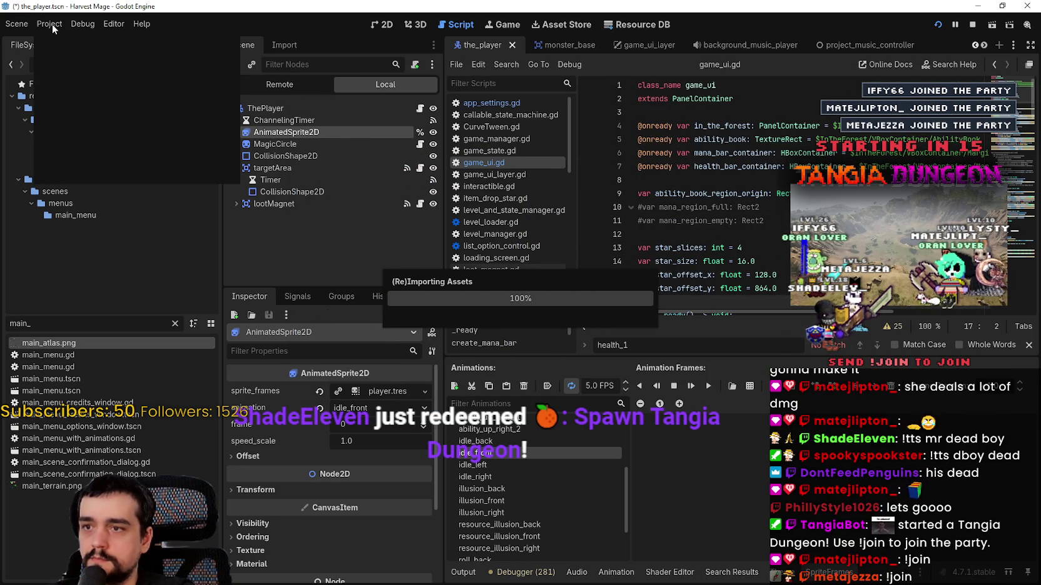
click(52, 23)
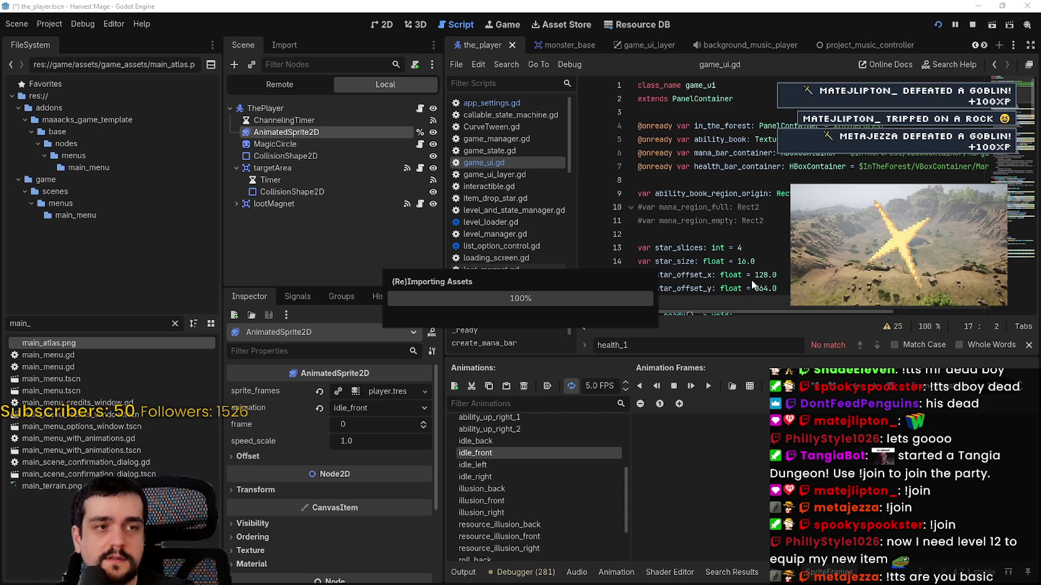
click(50, 24)
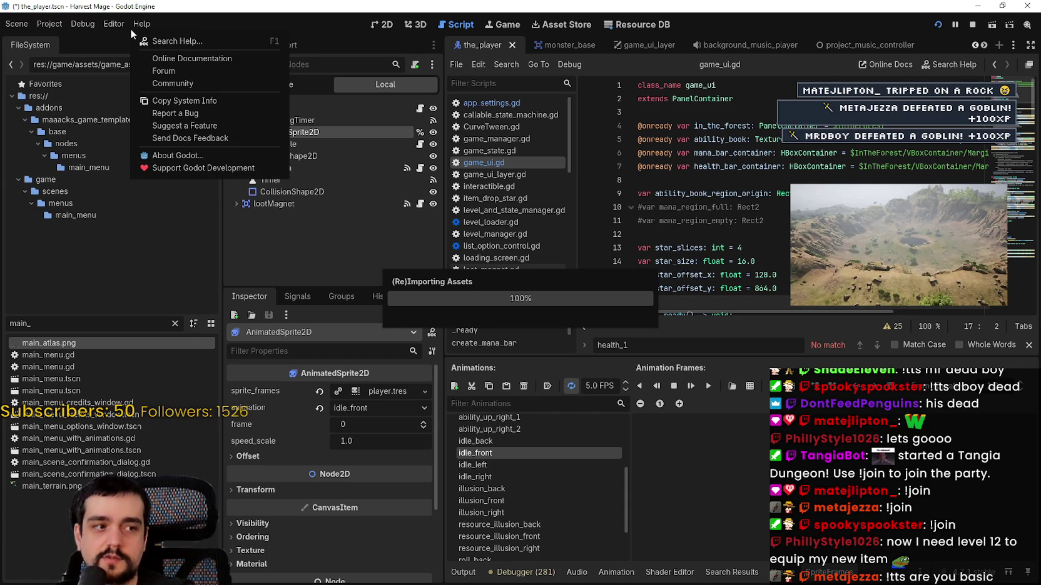
mouse_move(113, 23)
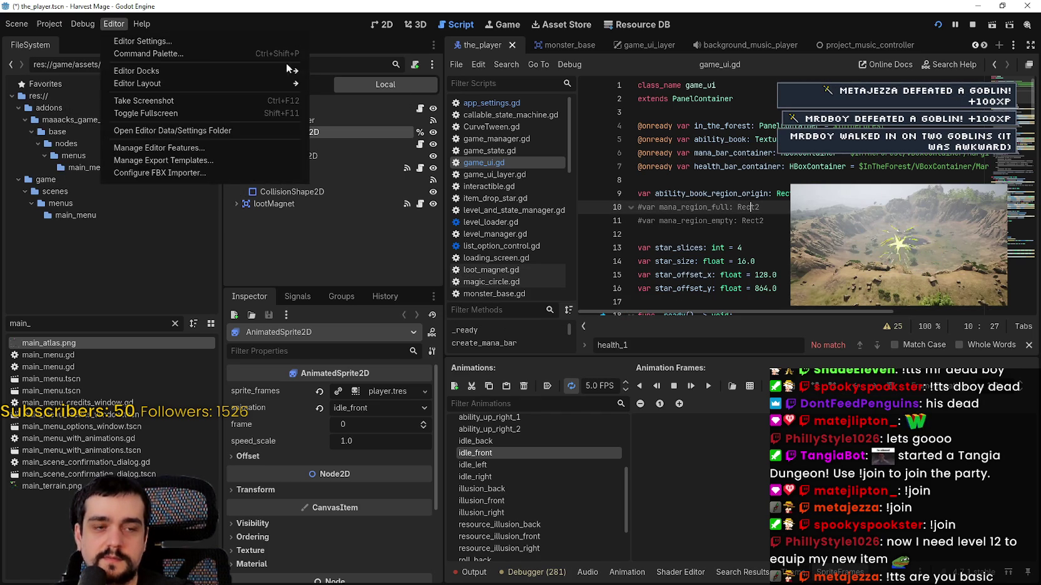
key(Escape)
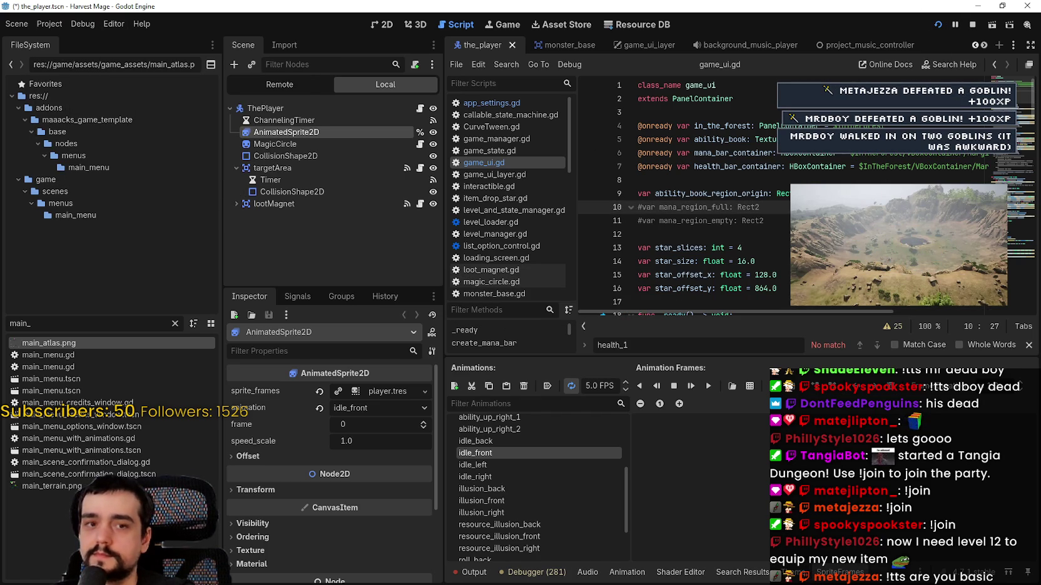
Add the purple-hat mage frame from main_atlas.png to idle_front
click(748, 386)
double_click(339, 172)
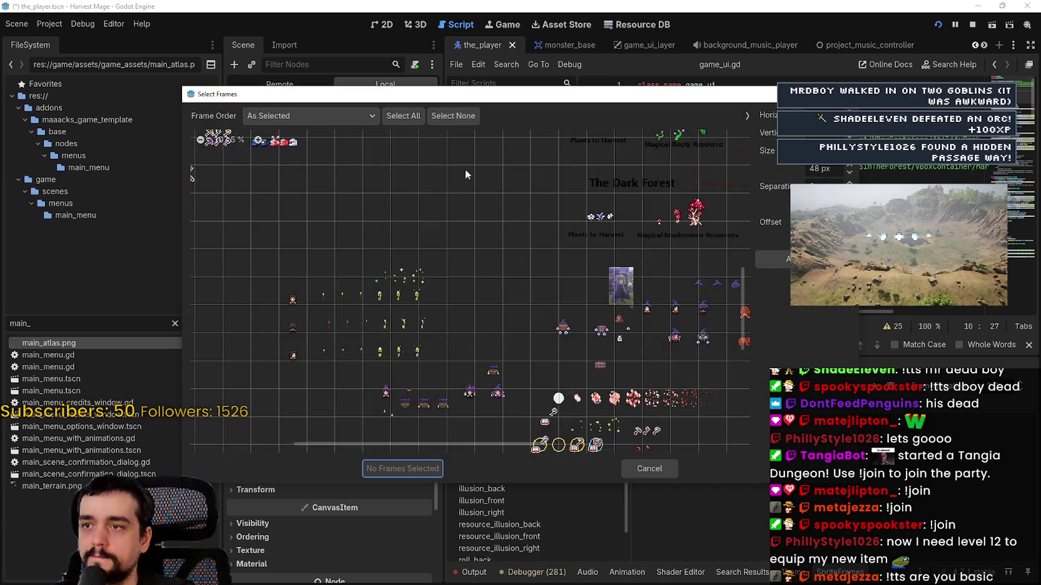
scroll(623, 177, up, 5)
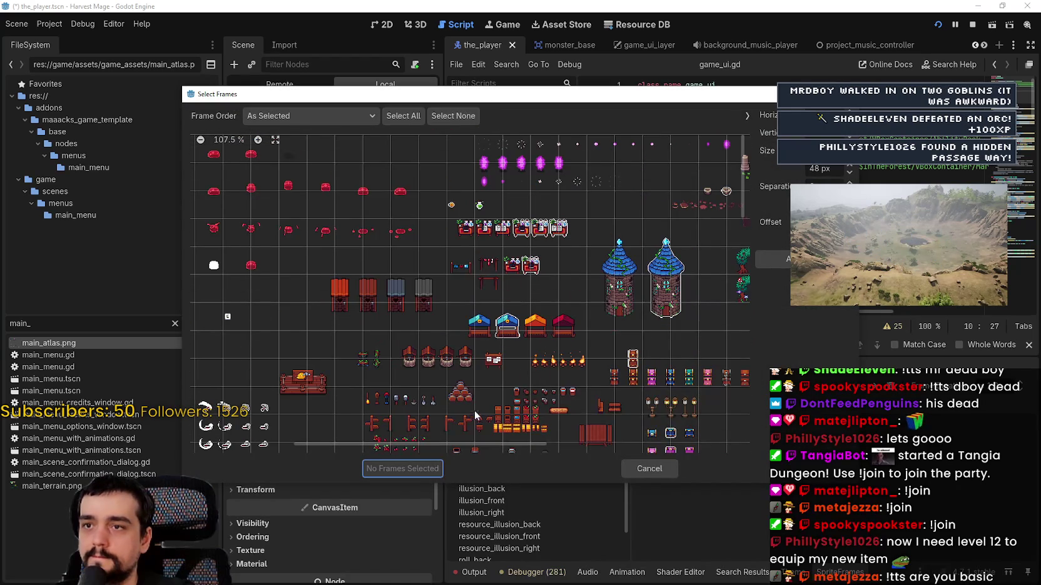
drag(474, 446, 701, 446)
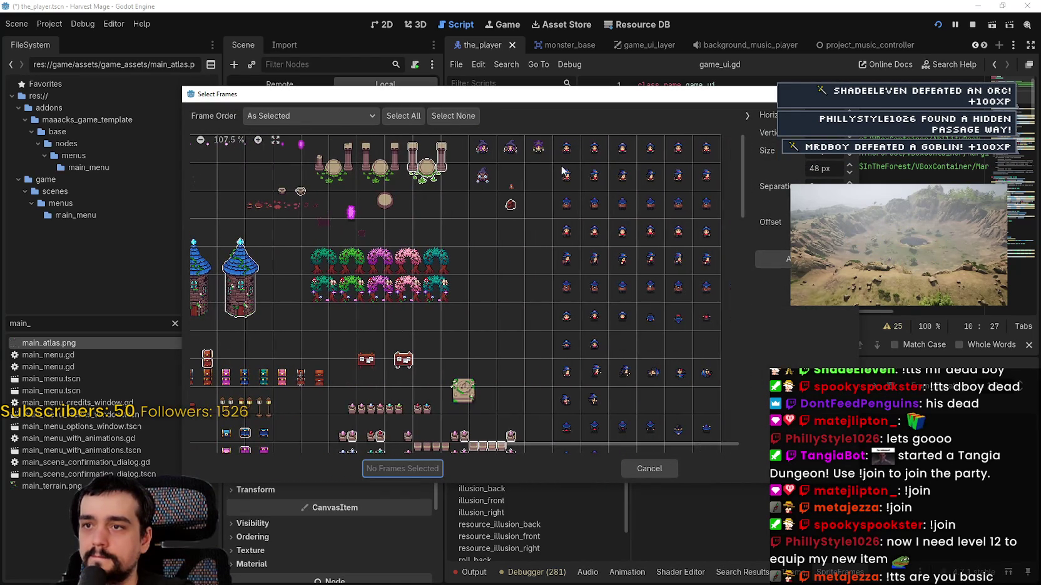
click(429, 469)
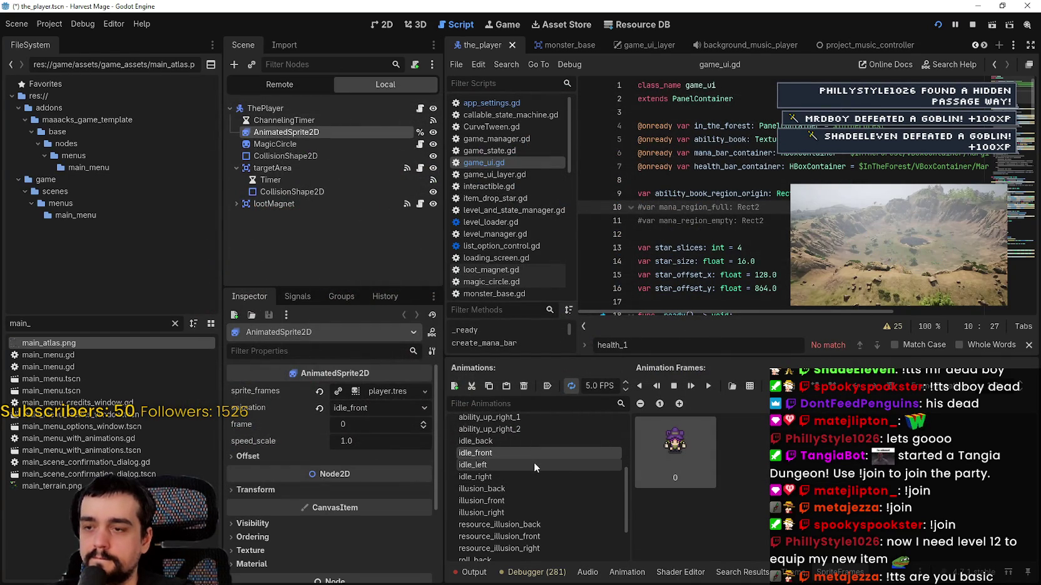
Replace idle_back's old wizard frames with one mage frame from main_atlas.png
click(513, 444)
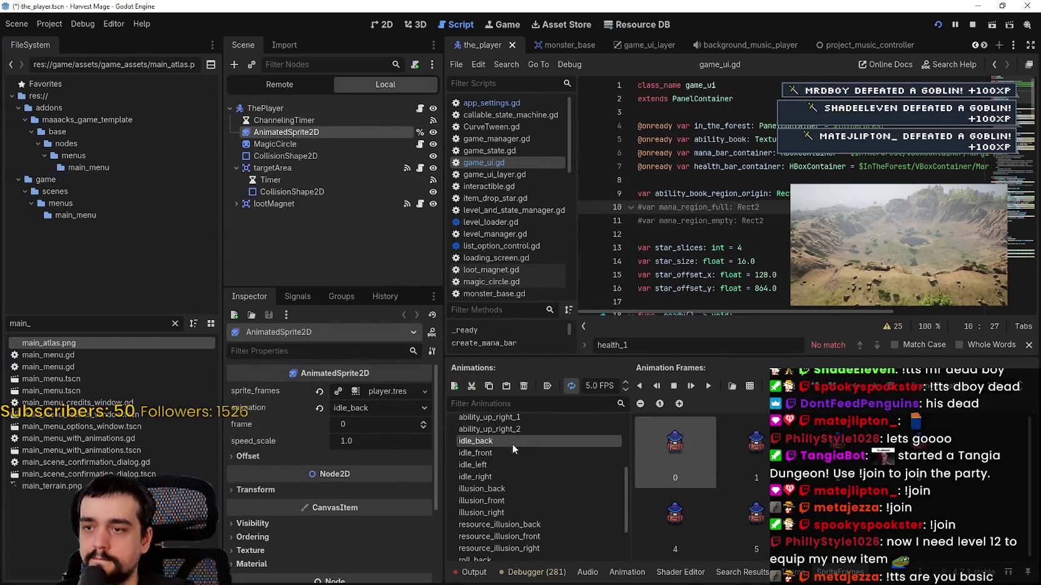
shift+click(740, 521)
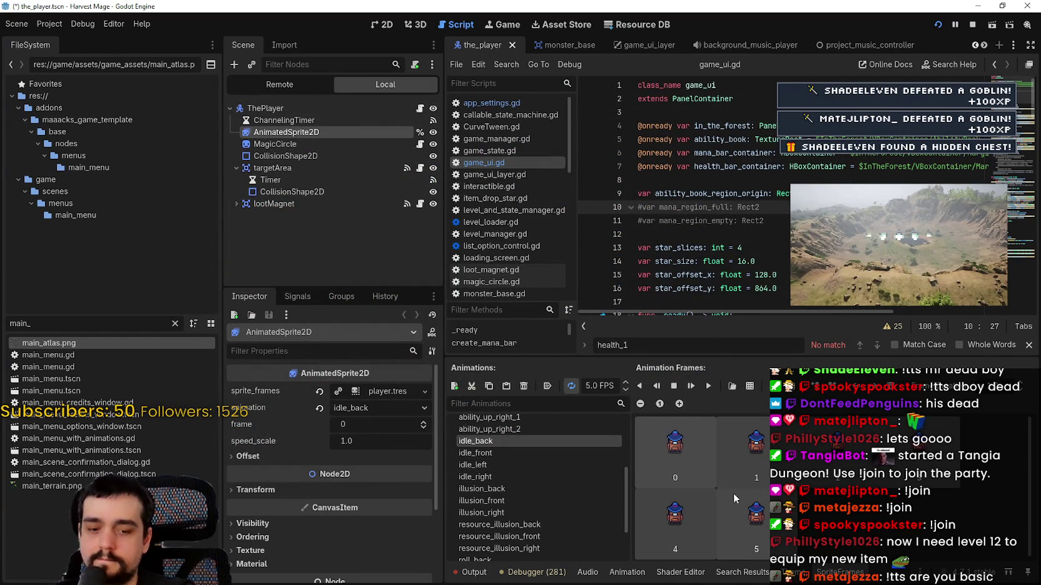
key(Delete)
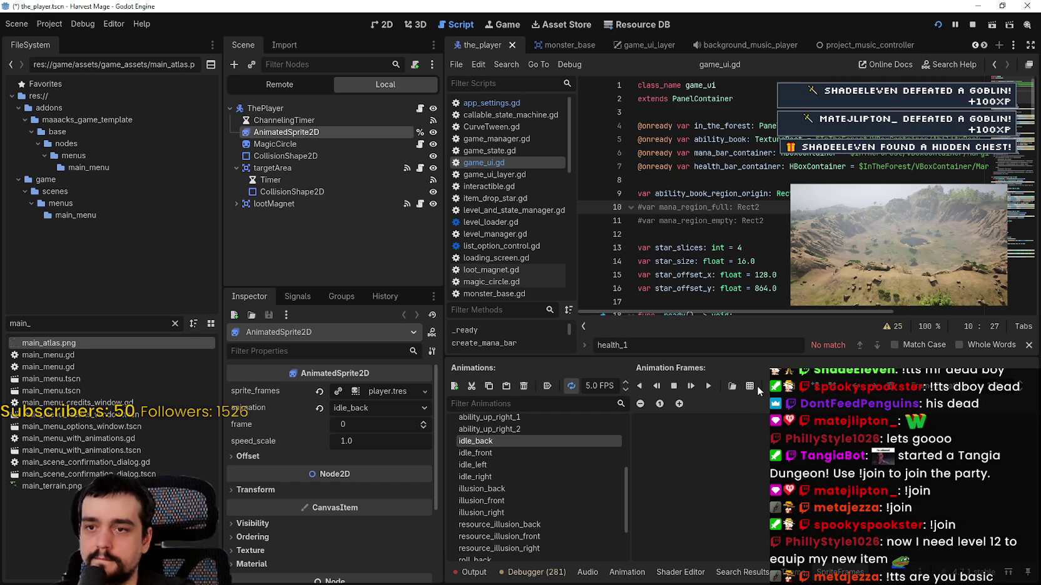
click(751, 386)
double_click(375, 177)
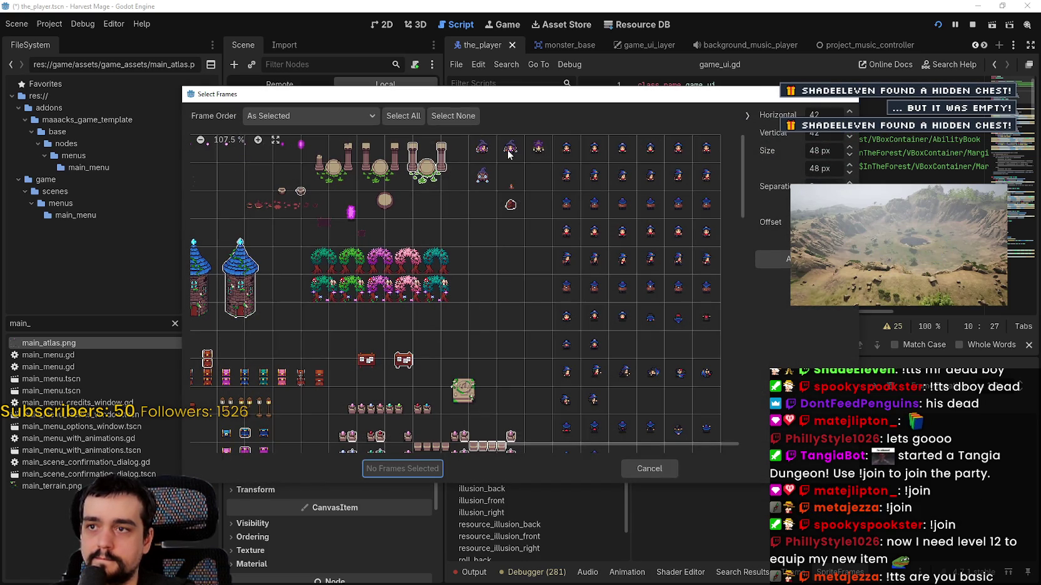
click(426, 468)
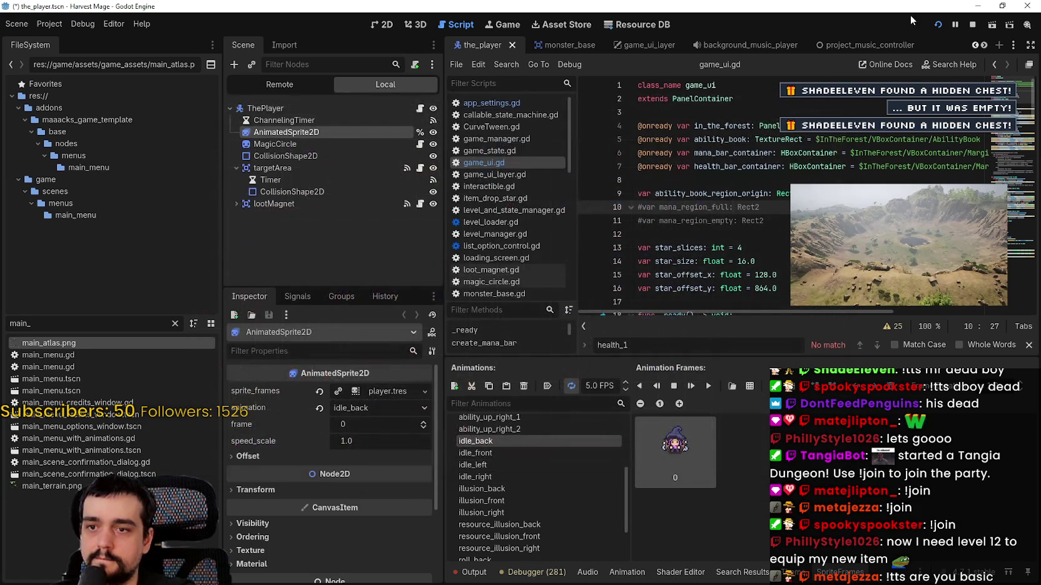
Run the game and walk the purple-hat mage down, right and up to check its sprites
click(946, 26)
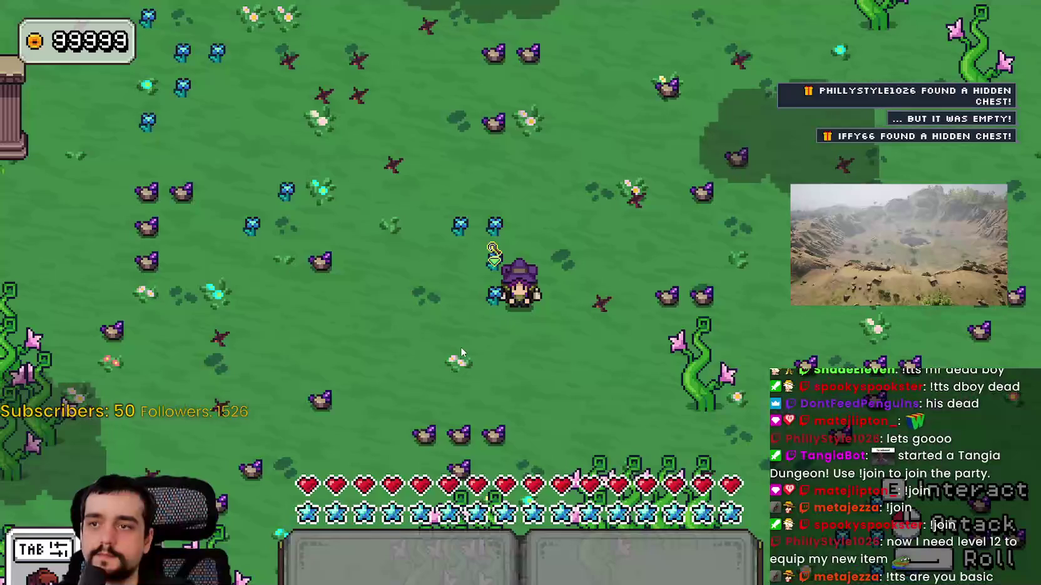
key(s)
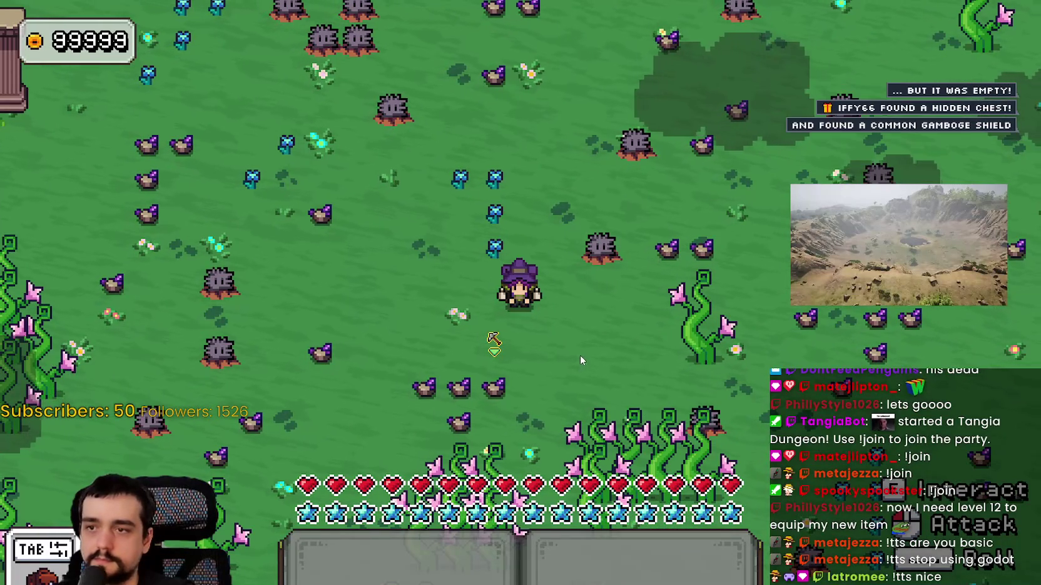
key(d)
key(w)
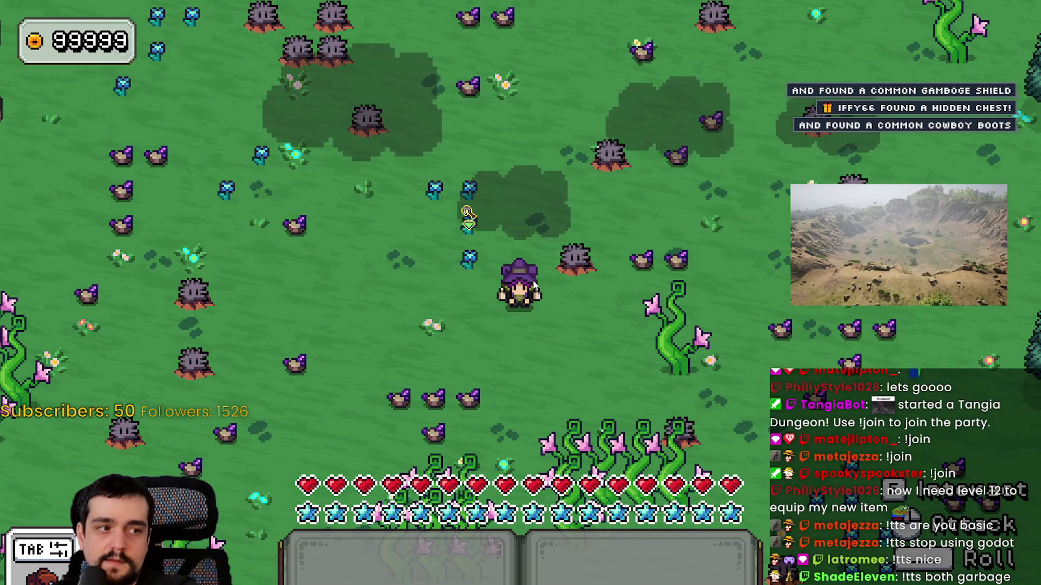
key(w)
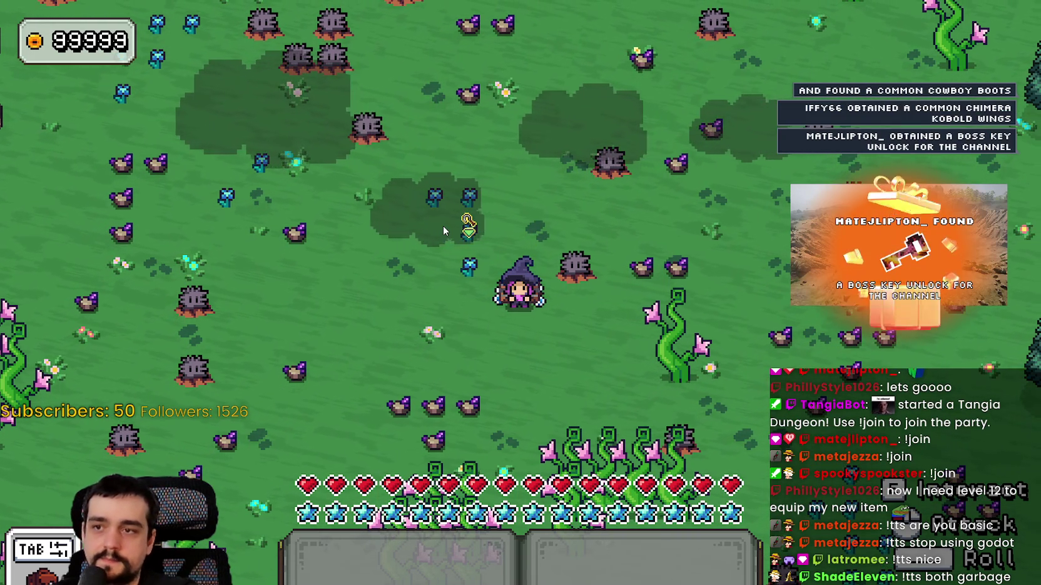
key(s)
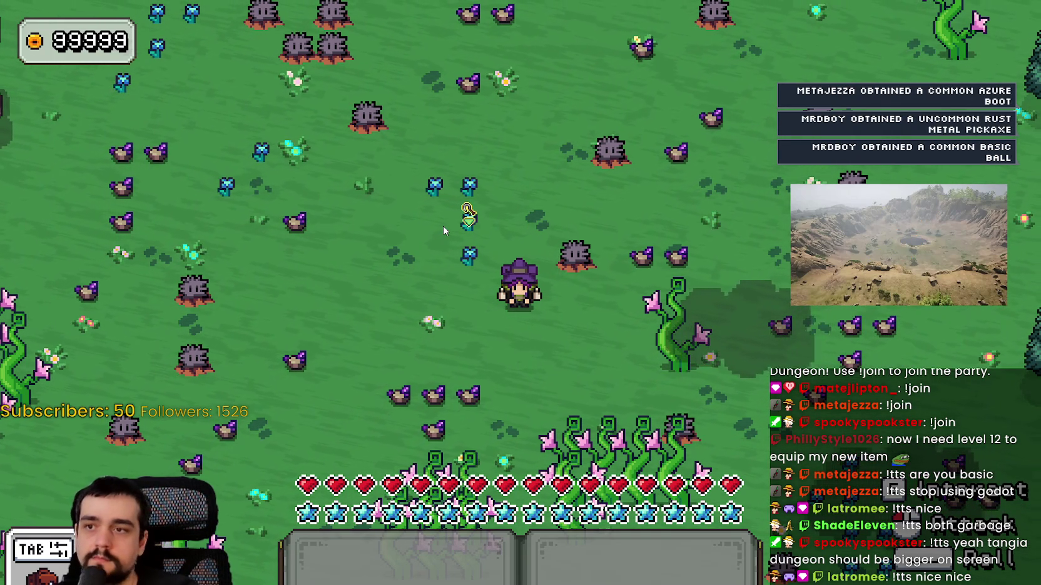
key(w)
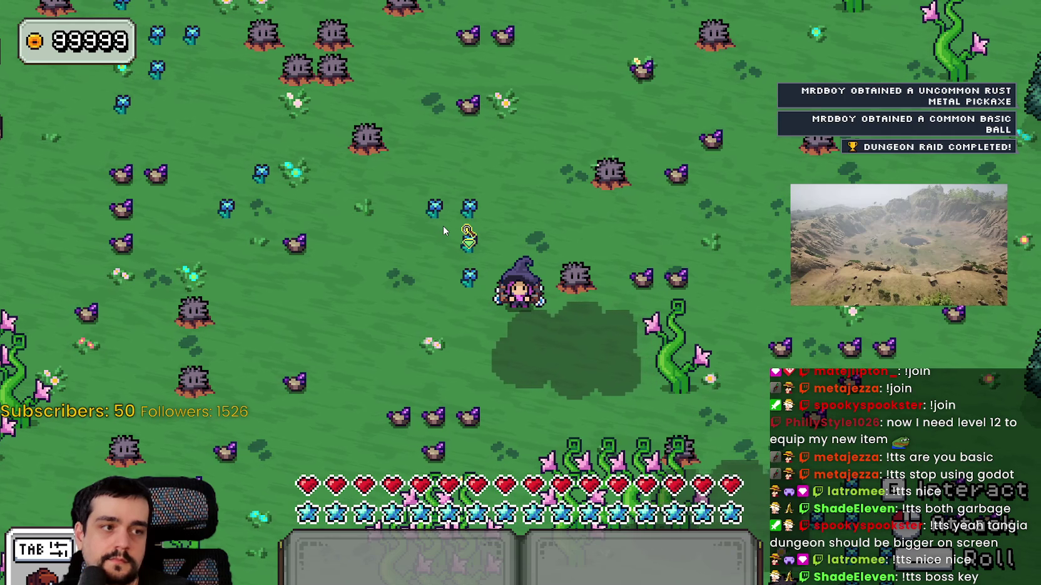
key(w)
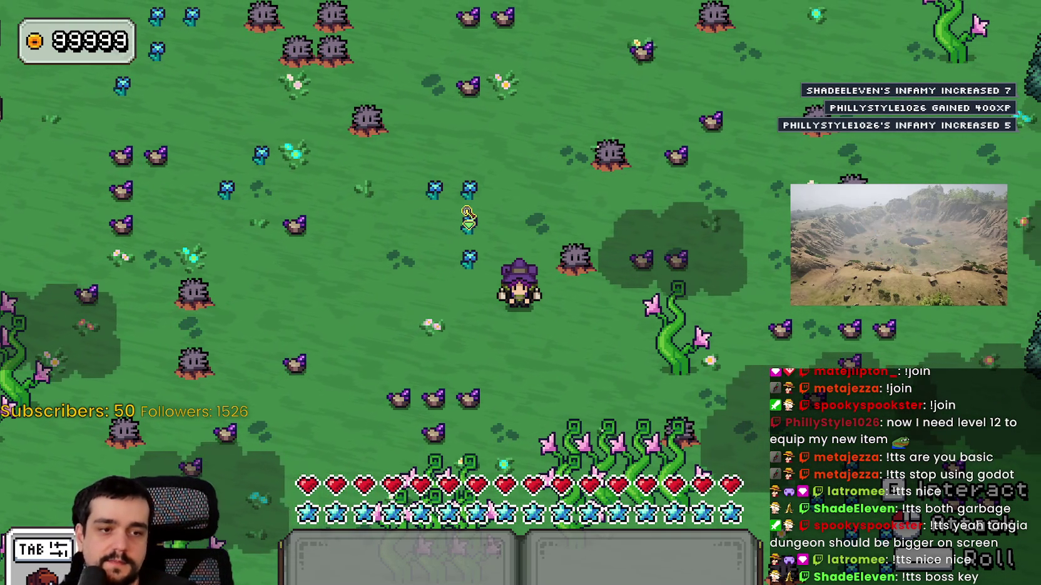
key(alt+Tab)
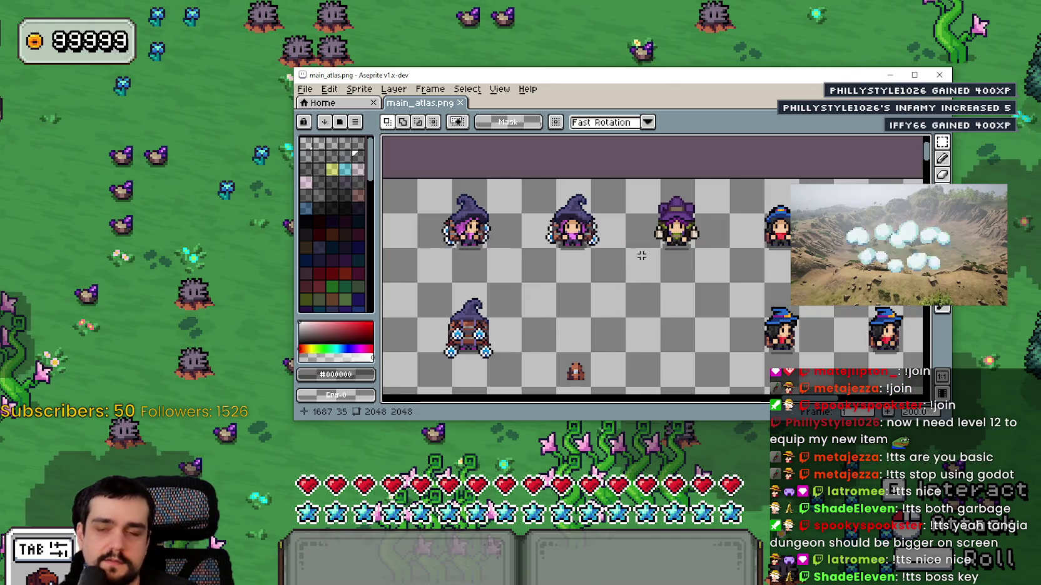
Zoom and pan around main_atlas.png to bring the purple wizard and backpack sprites into view
scroll(644, 253, down, 3)
scroll(644, 253, down, 5)
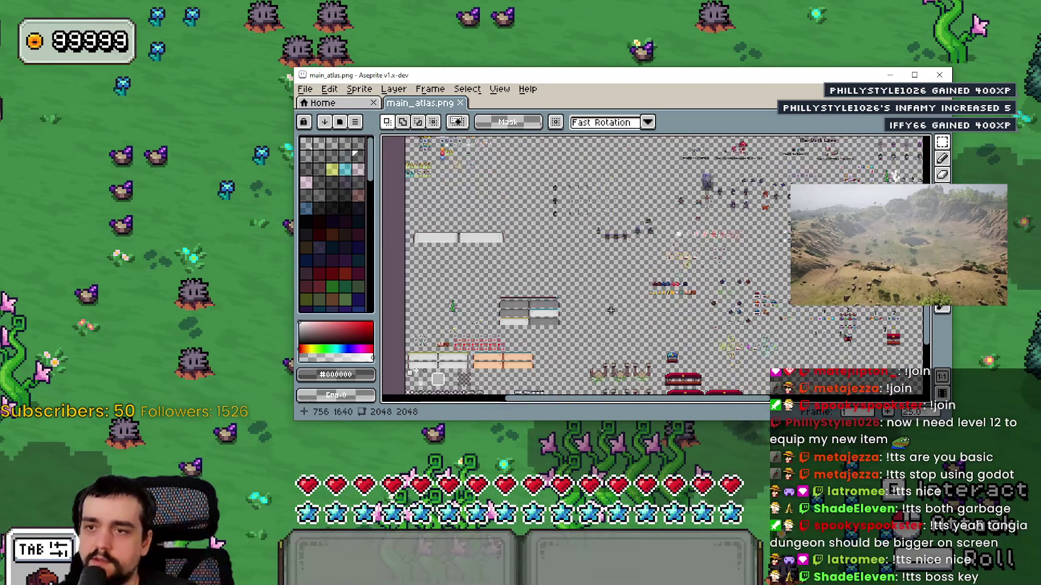
scroll(644, 308, up, 4)
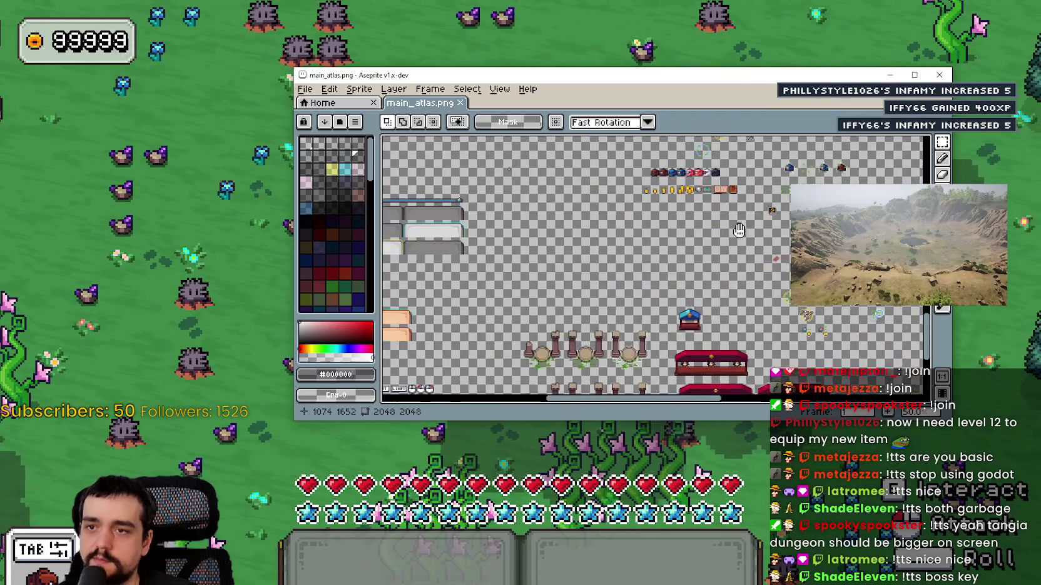
scroll(524, 208, up, 5)
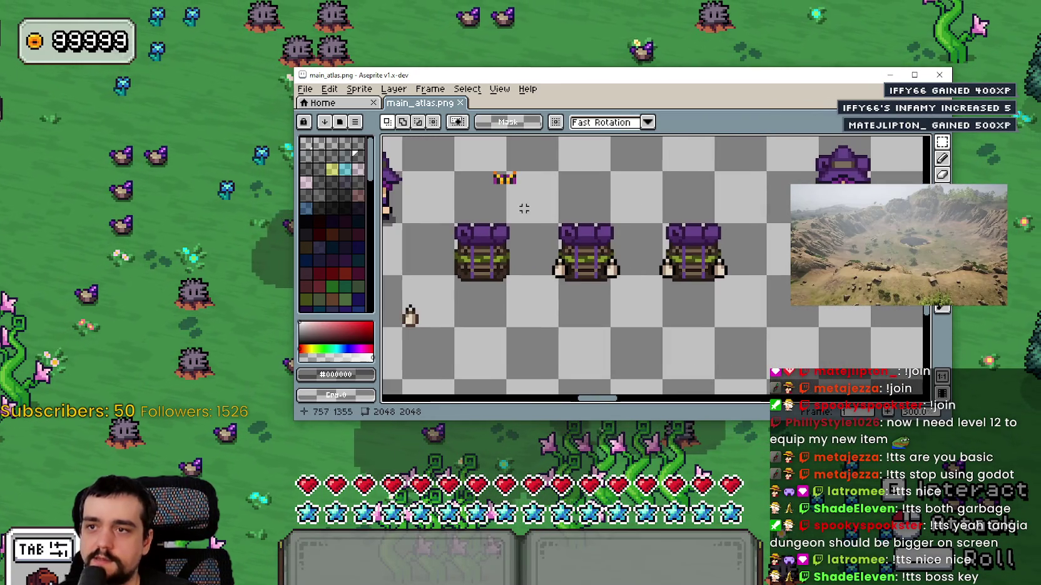
scroll(668, 272, up, 1)
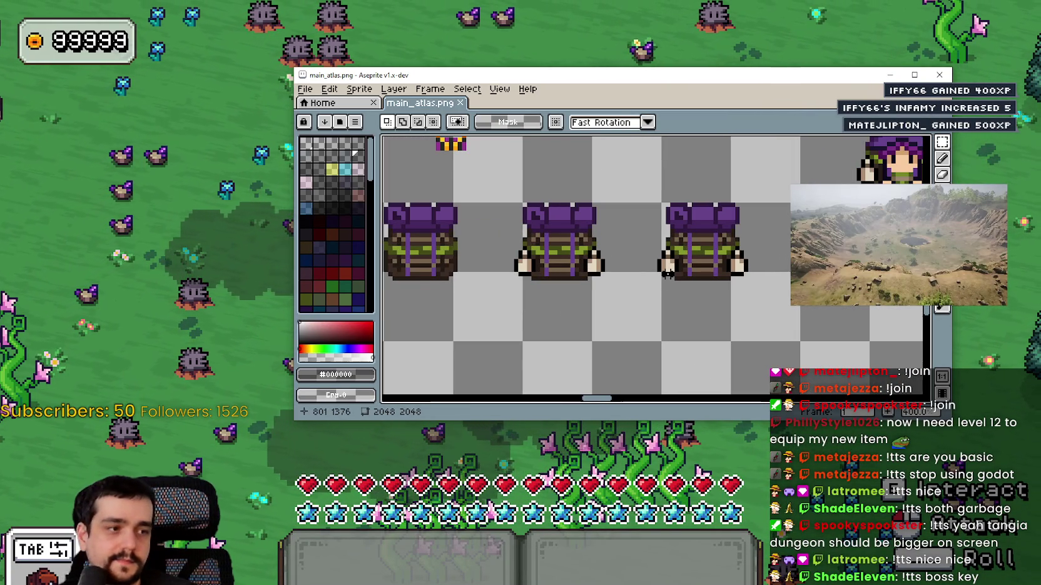
scroll(579, 287, down, 3)
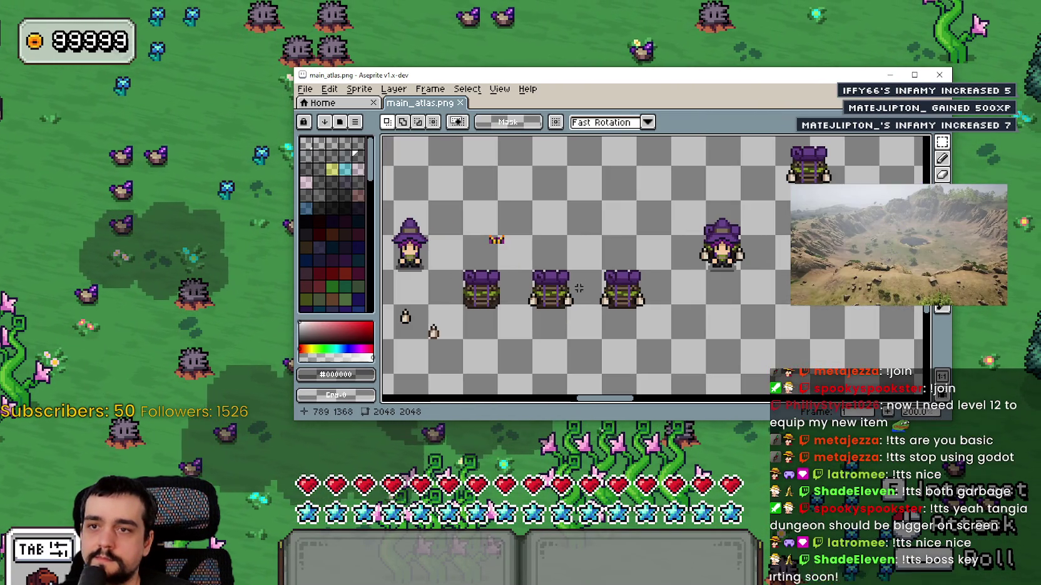
scroll(579, 287, down, 3)
scroll(650, 242, up, 3)
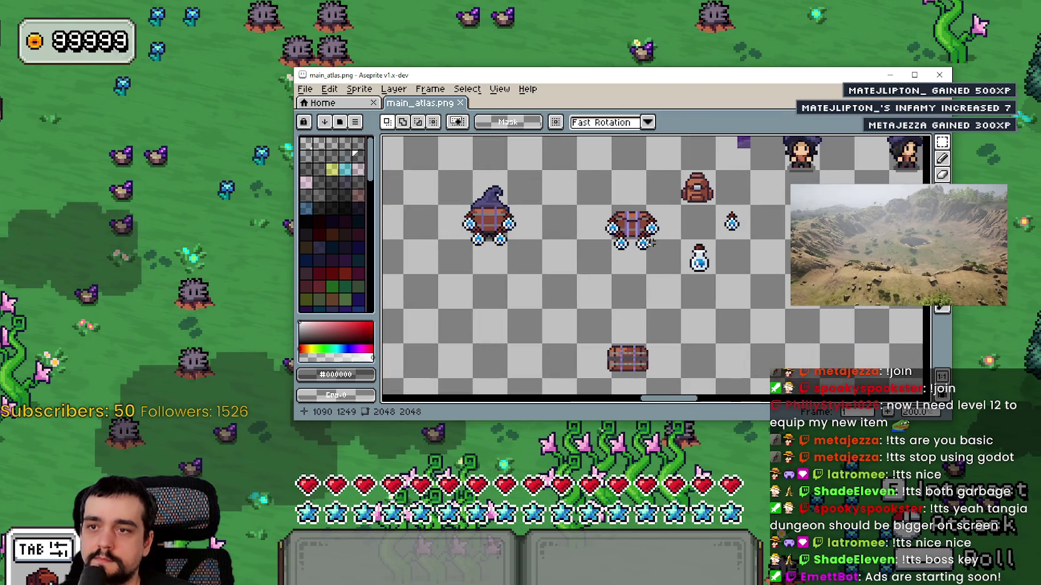
mouse_move(650, 242)
mouse_down()
mouse_move(625, 251)
mouse_move(677, 266)
mouse_move(764, 257)
mouse_up()
Switch to the running game and back, then maximize Aseprite and centre the witch sprites
key(alt+Tab)
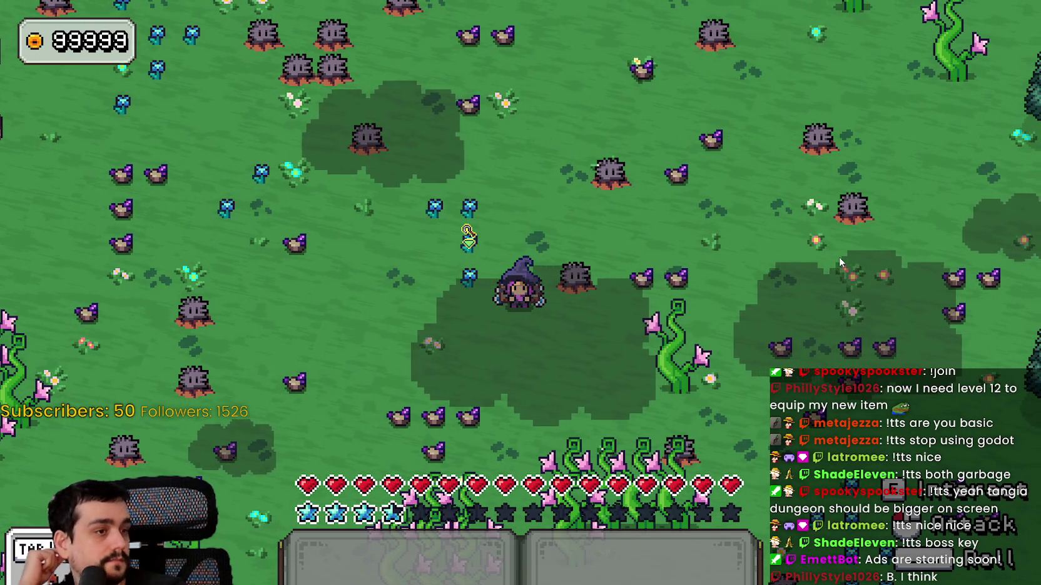
key(alt+Tab)
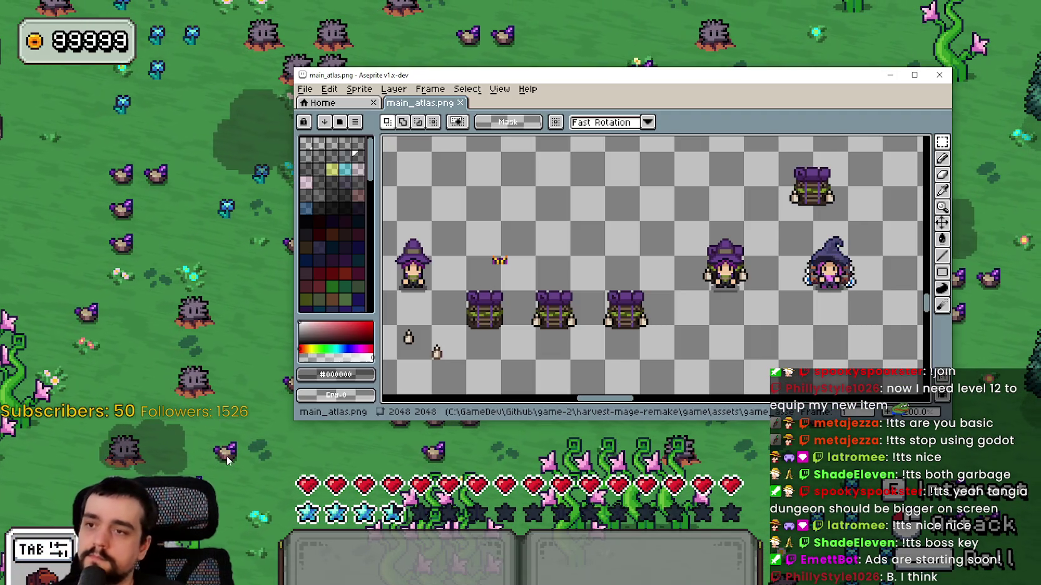
scroll(790, 267, up, 3)
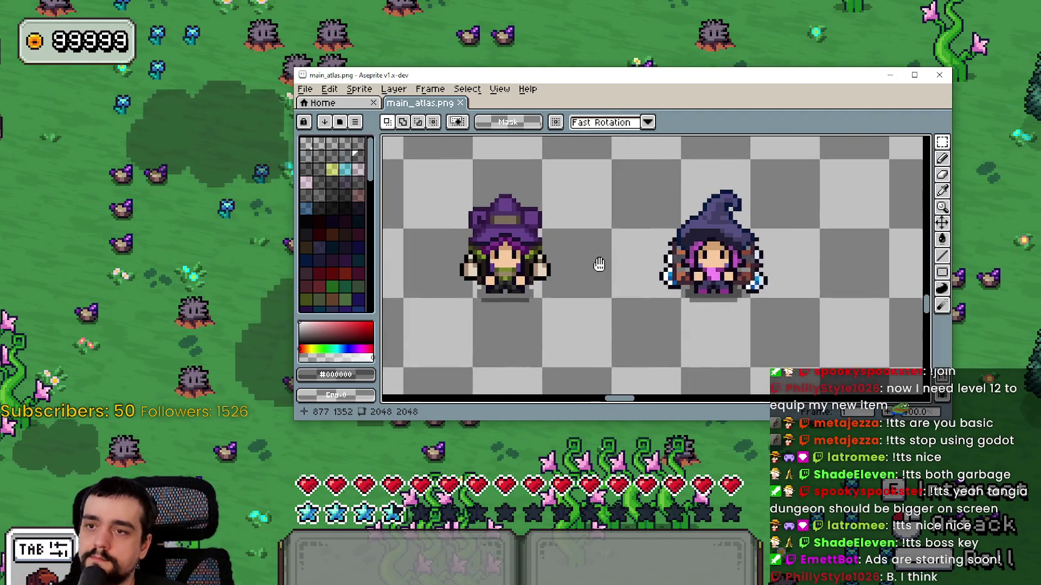
click(914, 75)
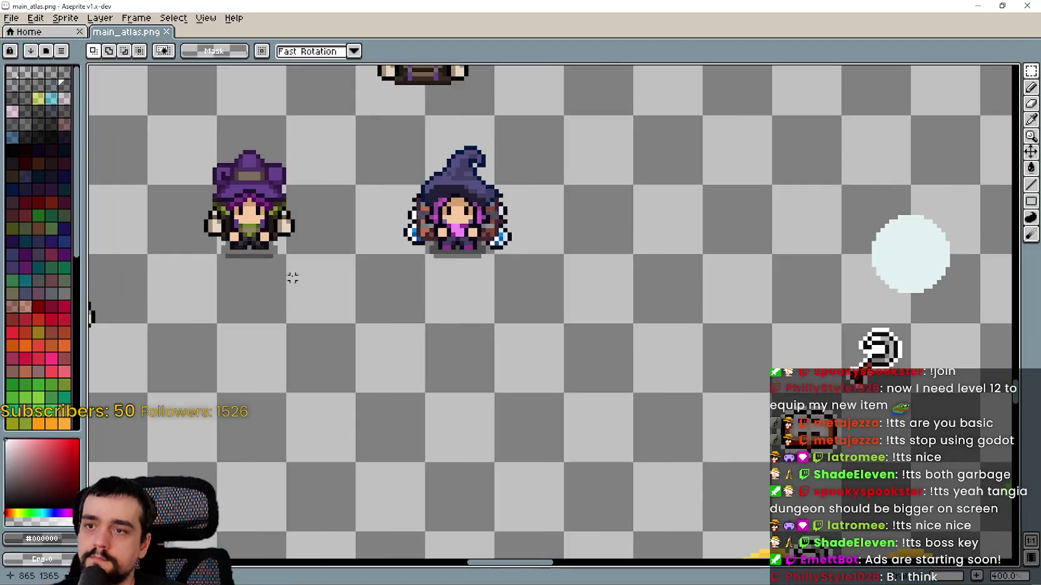
scroll(506, 345, up, 2)
mouse_move(507, 345)
mouse_down()
mouse_move(539, 386)
mouse_move(493, 434)
mouse_move(503, 402)
mouse_move(493, 296)
mouse_move(509, 332)
mouse_up()
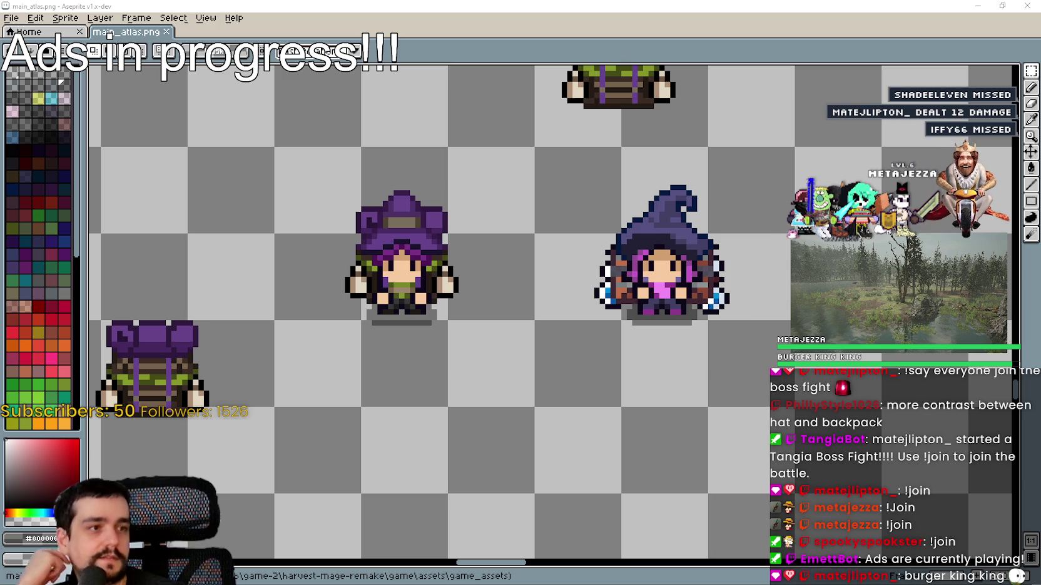
Zoom in on the purple-hat mage, framing both witch sprites and a backpack
scroll(357, 228, up, 3)
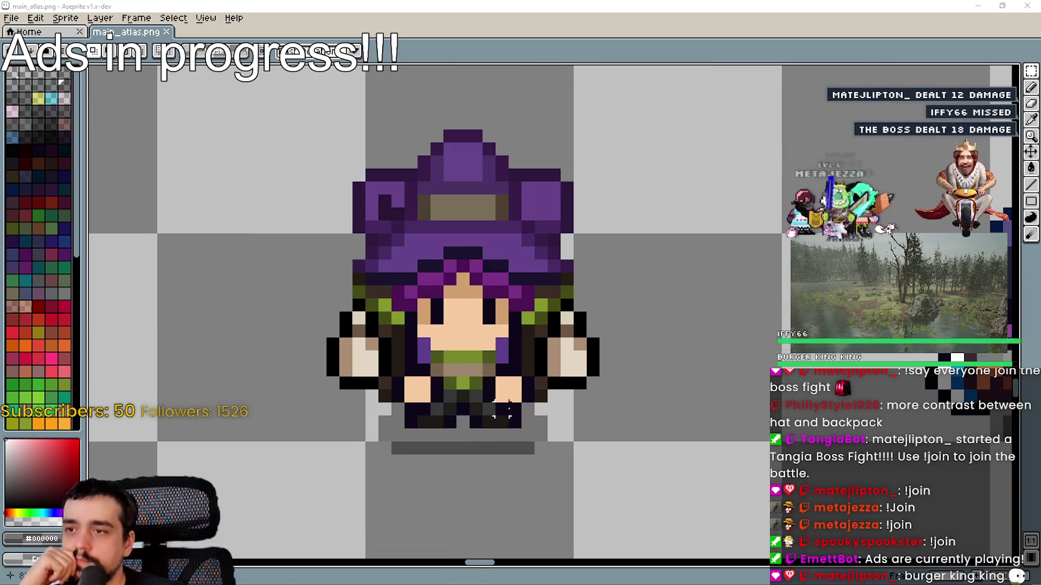
scroll(504, 410, down, 3)
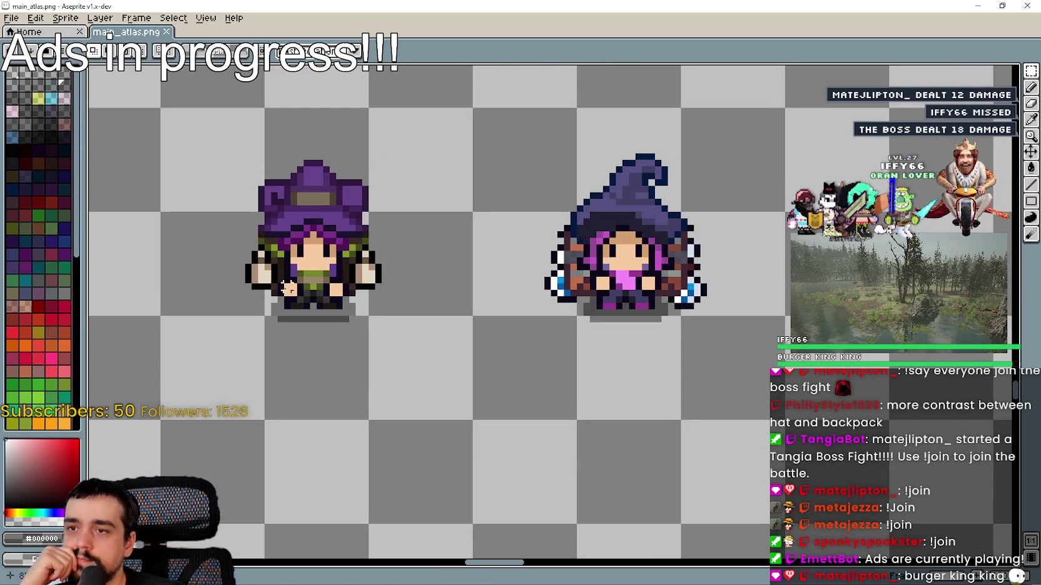
scroll(237, 235, up, 3)
scroll(400, 336, down, 3)
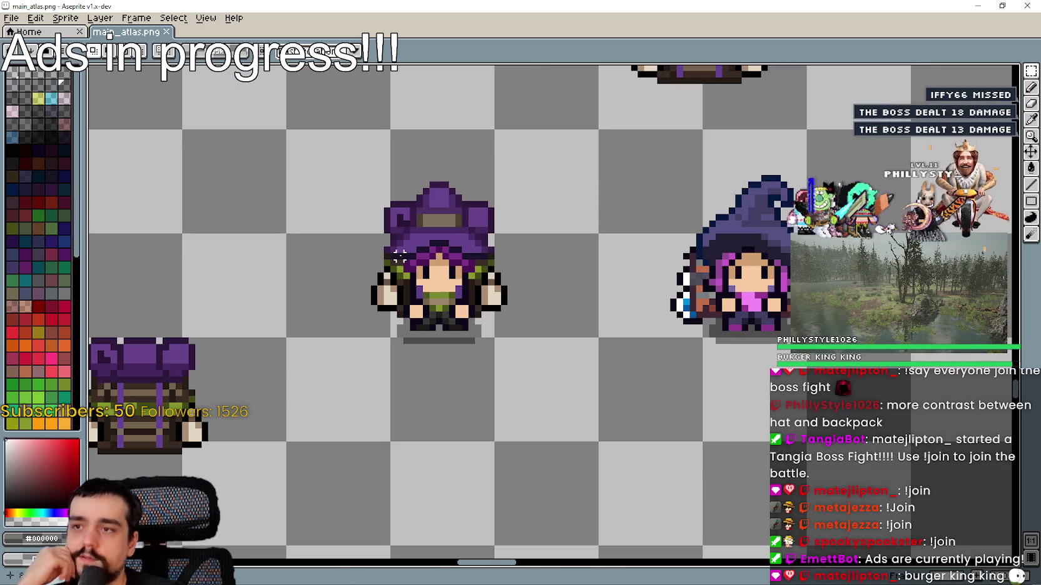
drag(400, 335, 526, 350)
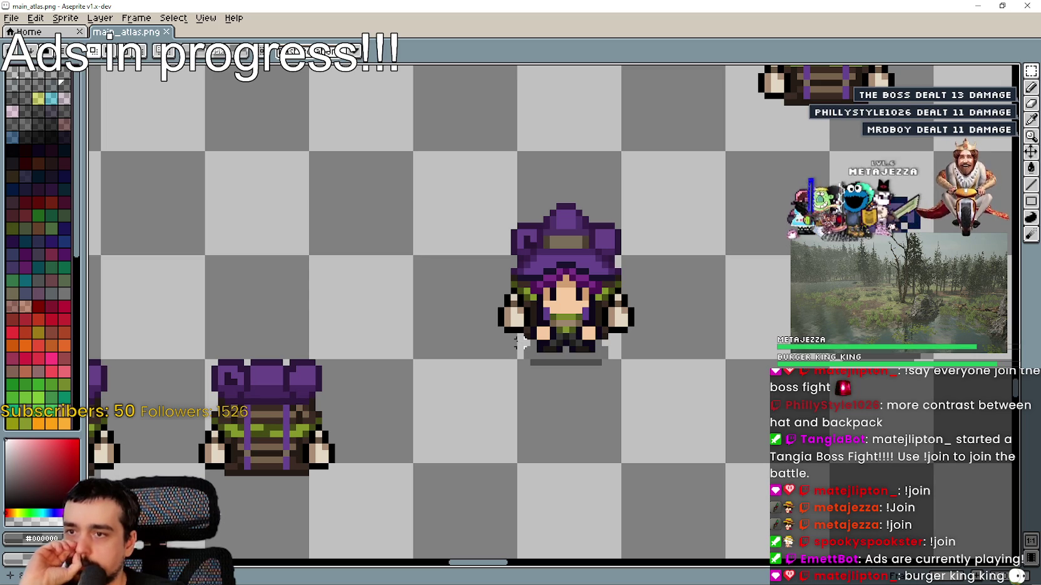
scroll(518, 335, down, 2)
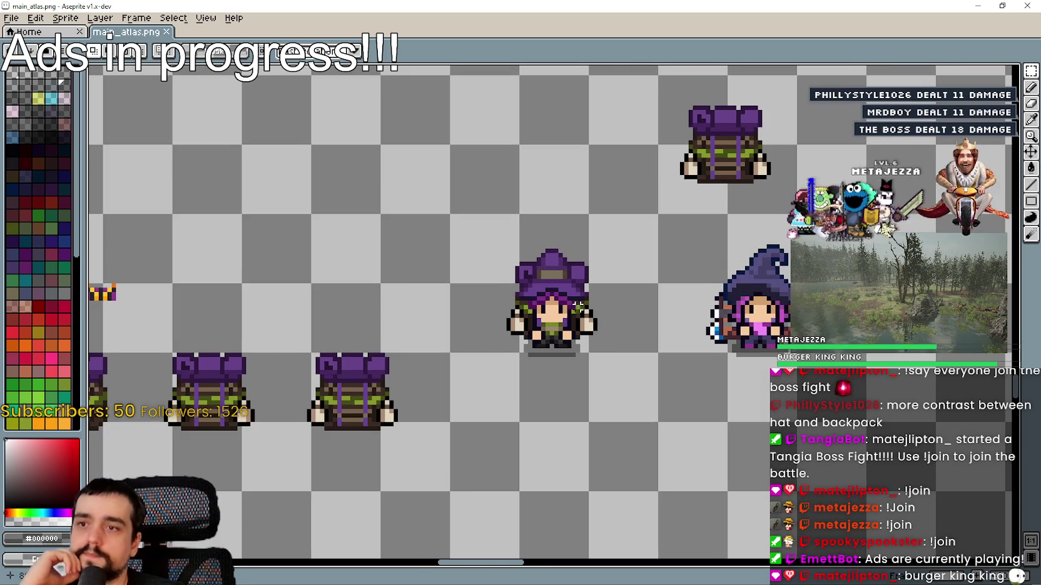
scroll(496, 304, up, 1)
mouse_move(497, 304)
mouse_down()
mouse_move(399, 209)
mouse_move(377, 312)
mouse_move(588, 279)
mouse_move(530, 344)
mouse_move(472, 348)
mouse_up()
scroll(580, 281, up, 1)
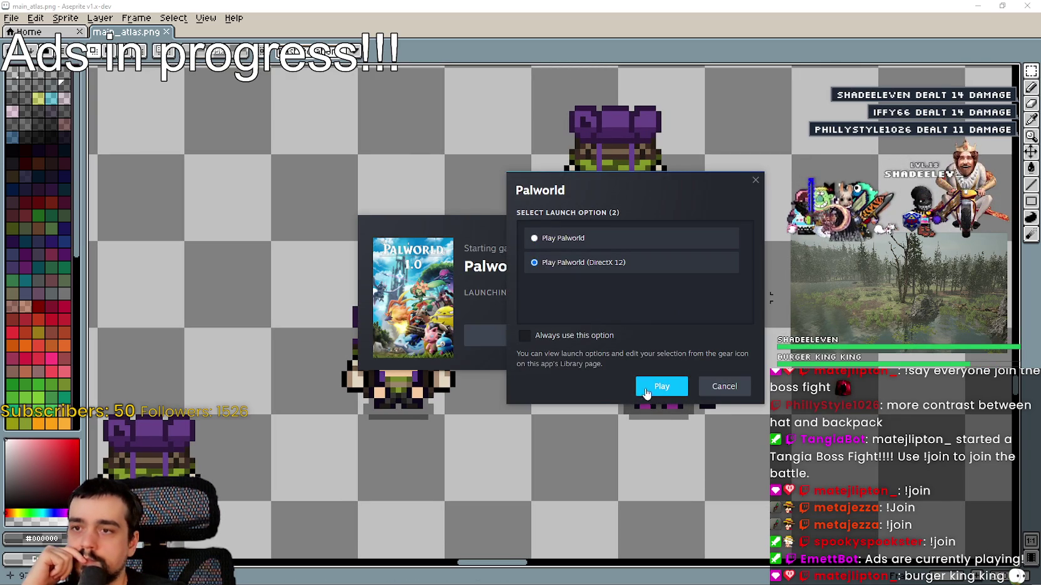
Start Palworld with 'Play Palworld (DirectX 12)' selected
click(647, 393)
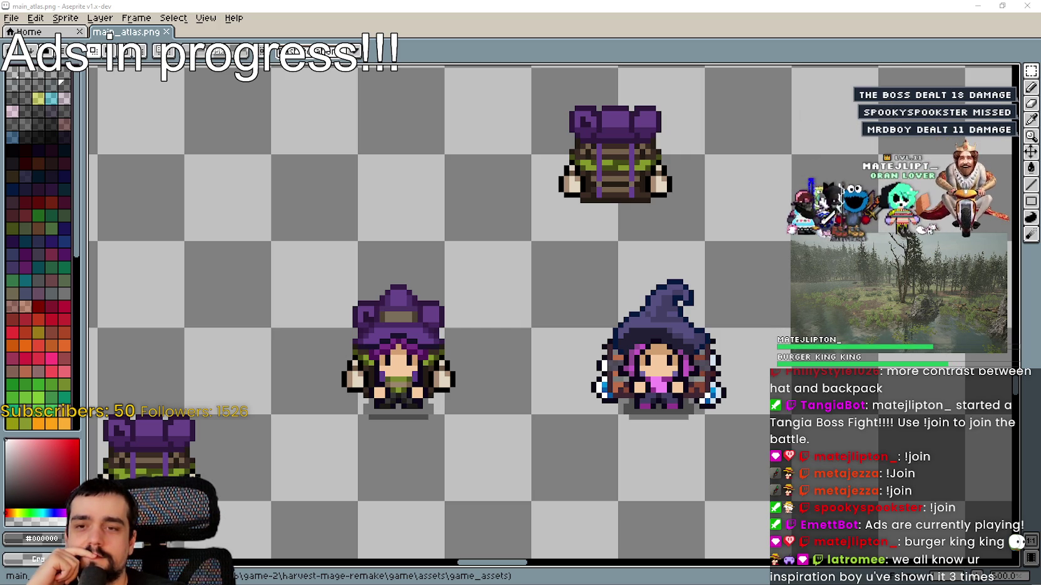
Zoom in and out on the witch sprites while Palworld finishes loading
scroll(580, 302, up, 2)
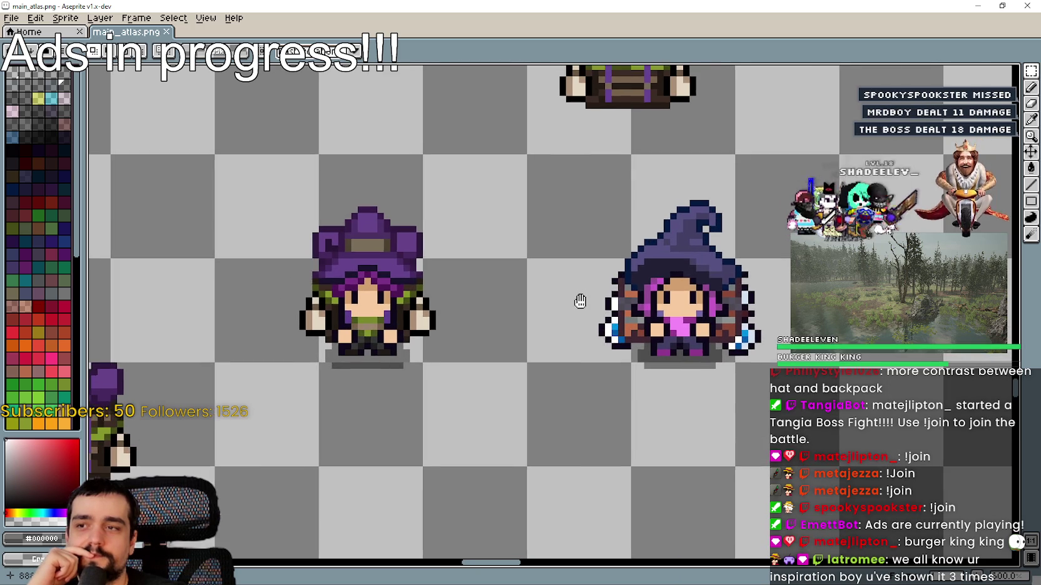
scroll(580, 302, down, 3)
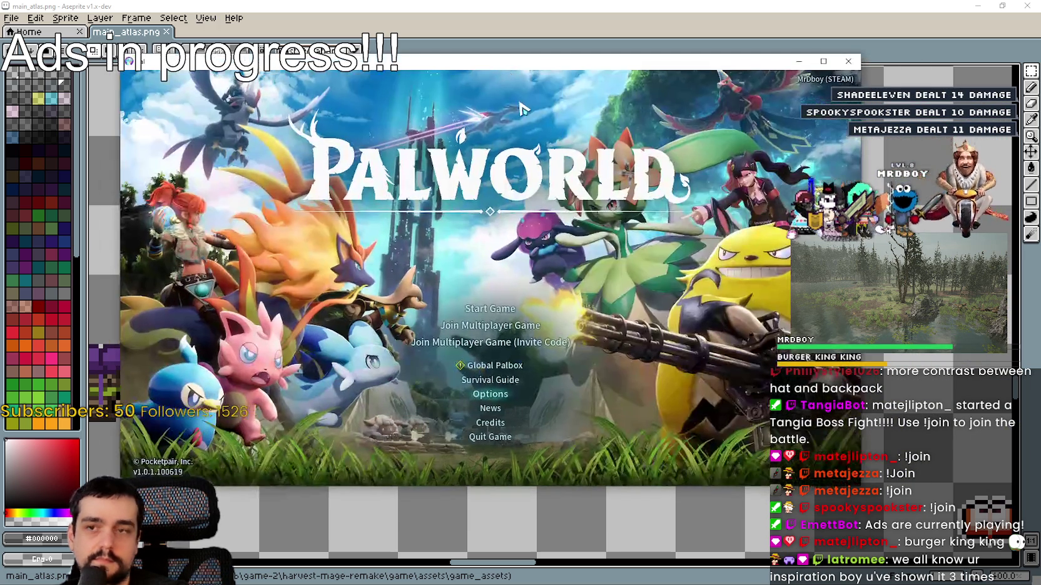
Lower Max FPS from 60 to 30 in the Graphics settings and apply it
click(528, 361)
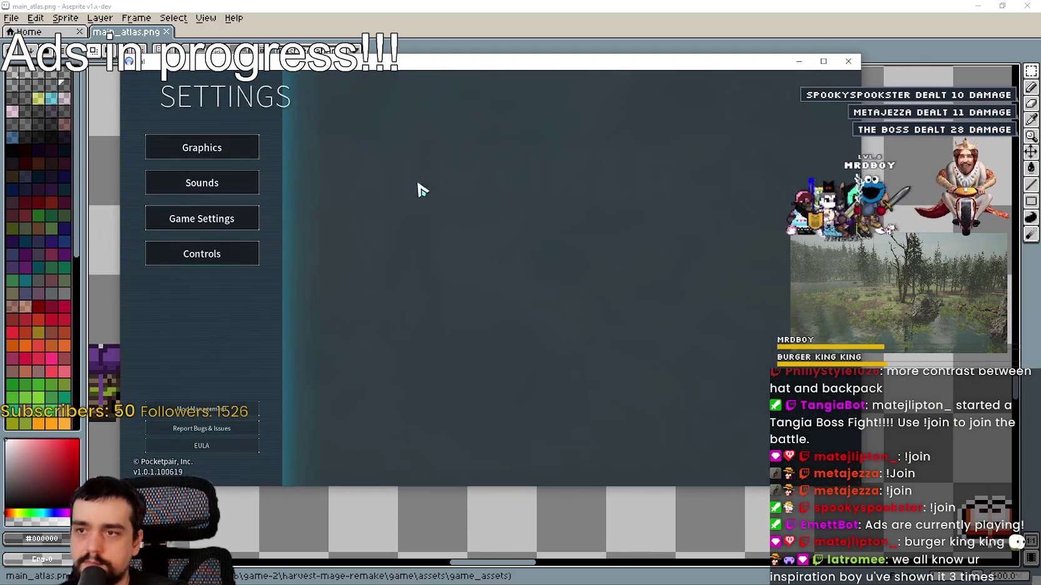
click(240, 156)
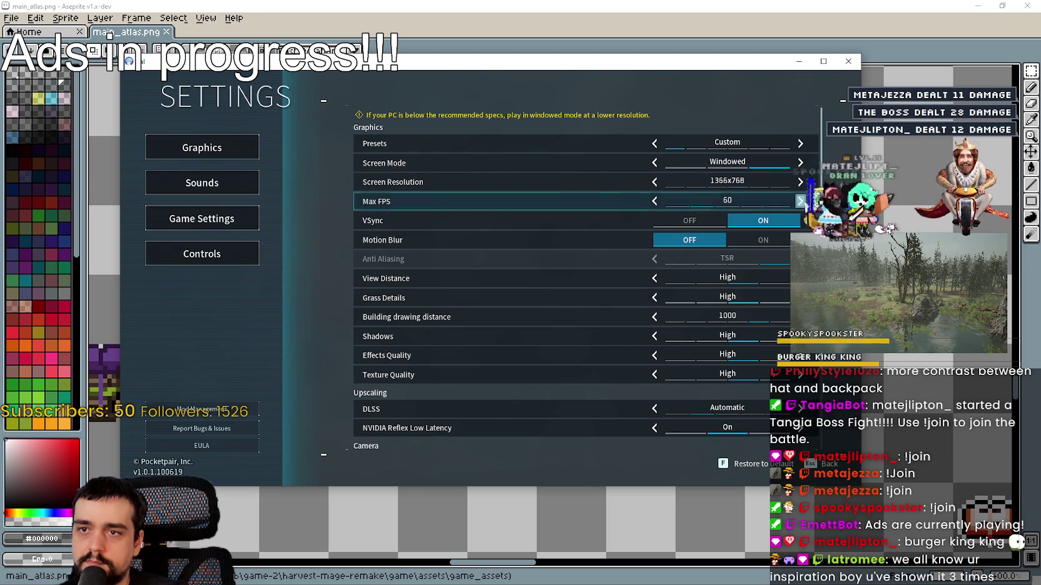
click(654, 201)
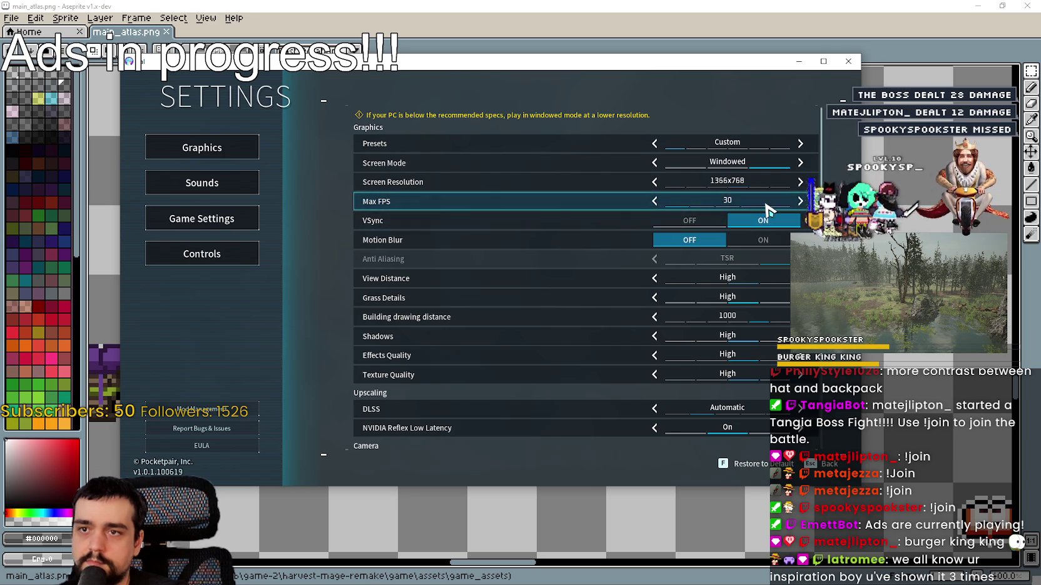
key(Escape)
click(466, 344)
key(Escape)
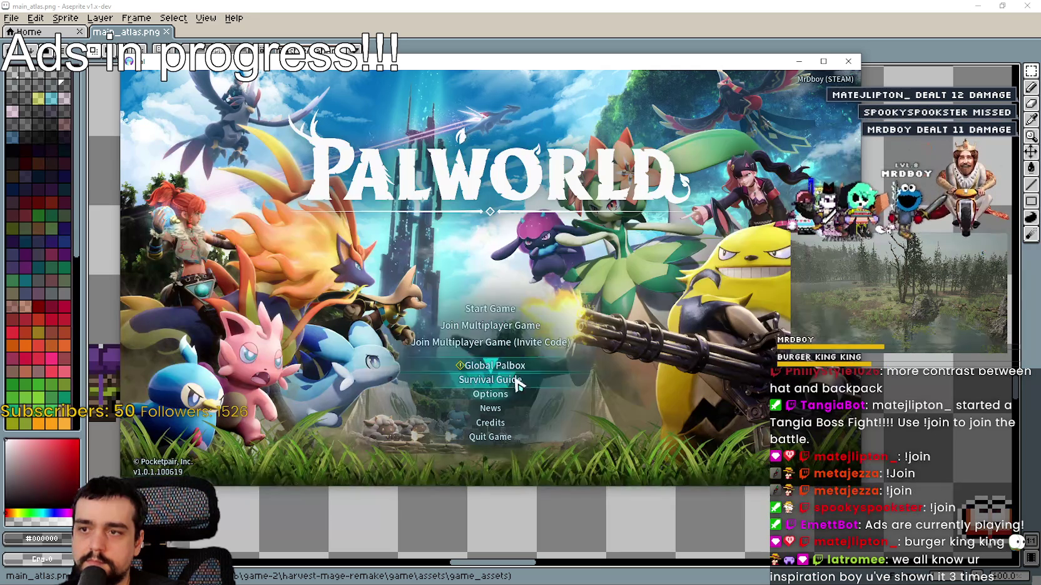
Change the screen mode to Borderless in Graphics and apply it
click(513, 393)
click(250, 158)
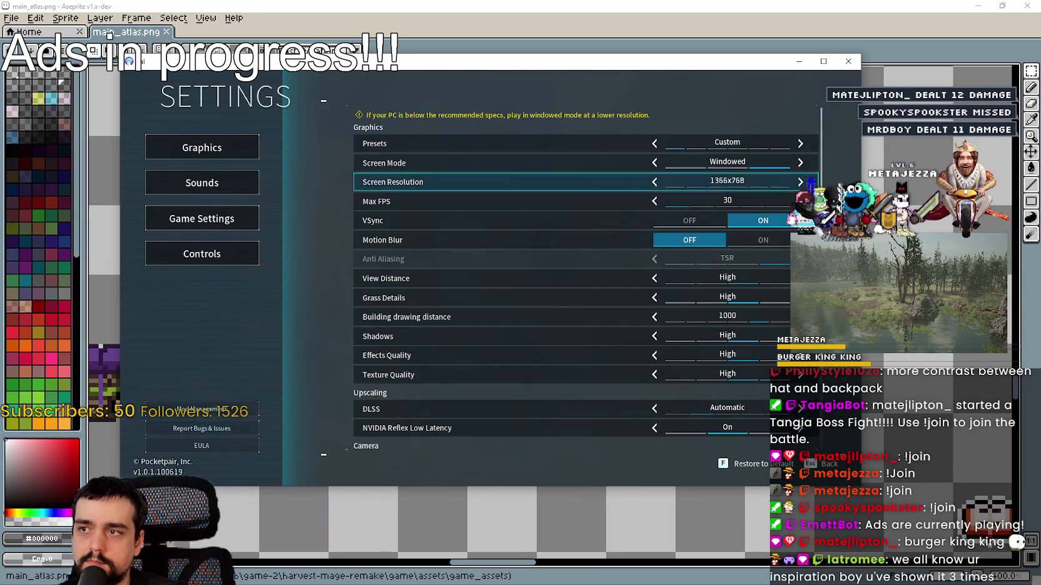
click(656, 162)
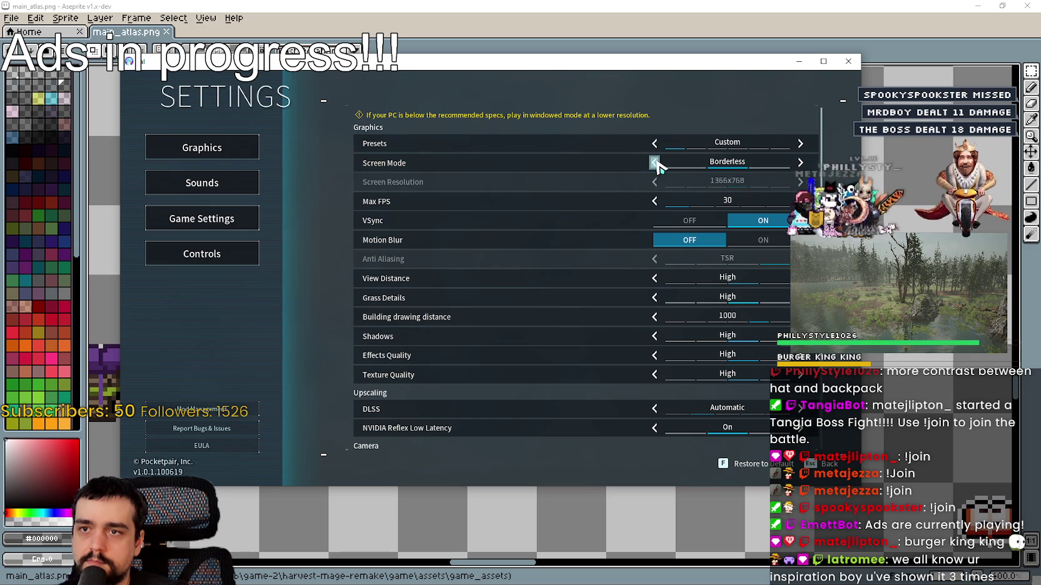
key(Escape)
click(463, 345)
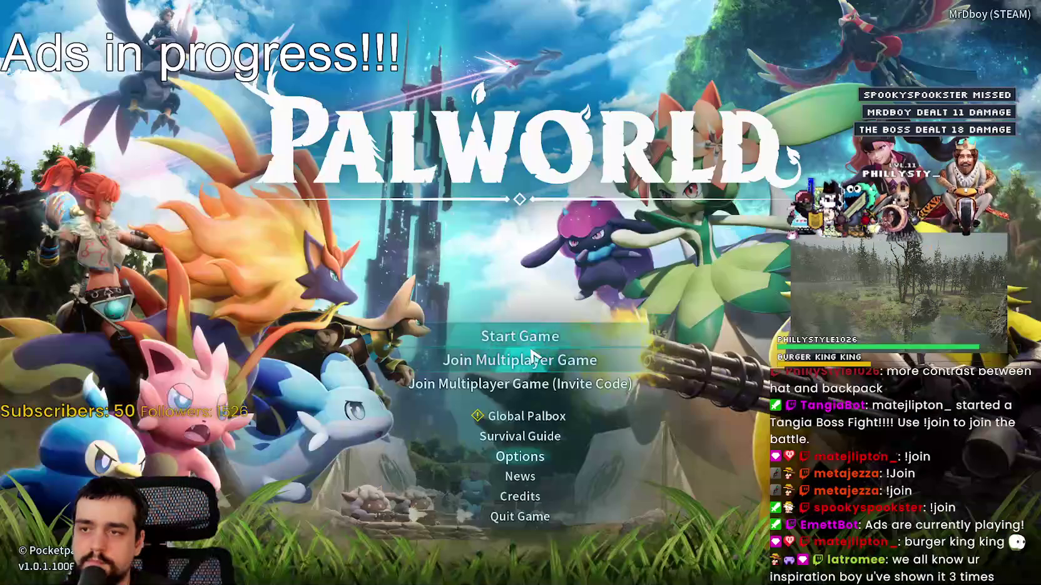
Open World Select and start the saved world
click(563, 337)
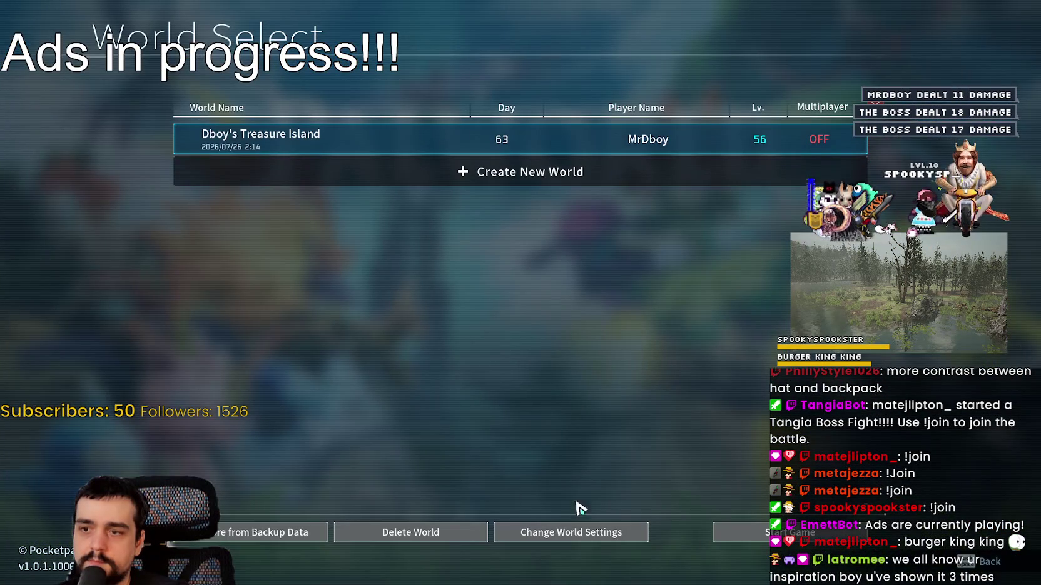
click(741, 530)
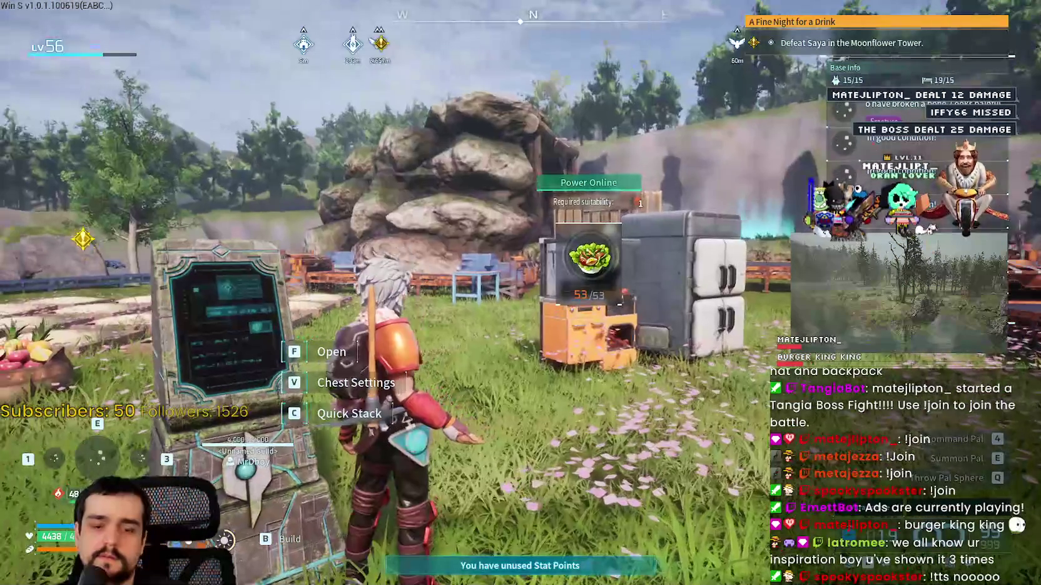
Run from the terminal, holster the gun, and cross the base past the workbench to the Palbox
key(w)
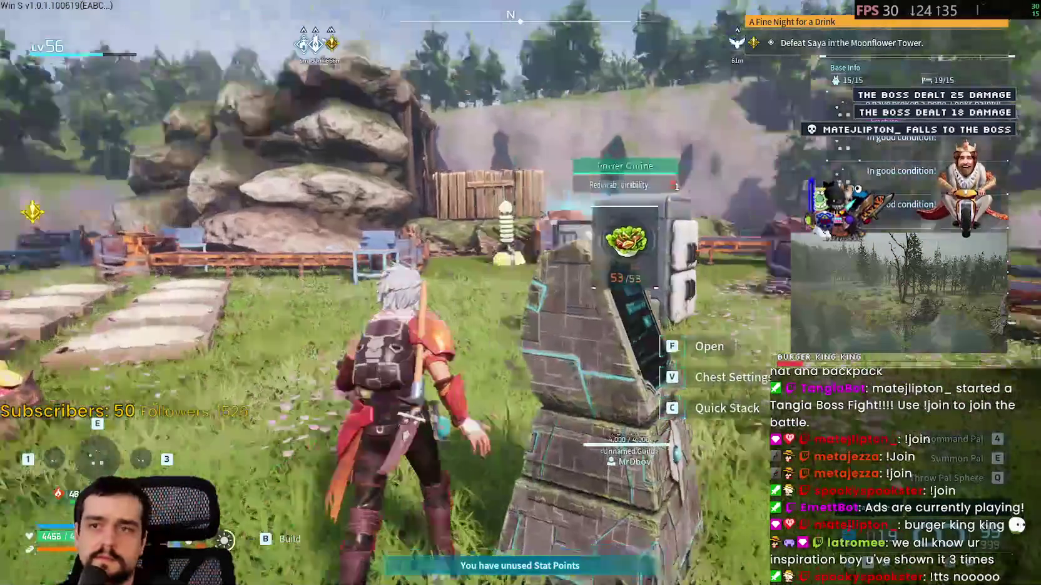
key(w)
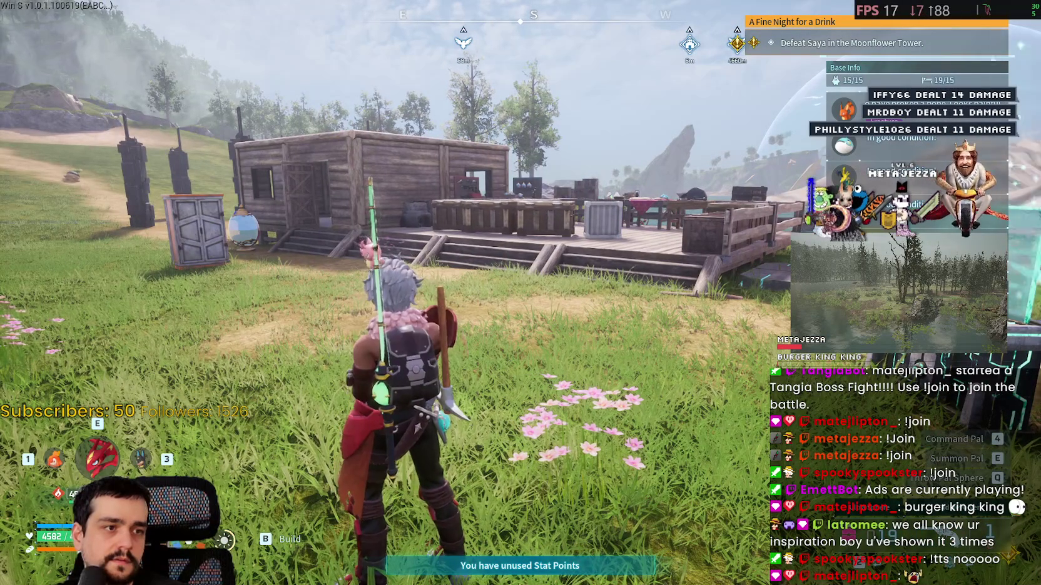
key(e)
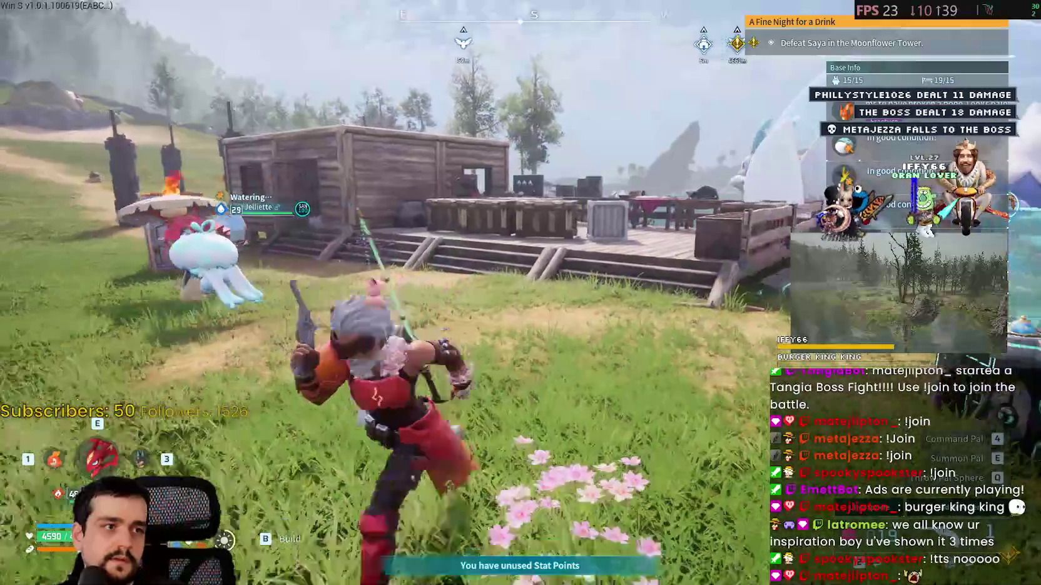
key(w)
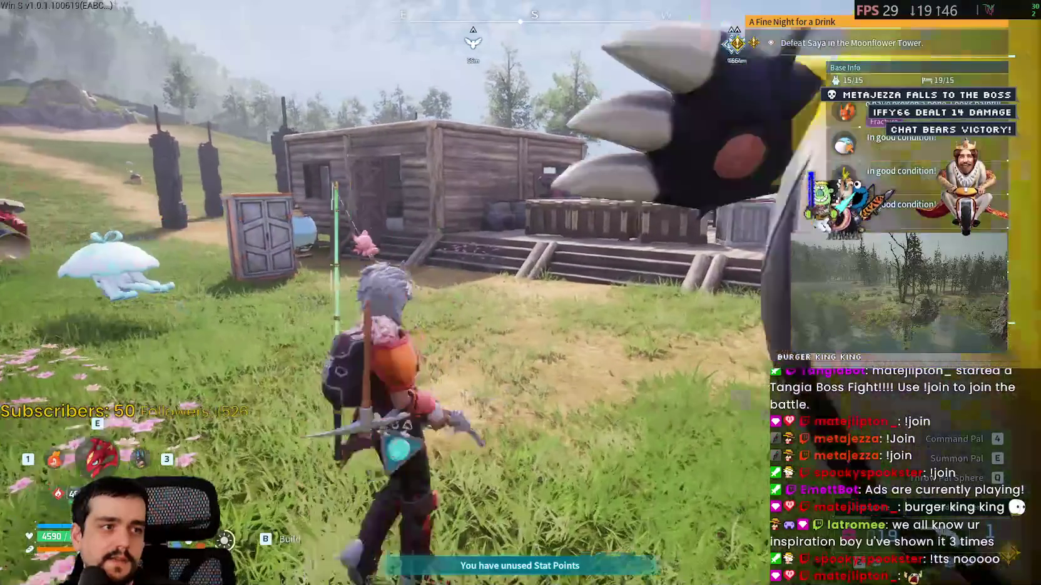
key(w)
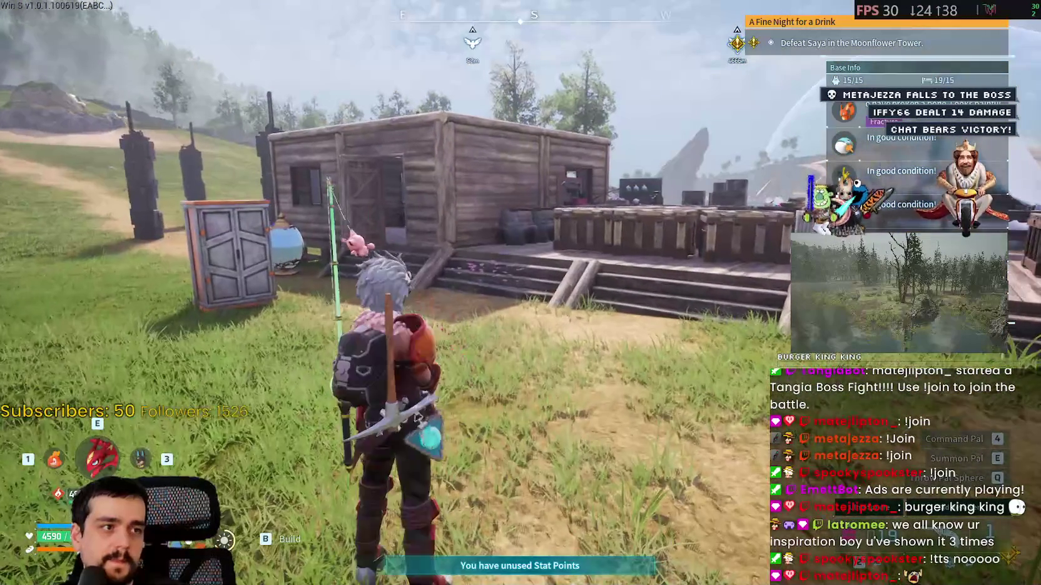
key(w)
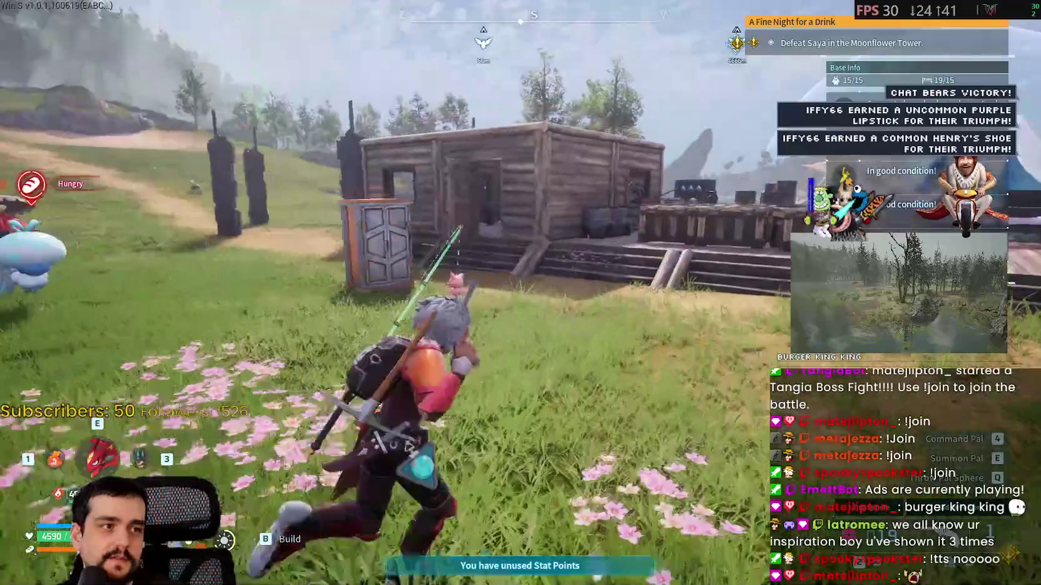
key(w)
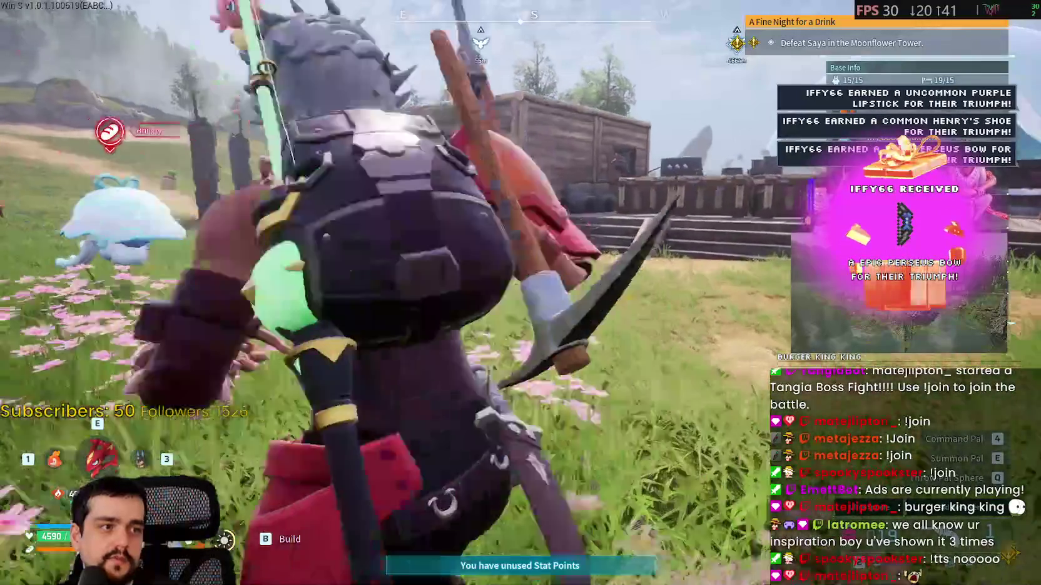
key(w)
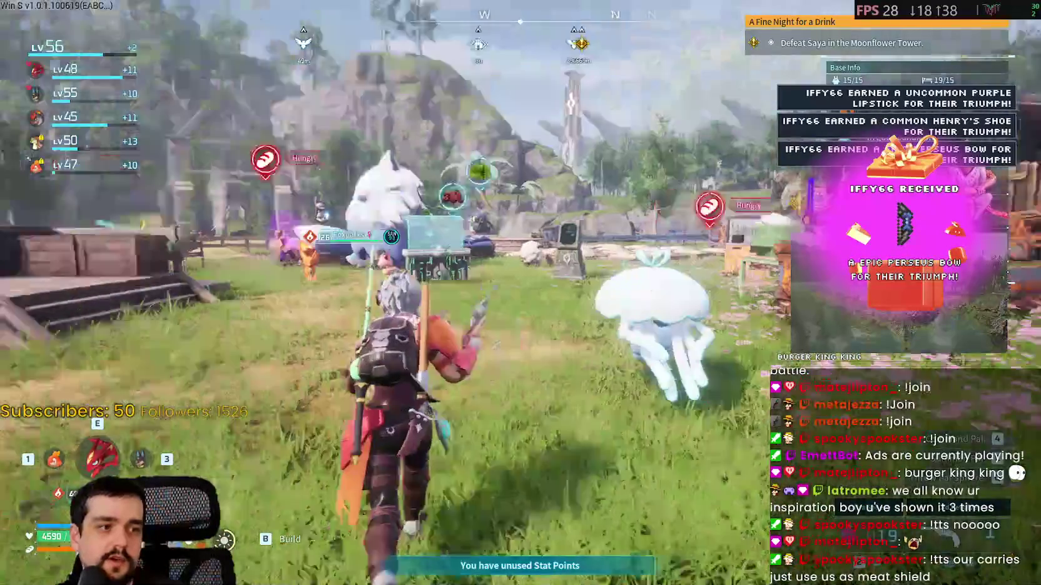
key(w)
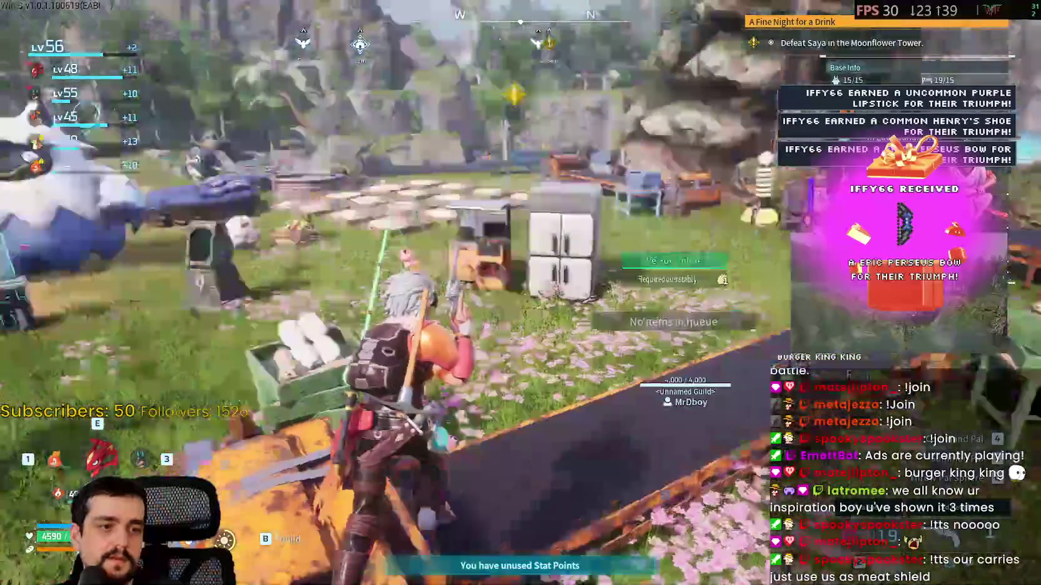
key(w)
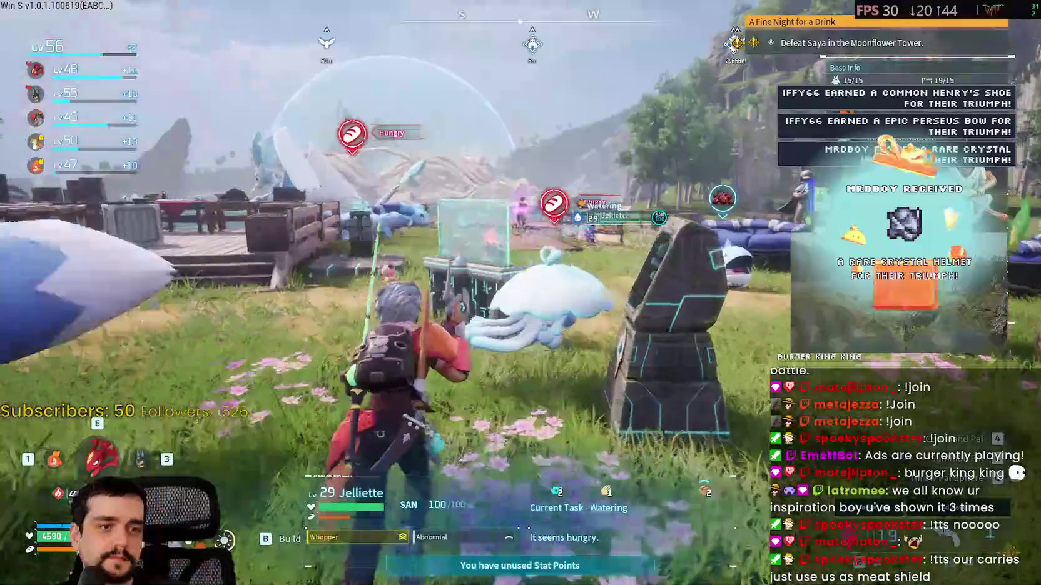
key(w)
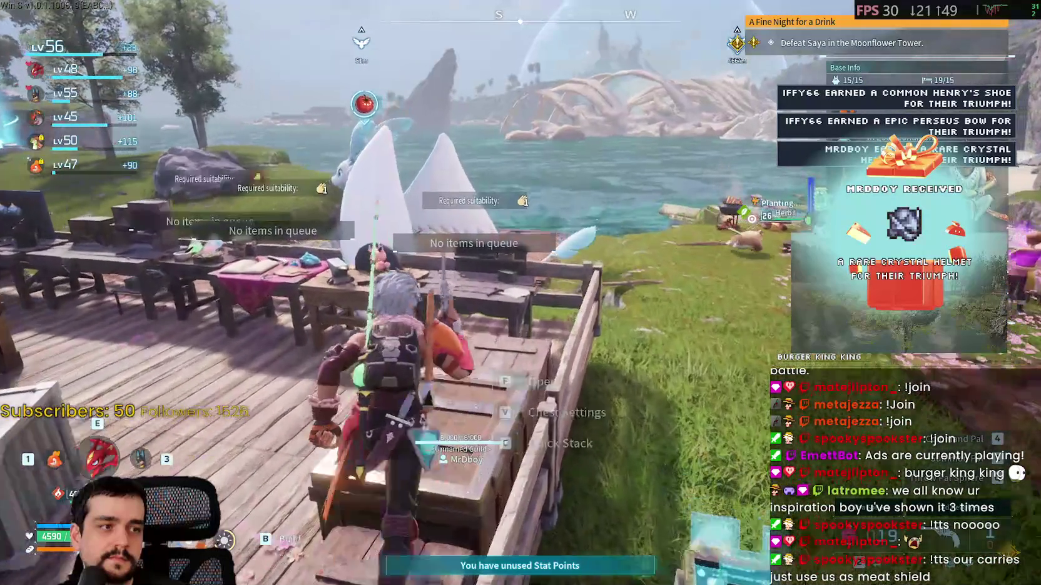
Go along the deck past the chest and climb the wooden roof overlooking the base
key(w)
key(w)
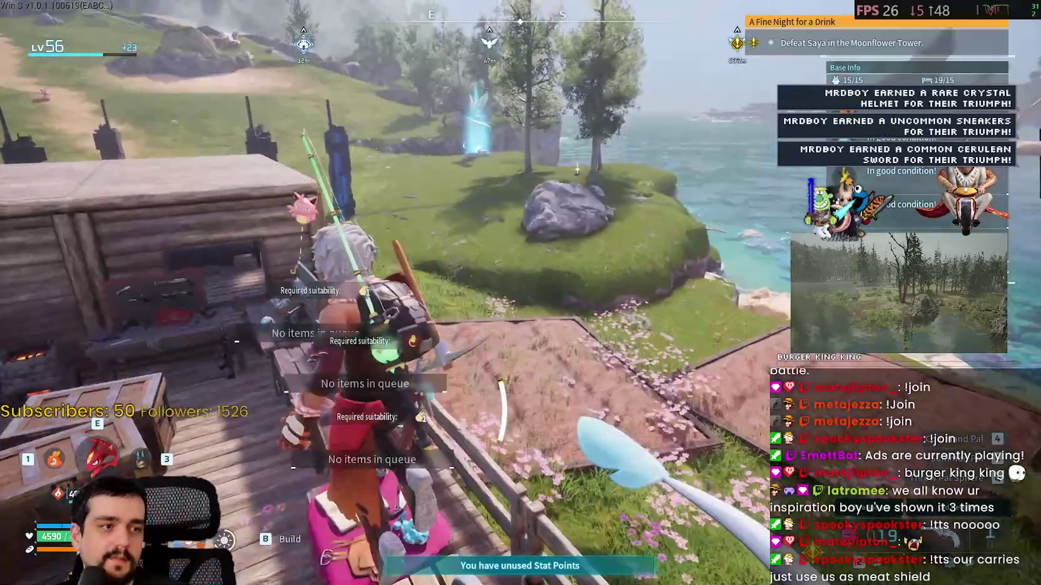
key(w)
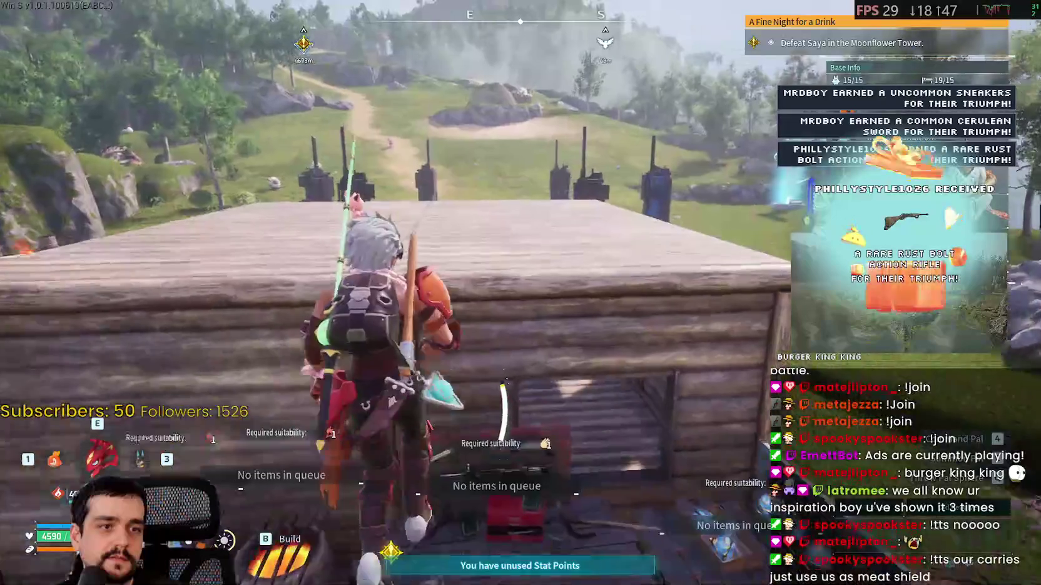
key(w)
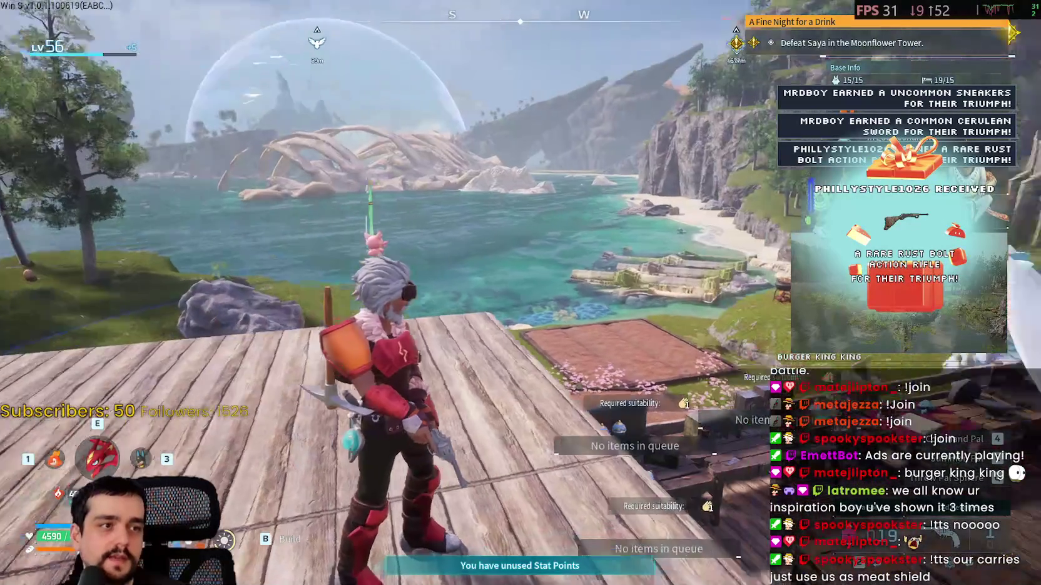
key(w)
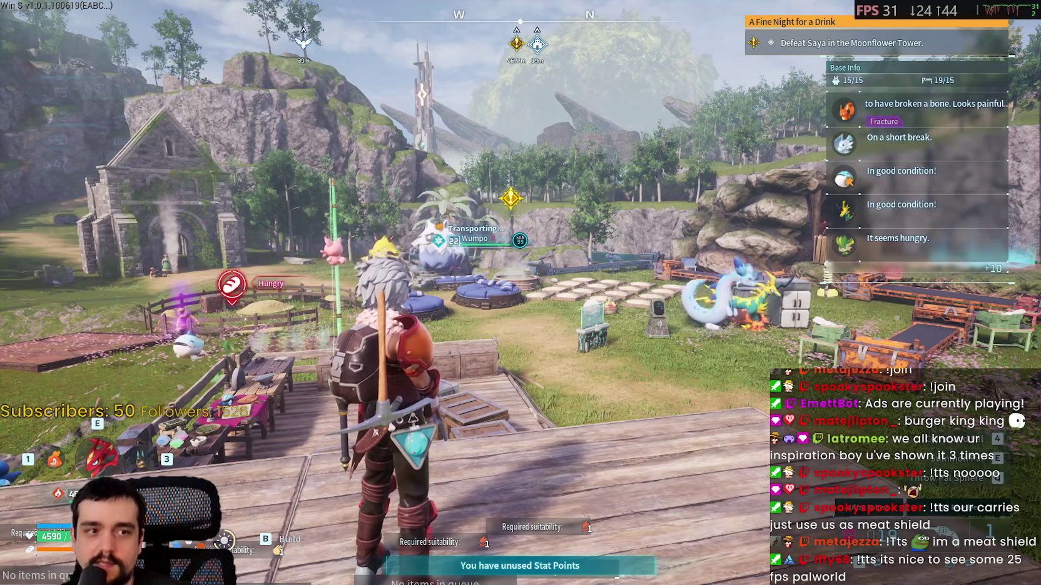
mouse_move(520, 292)
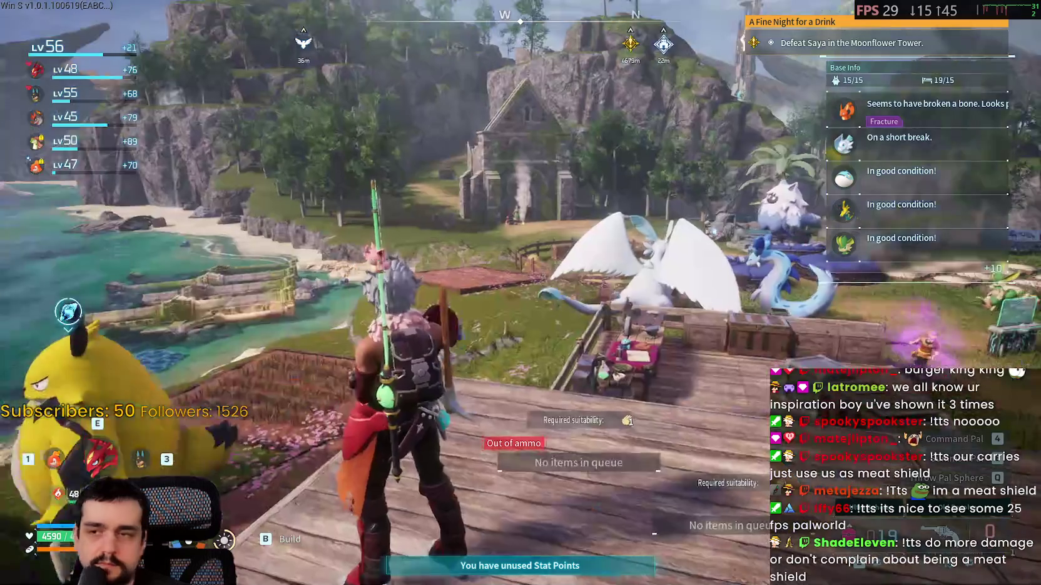
Look at the Sounds settings from the pause menu, then close them
key(Escape)
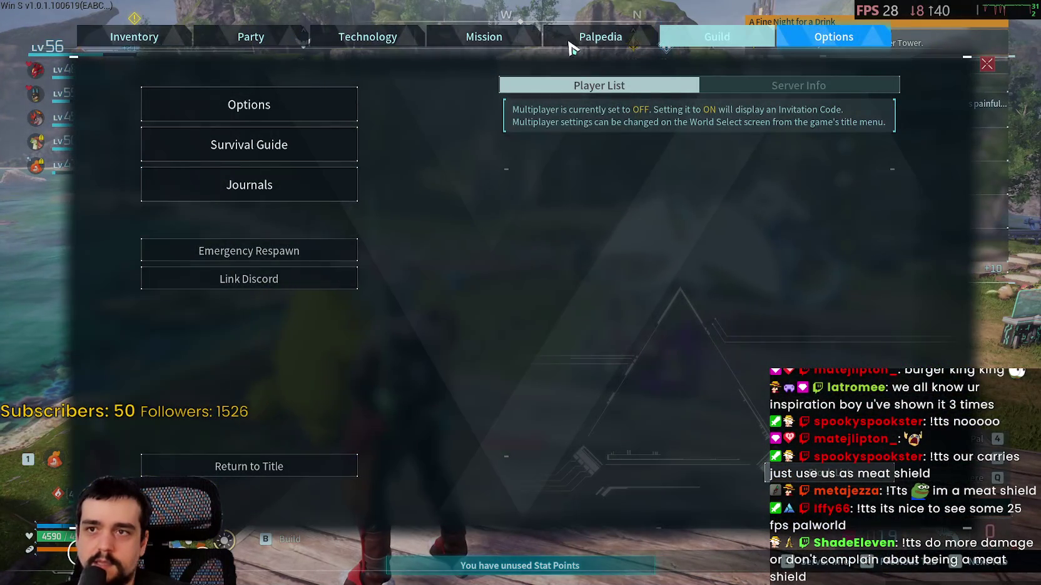
click(249, 107)
click(175, 160)
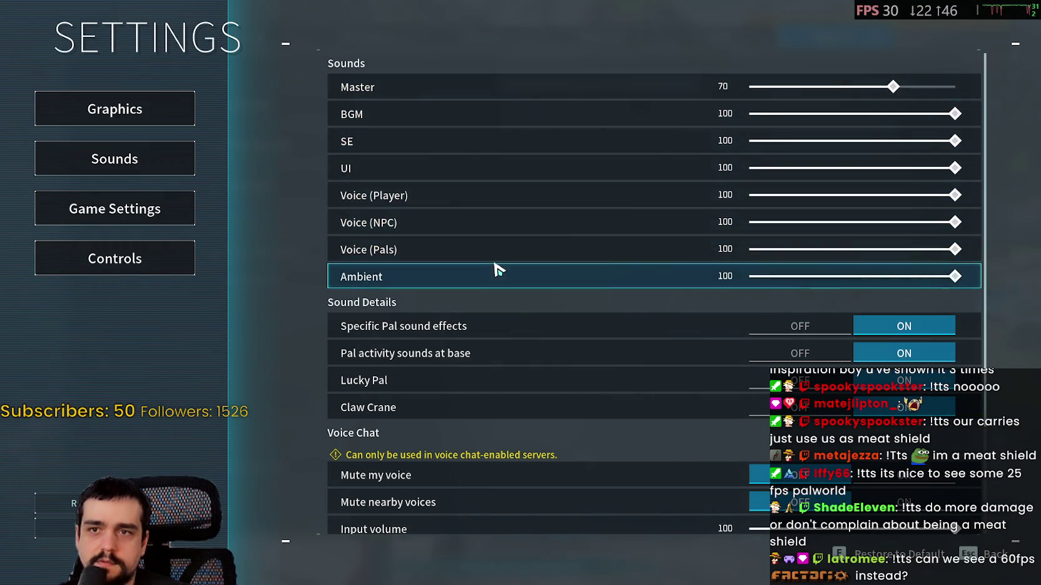
key(Escape)
key(Escape)
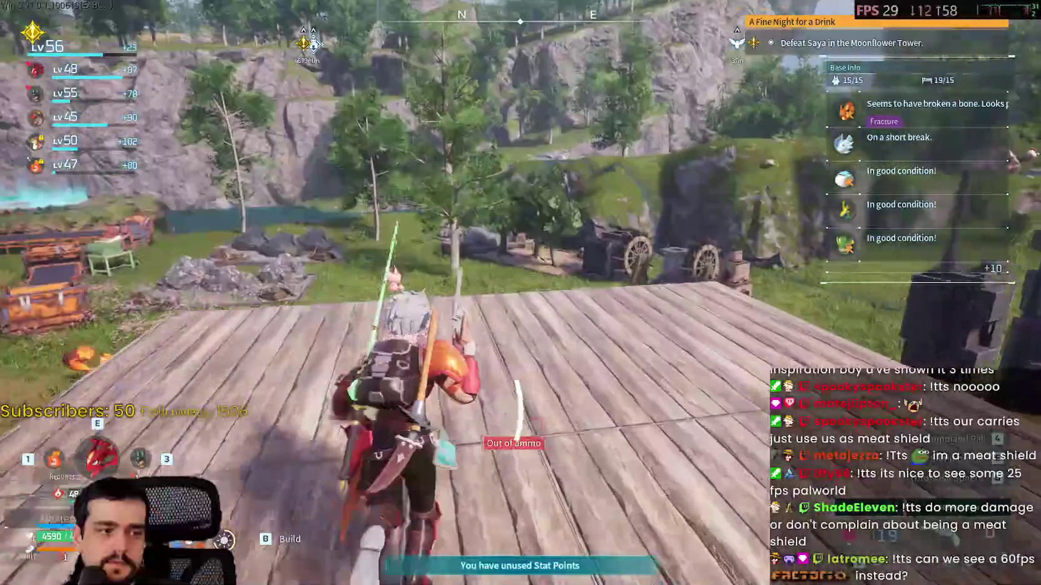
Run past Grizzbolt, open the world map, and decline fast travel to a small island
key(w)
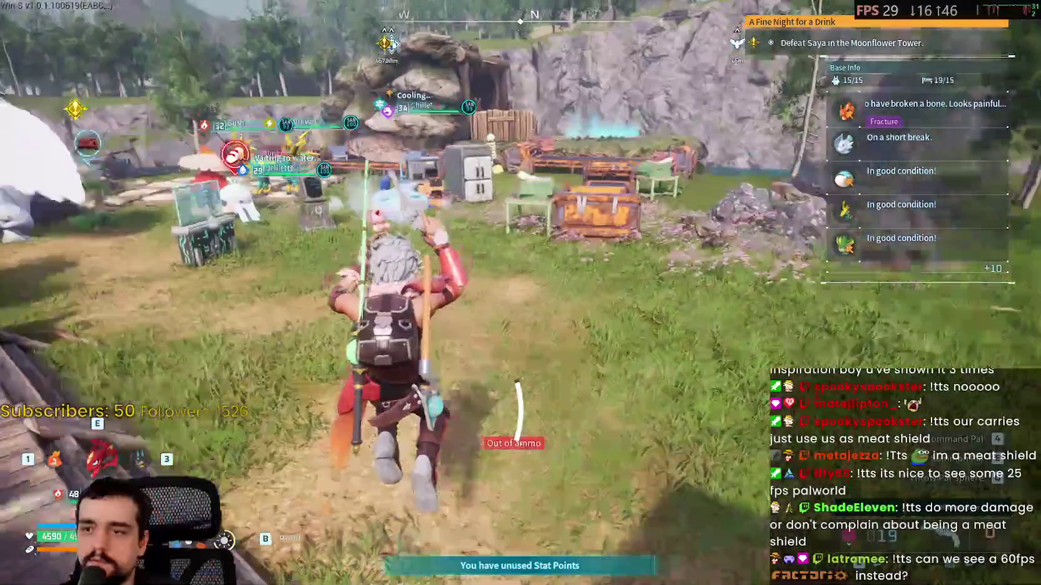
key(w)
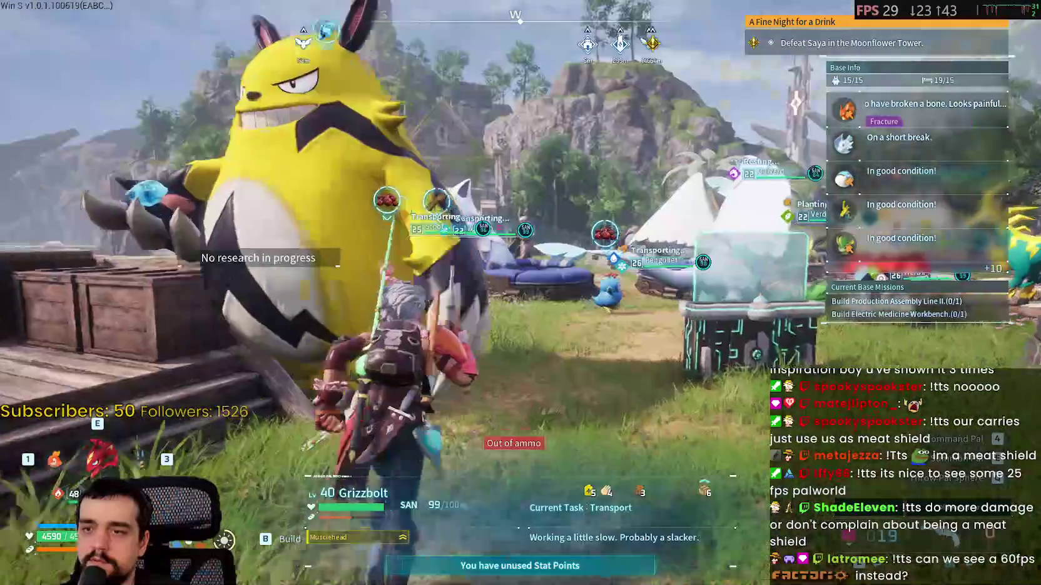
key(w)
key(m)
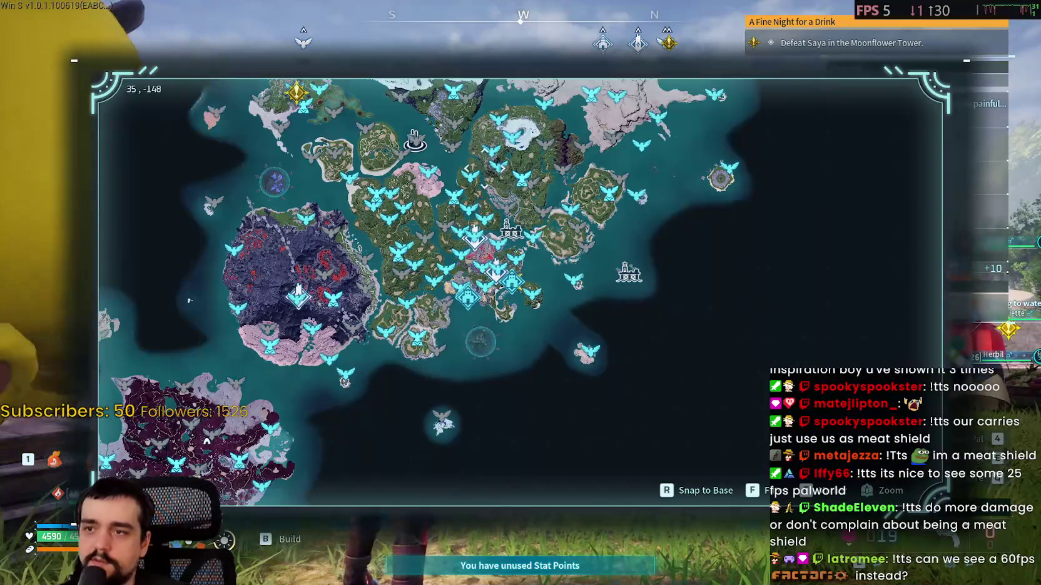
scroll(286, 433, up, 3)
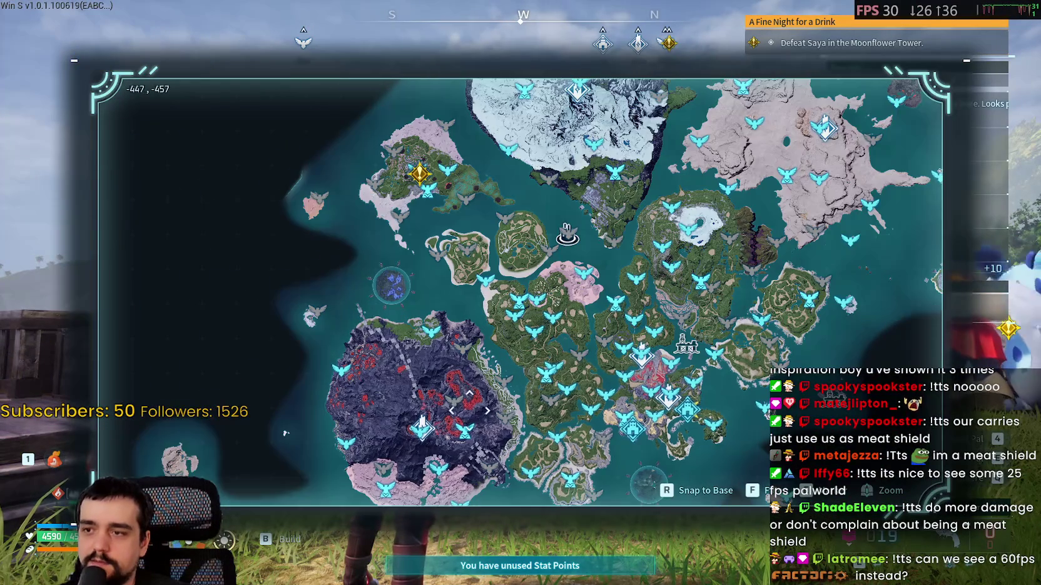
scroll(286, 433, up, 2)
drag(286, 433, 165, 186)
scroll(542, 369, up, 2)
click(566, 407)
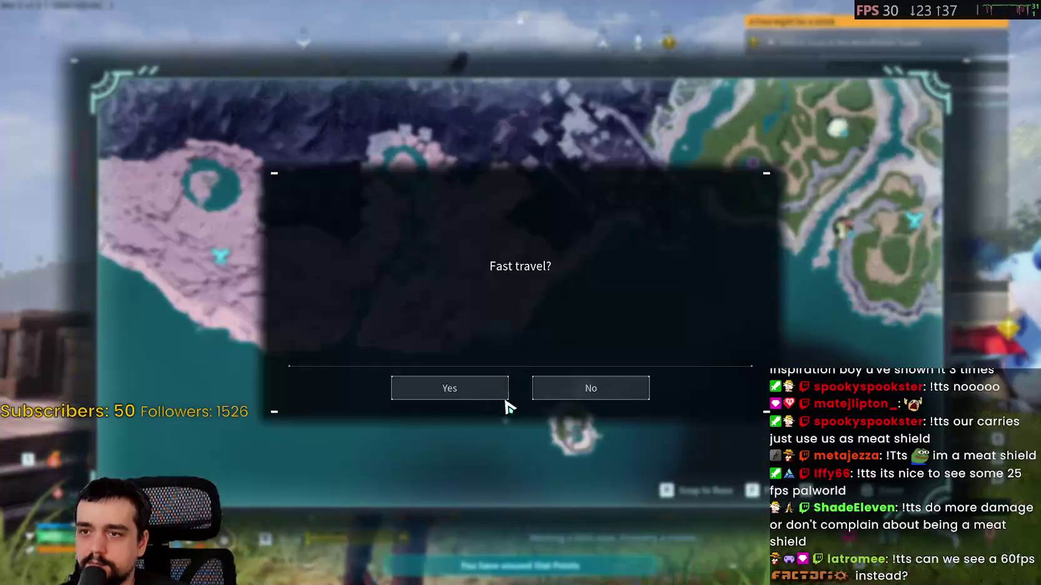
click(578, 382)
Pan the map to Duneshelter and confirm fast travel there
scroll(576, 375, down, 5)
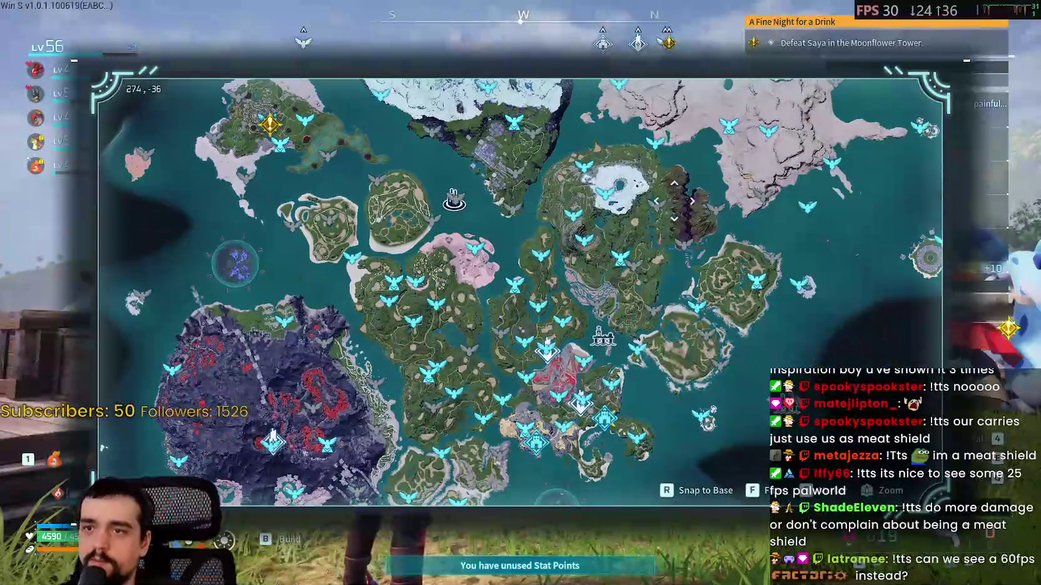
scroll(455, 199, up, 2)
drag(454, 199, 280, 323)
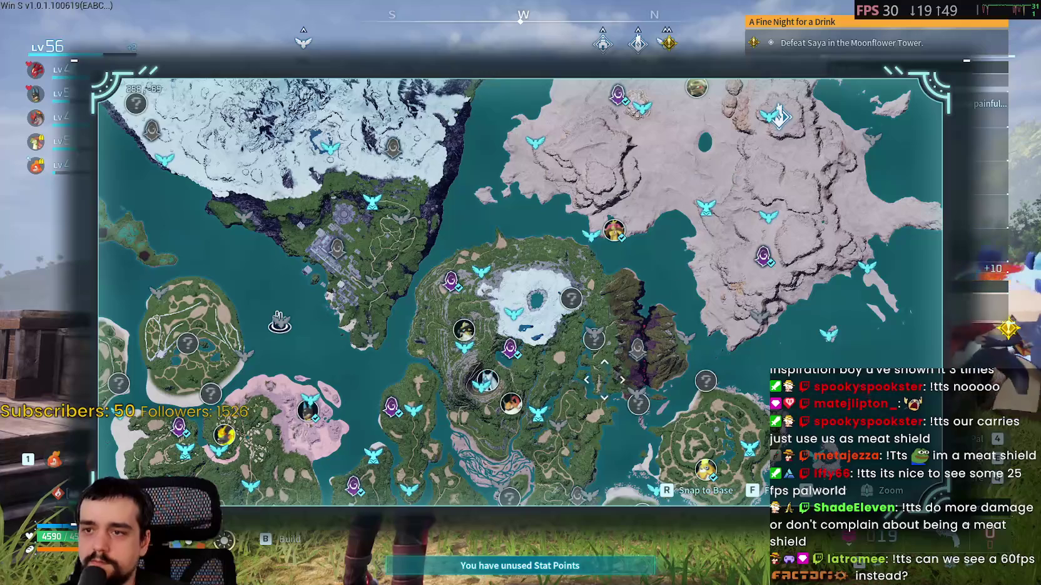
scroll(778, 115, up, 3)
mouse_move(779, 116)
mouse_down()
mouse_move(732, 403)
mouse_move(706, 250)
mouse_move(724, 190)
mouse_up()
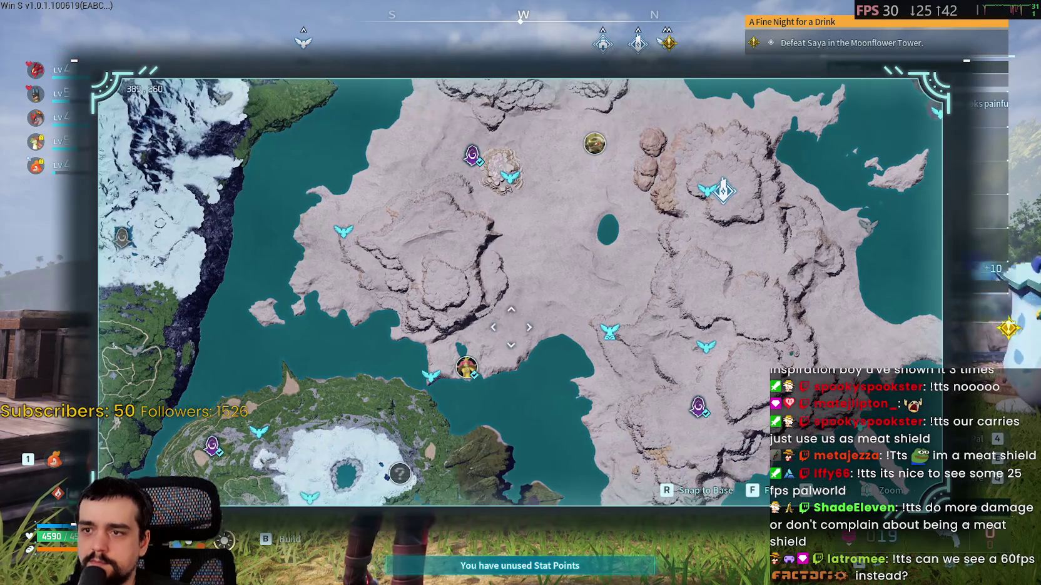
scroll(489, 203, up, 2)
scroll(505, 167, up, 2)
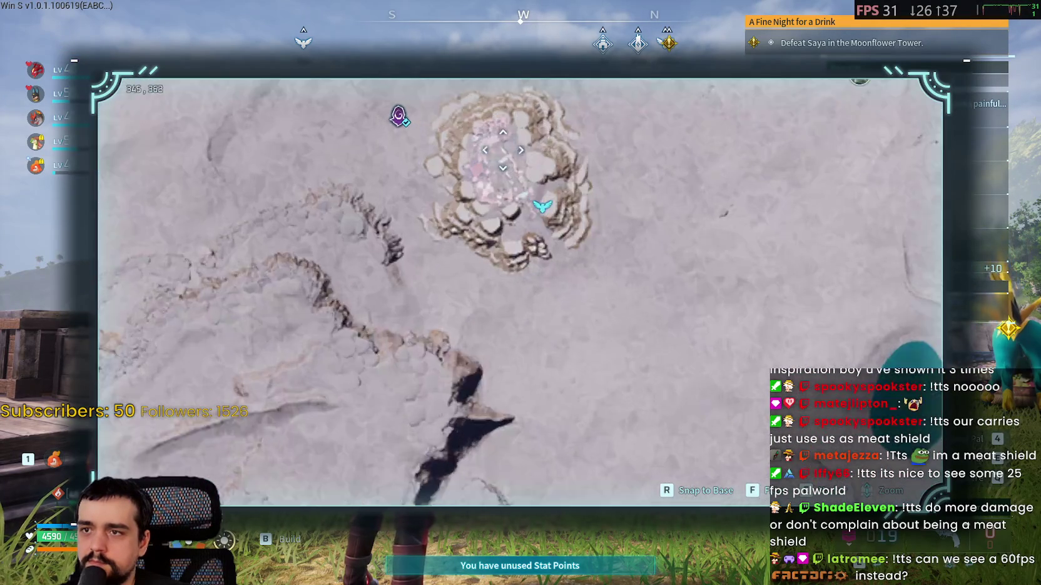
click(560, 210)
click(493, 397)
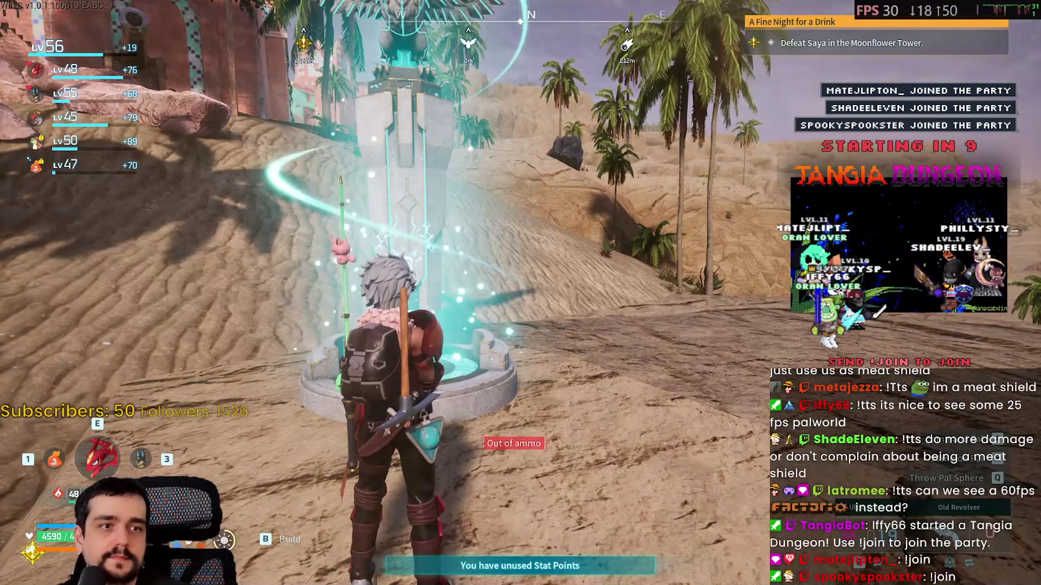
Run over the sand slope and down the narrow alley, briefly checking the inventory
key(w)
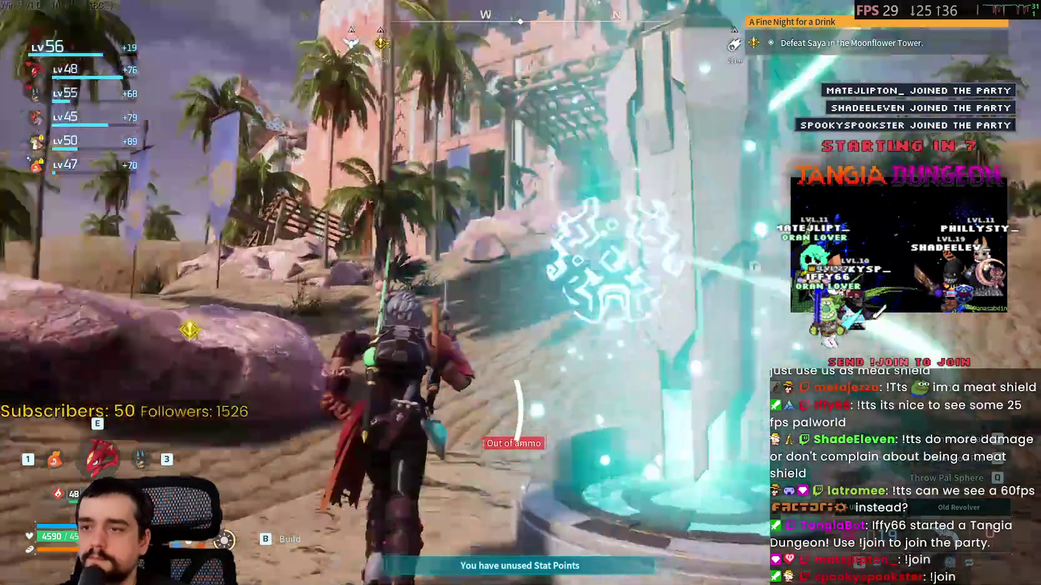
key(w)
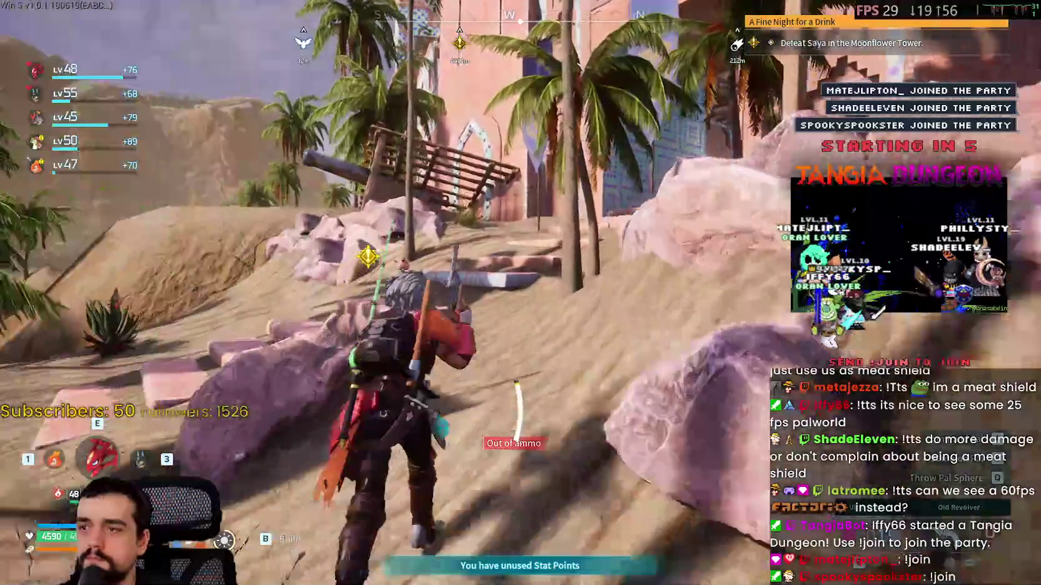
key(w)
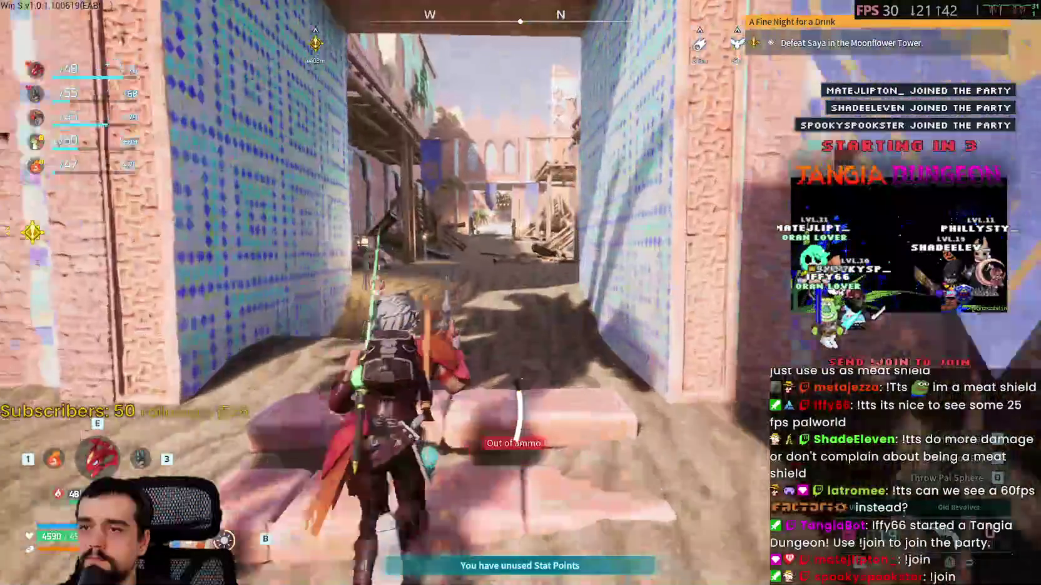
key(w)
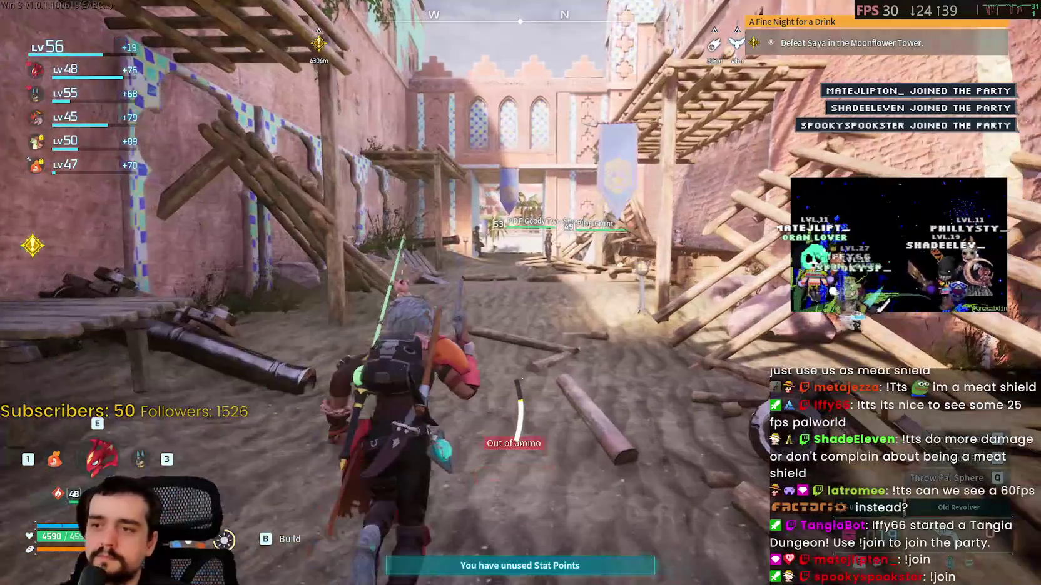
key(Tab)
key(Tab)
key(w)
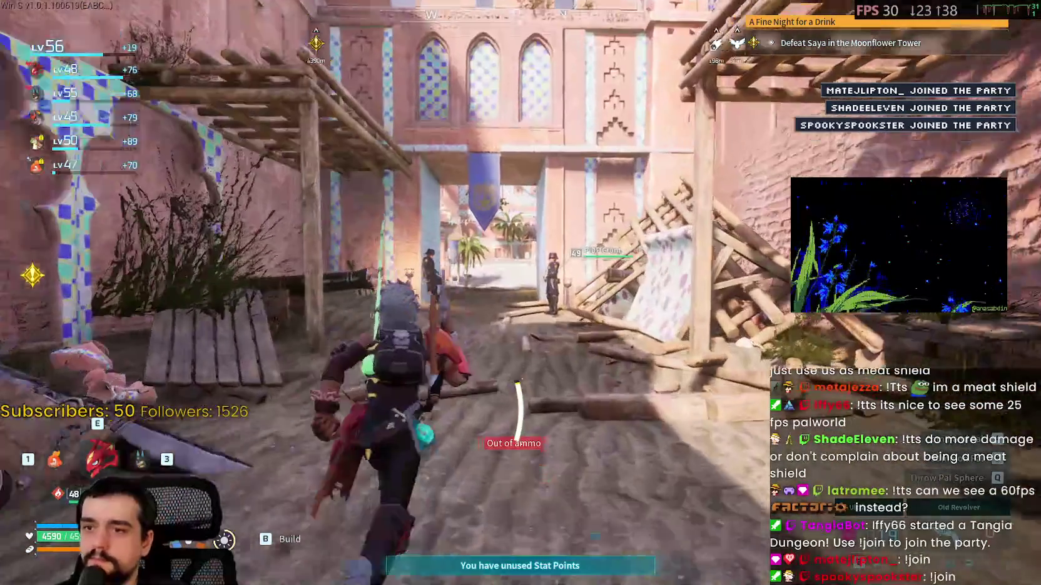
Select the Old Revolver and try to fire it
scroll(520, 293, down, 1)
scroll(520, 293, down, 1)
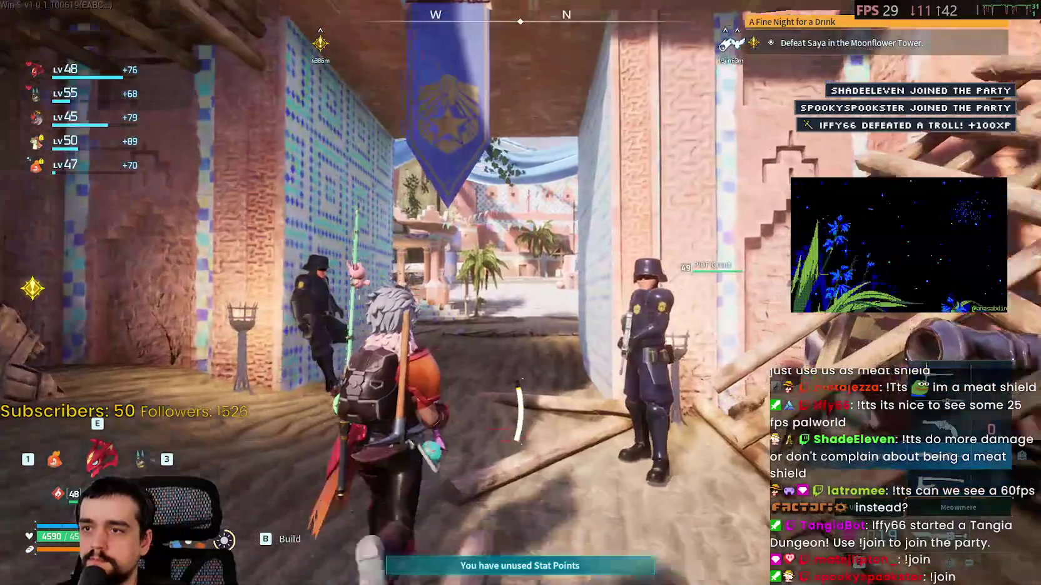
scroll(520, 293, up, 1)
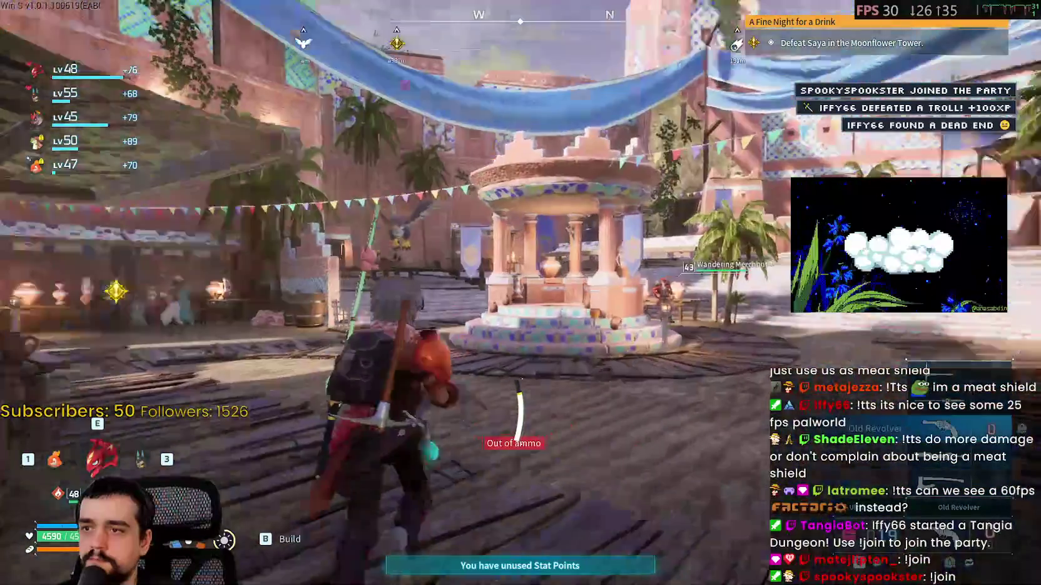
scroll(520, 292, up, 1)
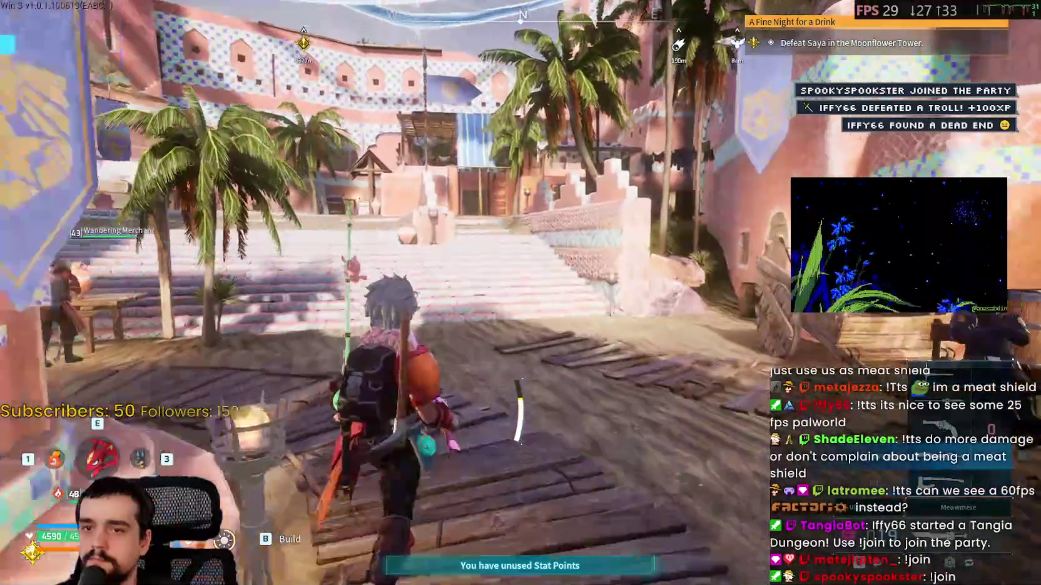
click(521, 293)
Walk up to the Wandering Merchant and start talking to him
key(w)
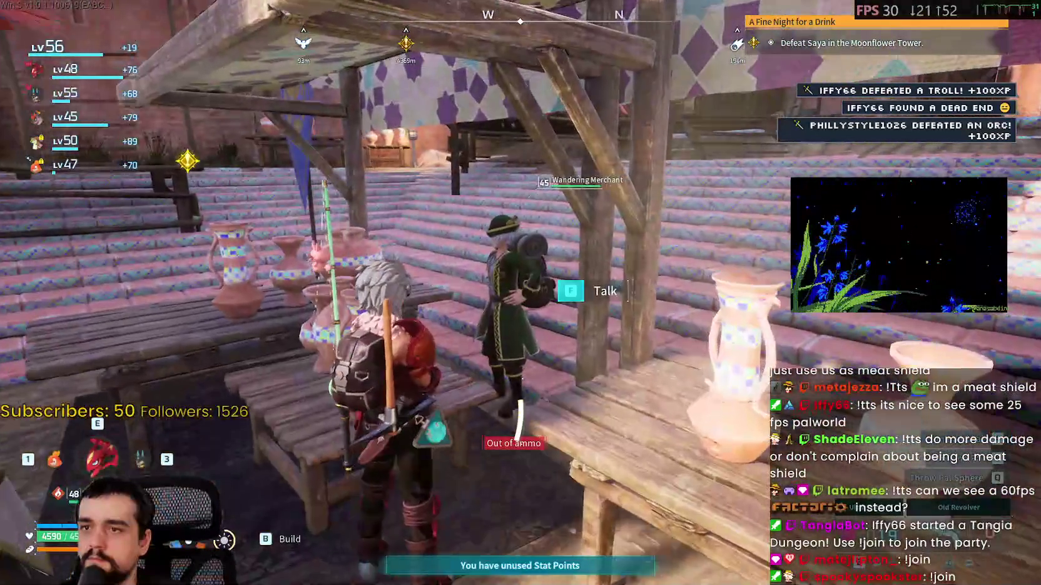
key(f)
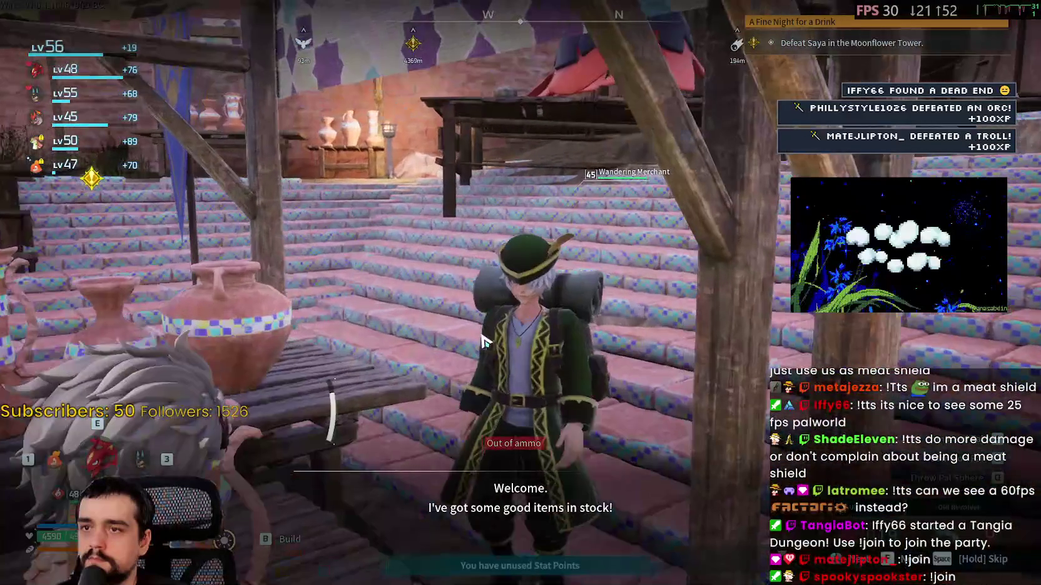
key(Escape)
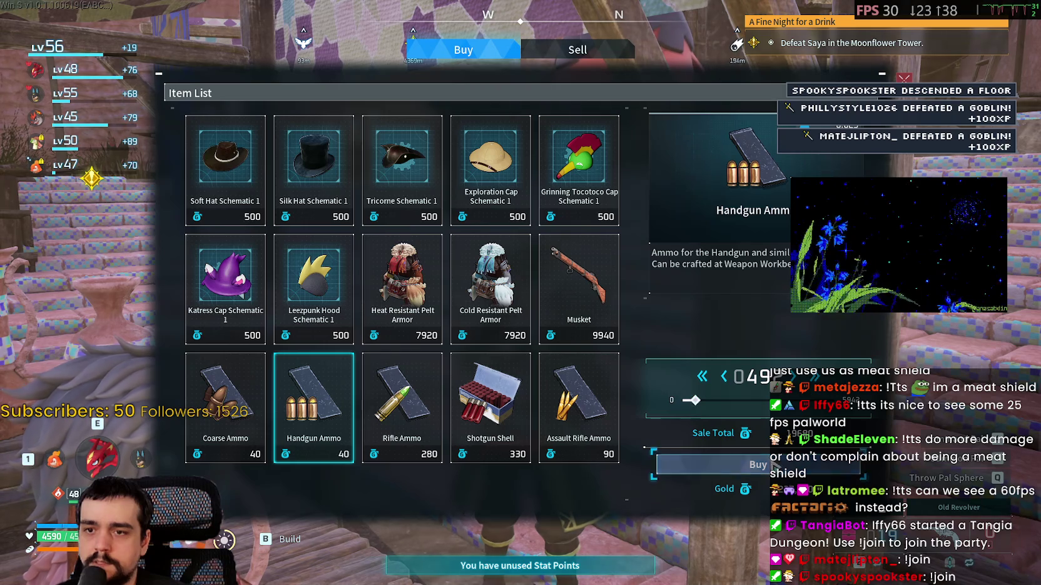
Close the merchant's shop and run down the alley past the guards
key(Escape)
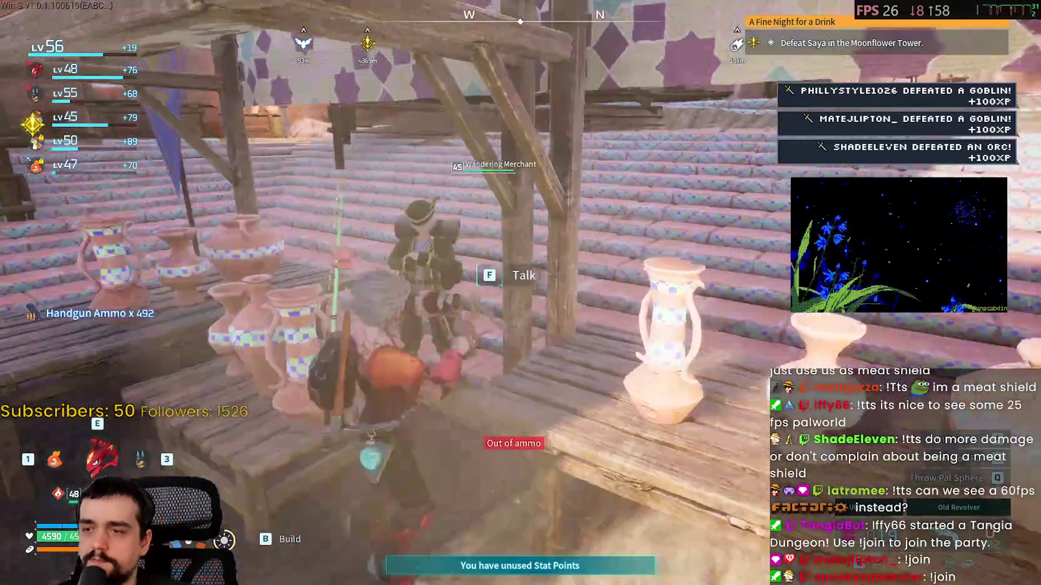
key(w)
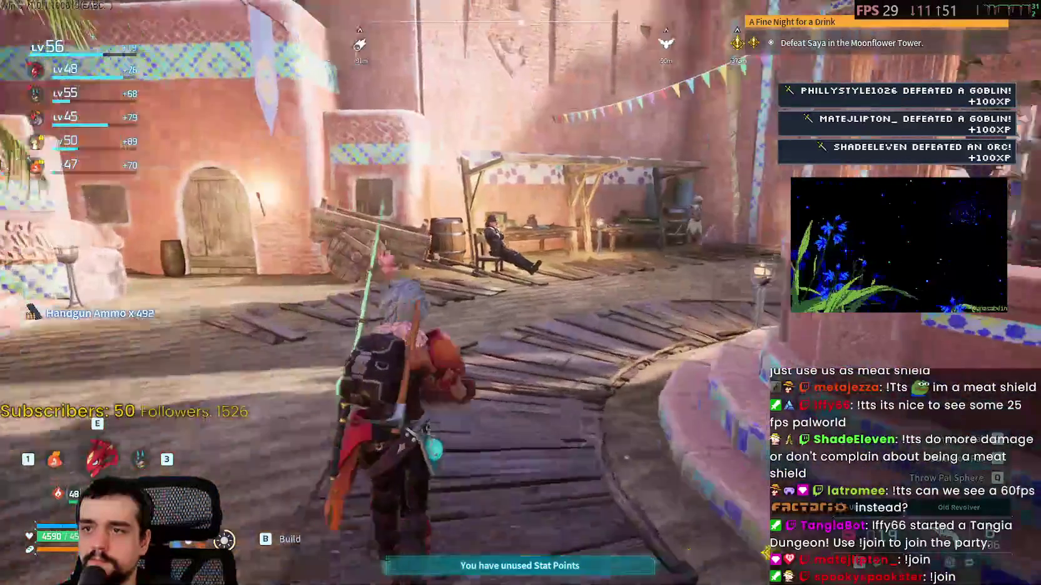
key(w)
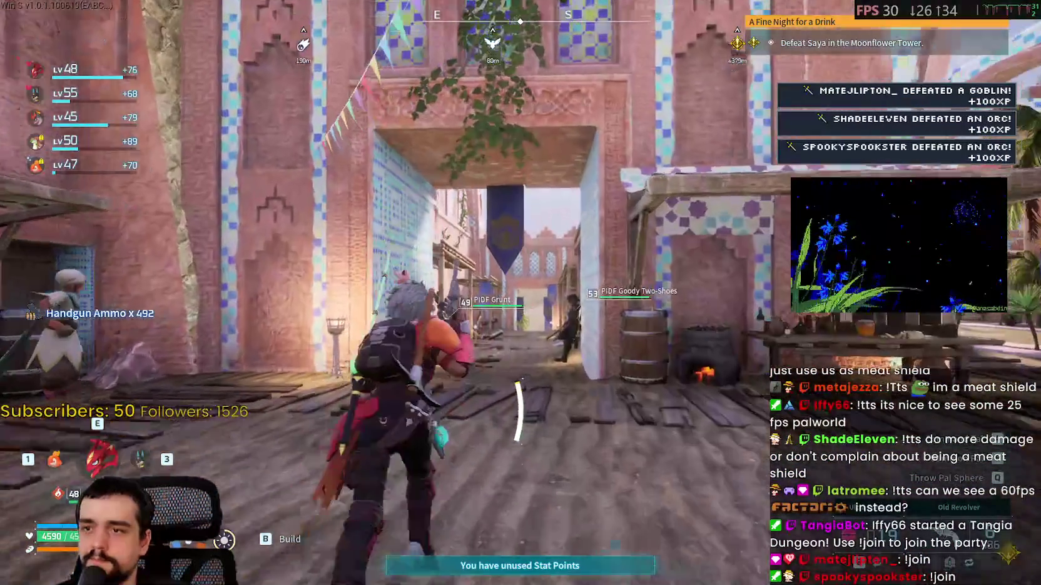
key(w)
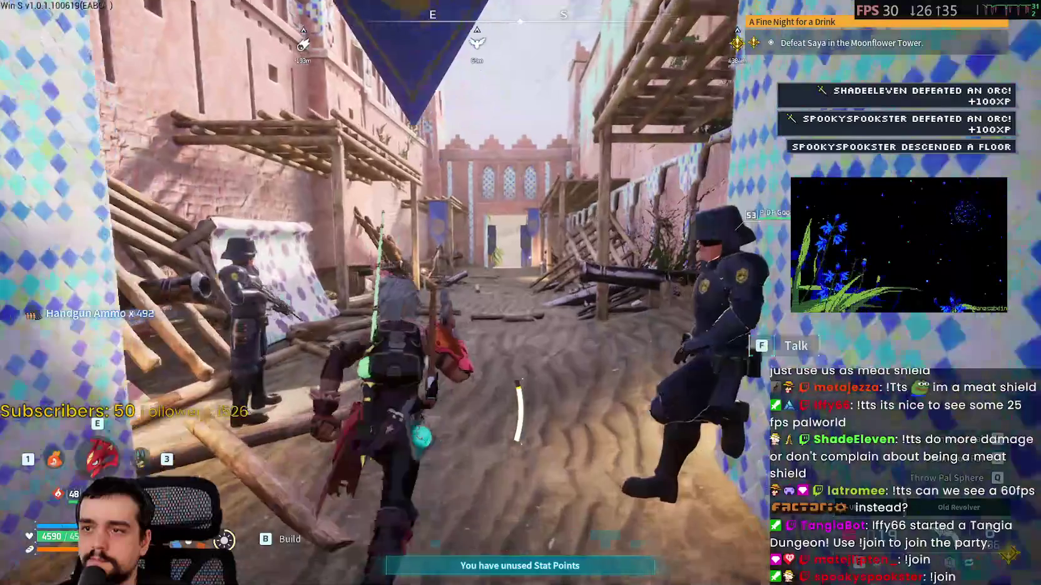
key(w)
Run through the archway and courtyard down the steps to the statue and open the map
key(w)
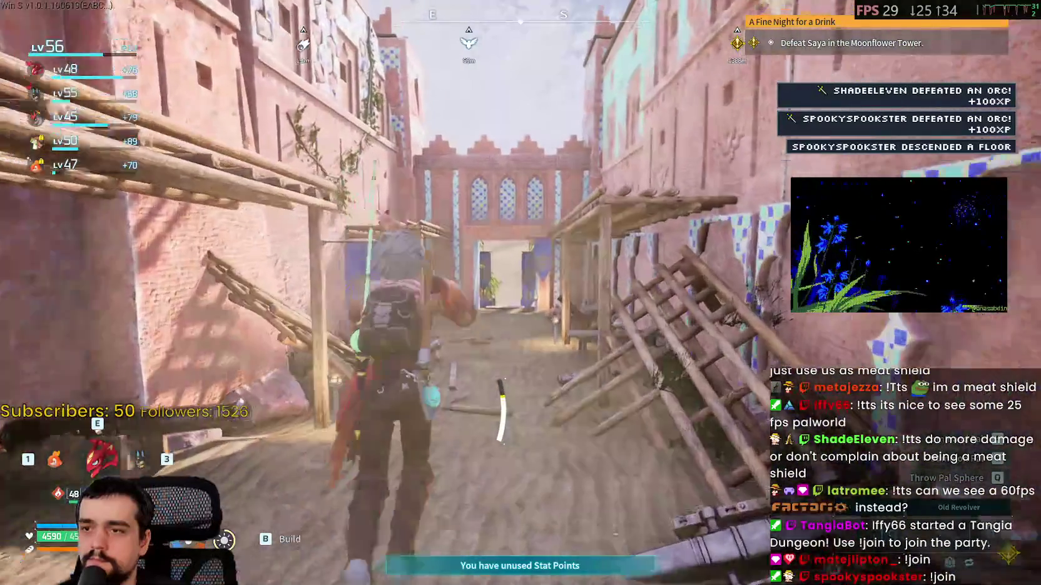
key(w)
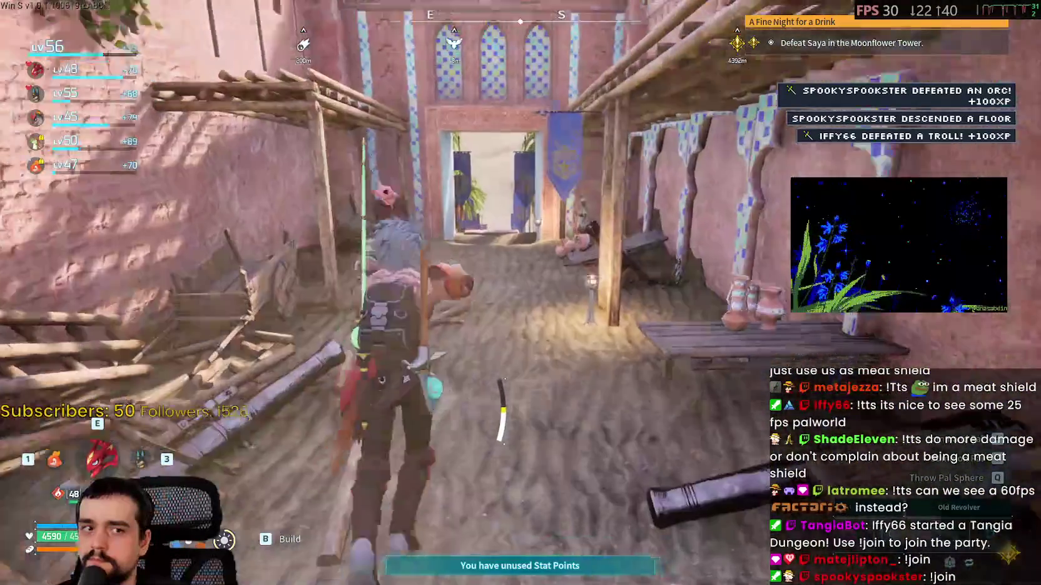
key(w)
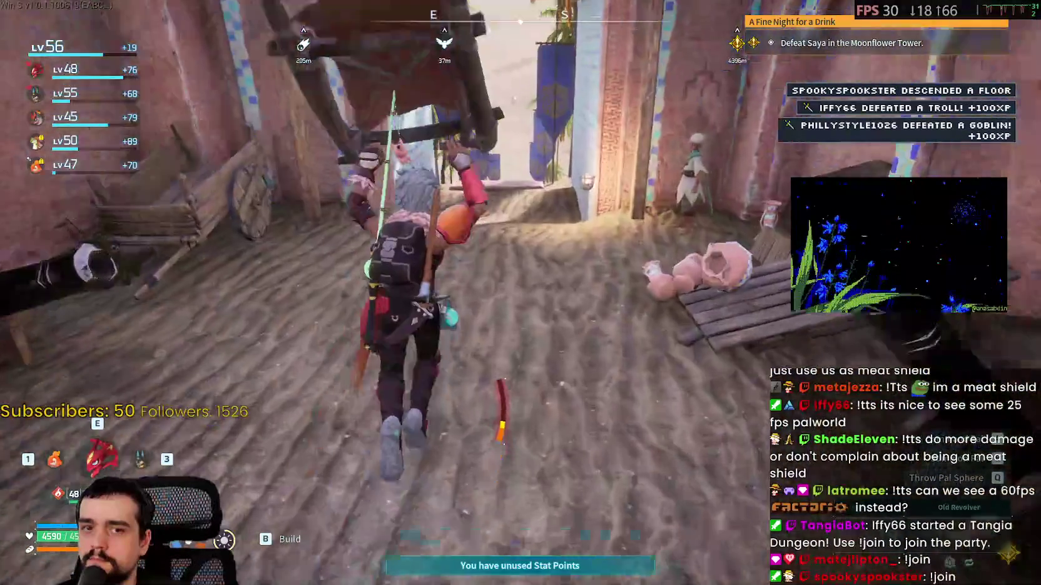
key(w)
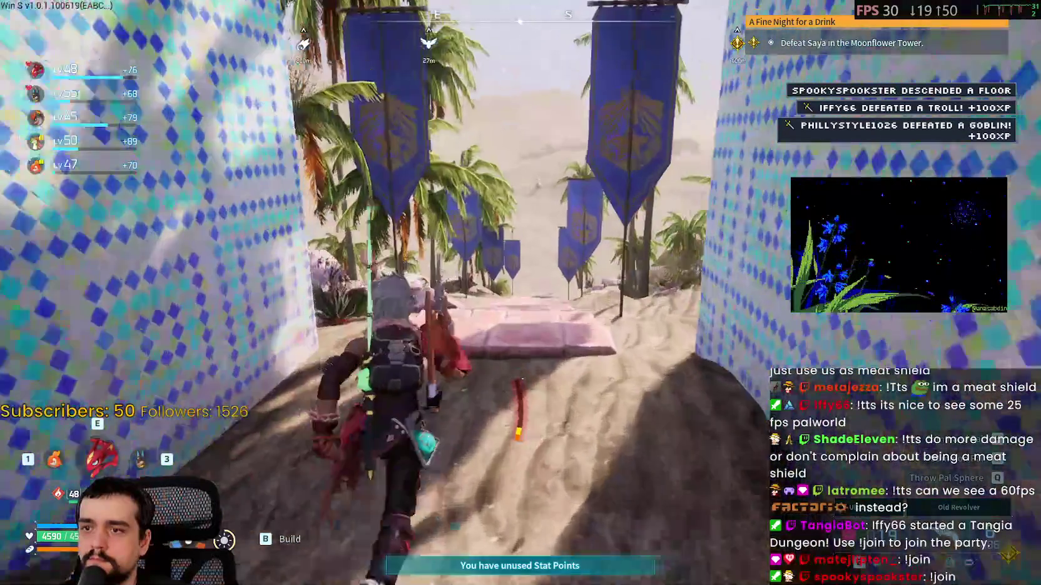
key(w)
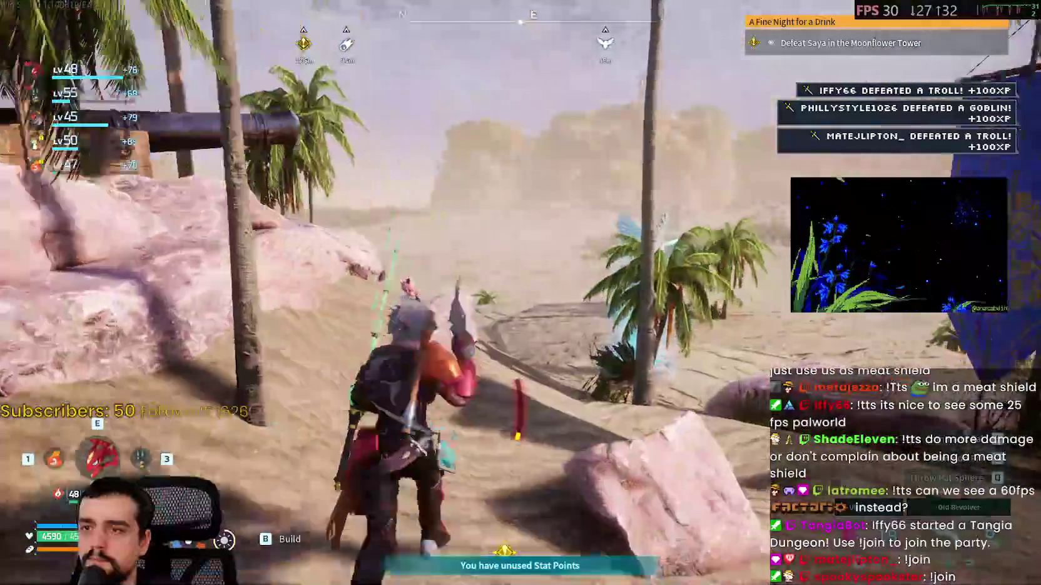
key(w)
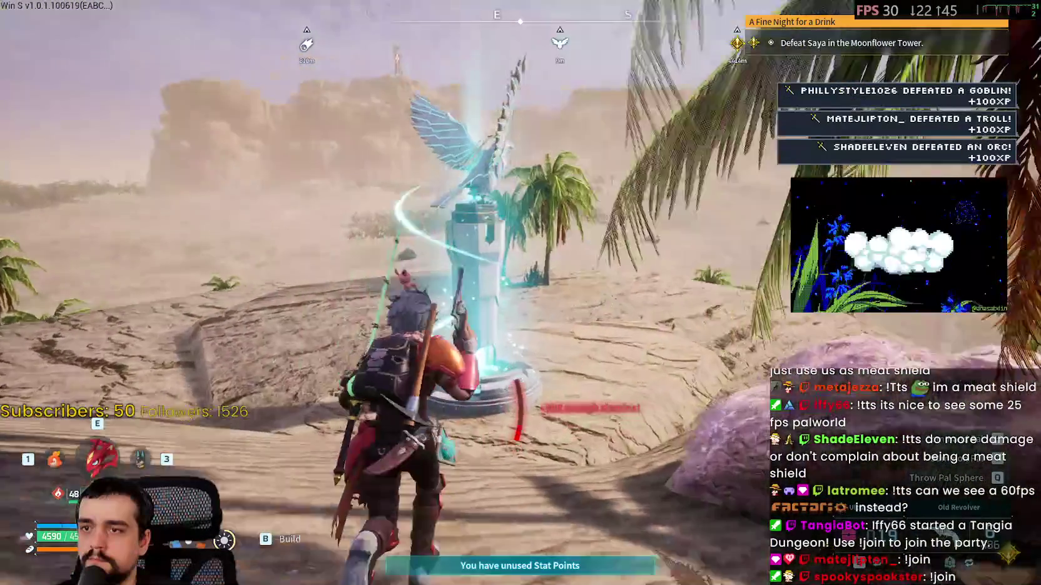
key(m)
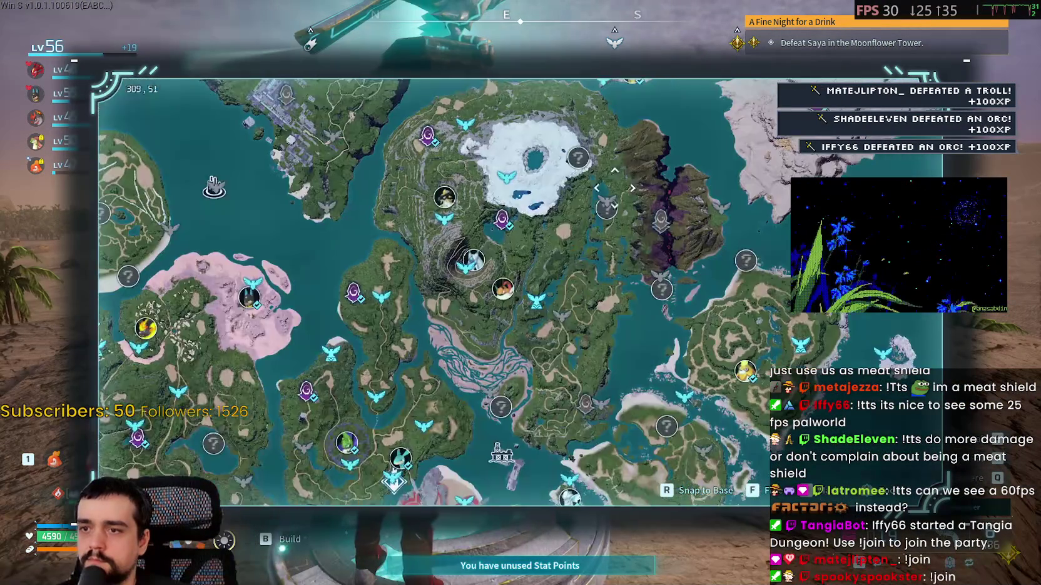
scroll(638, 216, up, 2)
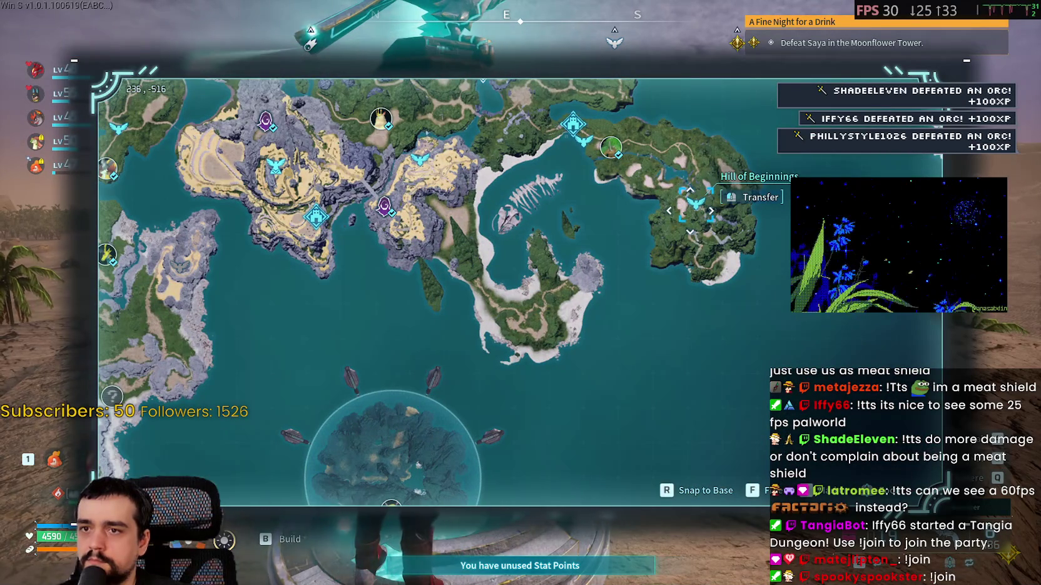
Fast travel to the Hill of Beginnings and mount the red flying Pal
click(690, 211)
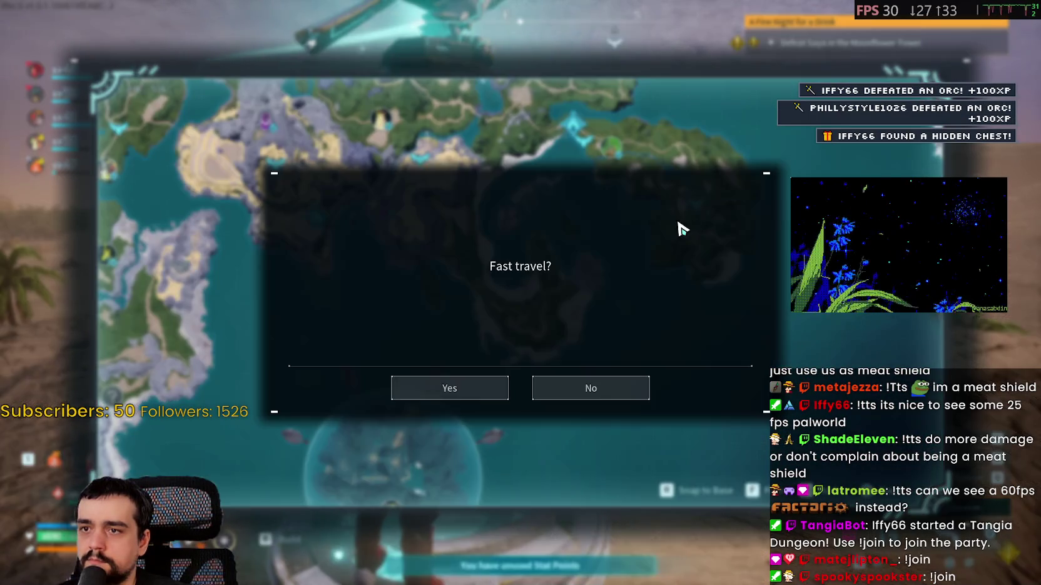
click(414, 388)
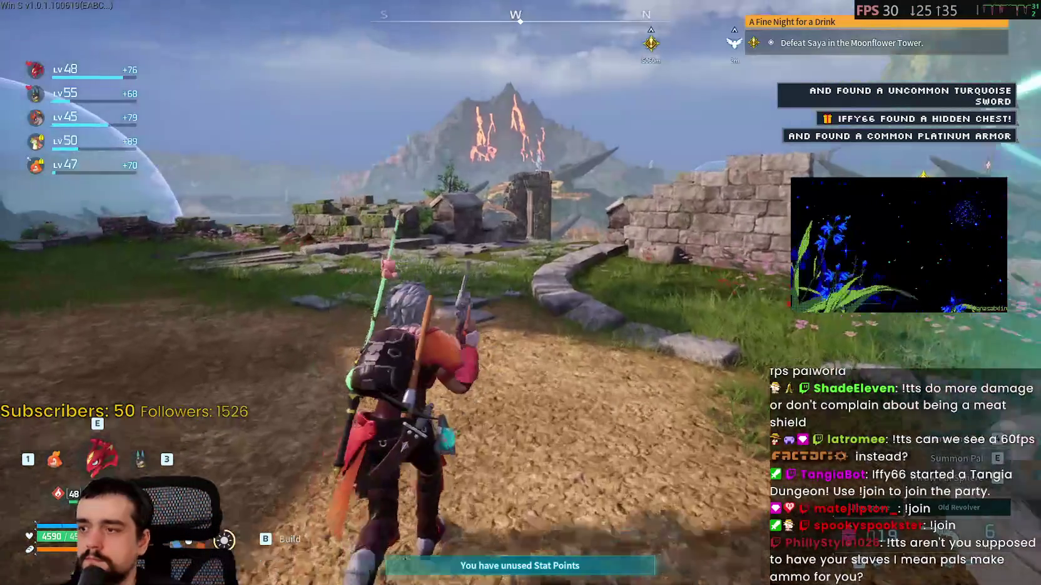
key(e)
key(f)
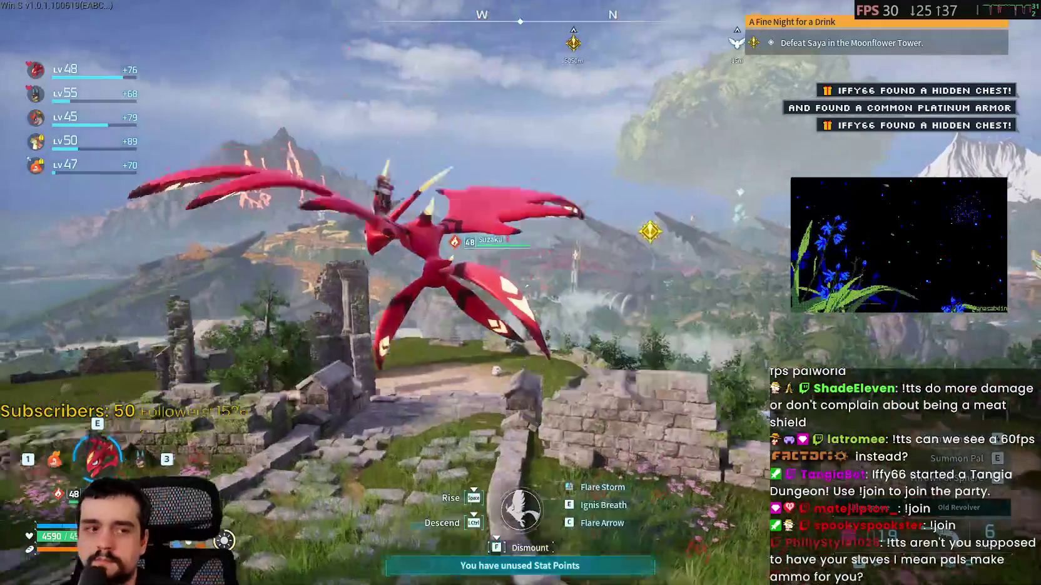
Fly forward over the cliff toward the sea and descend to the coast
key(m)
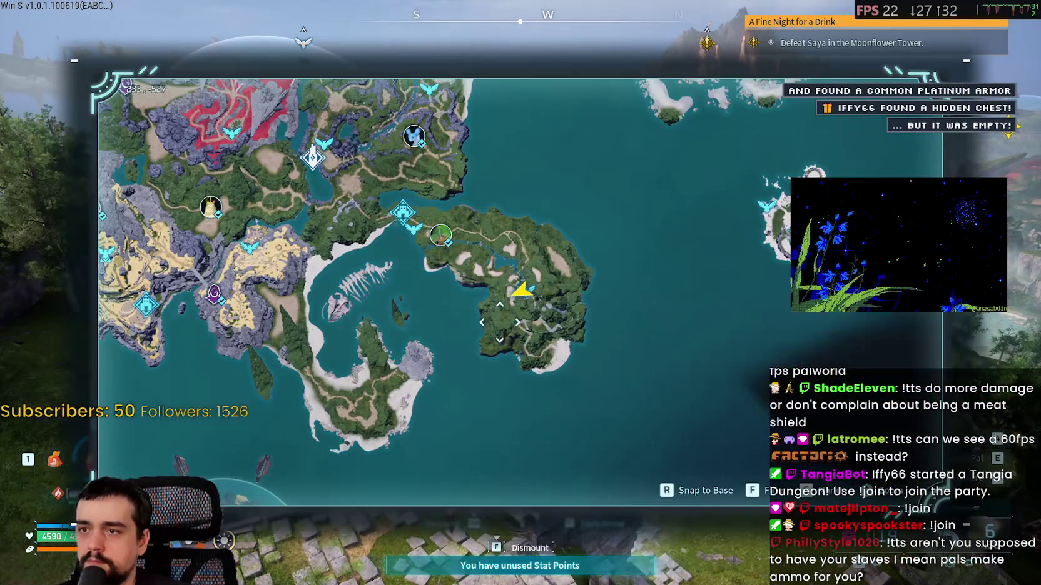
key(m)
key(space)
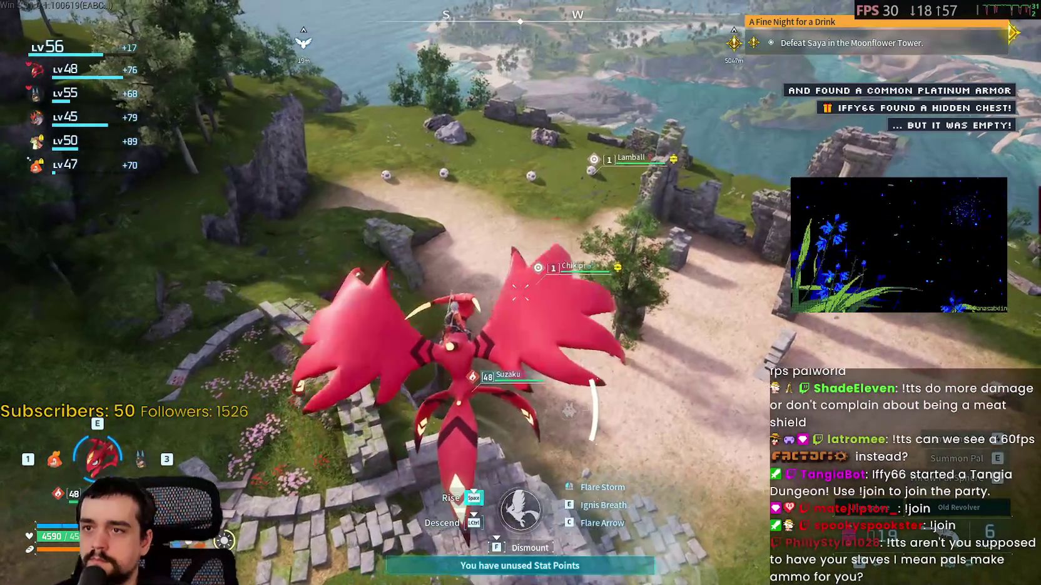
key(w)
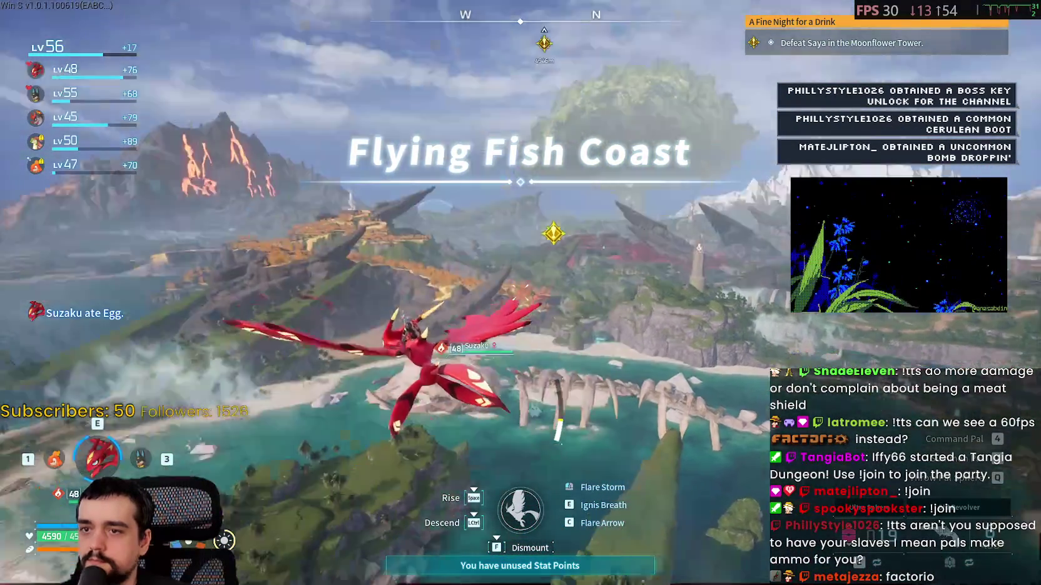
key(ctrl)
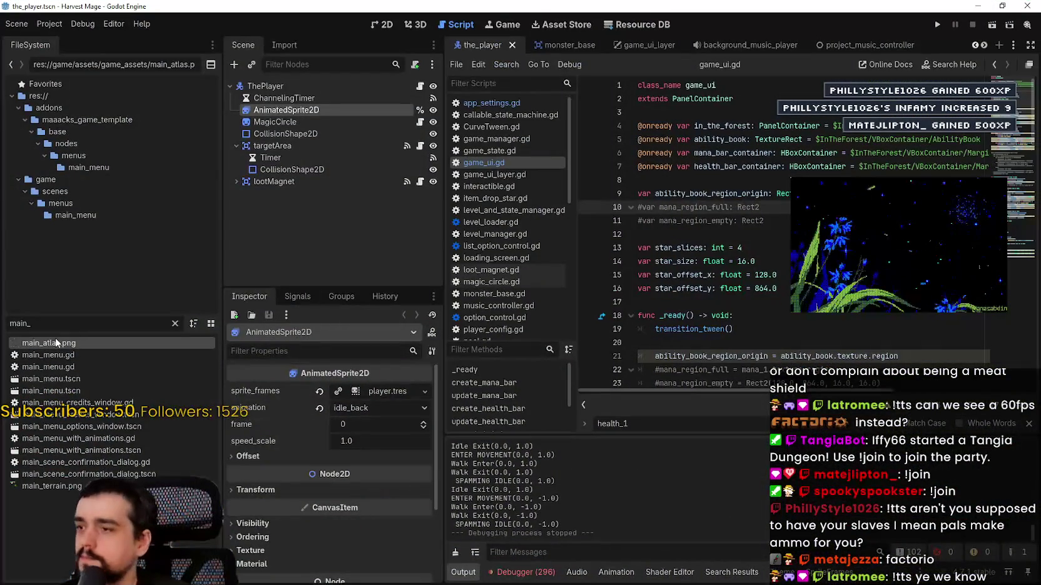
Open main_atlas.png externally from Godot's FileSystem, then minimize Aseprite and Godot
right_click(55, 343)
click(234, 531)
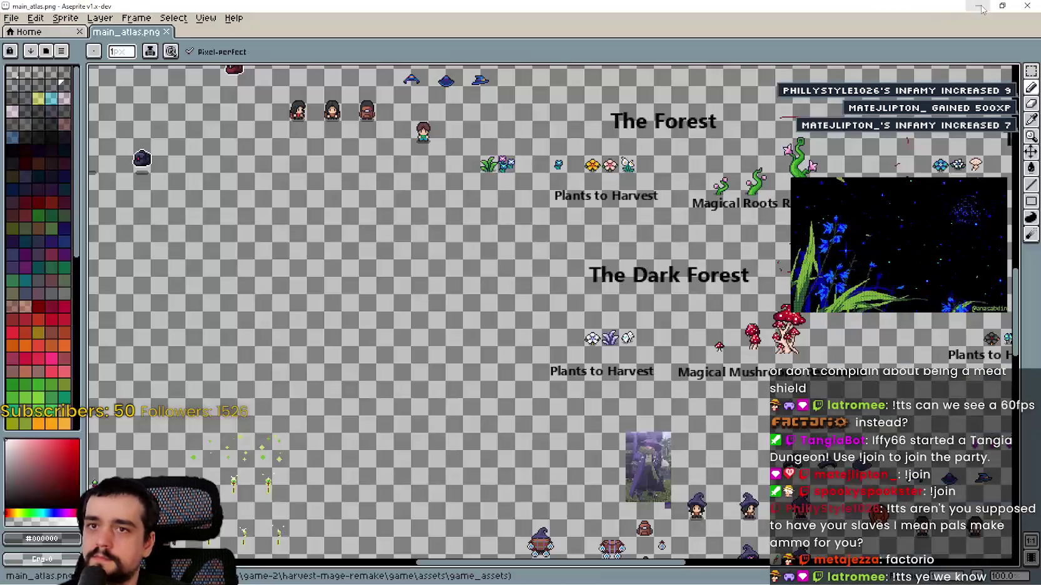
click(981, 9)
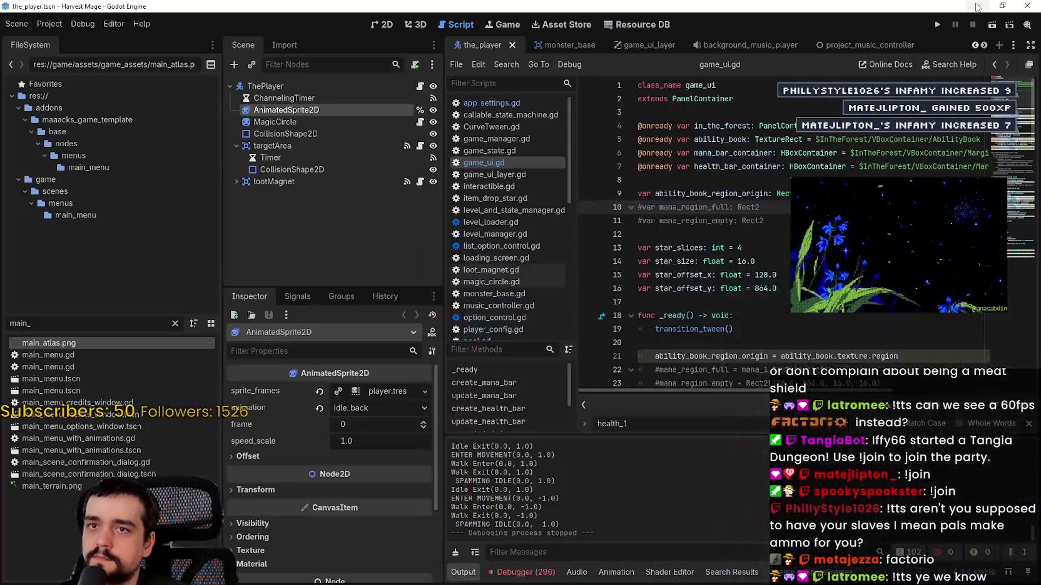
click(981, 9)
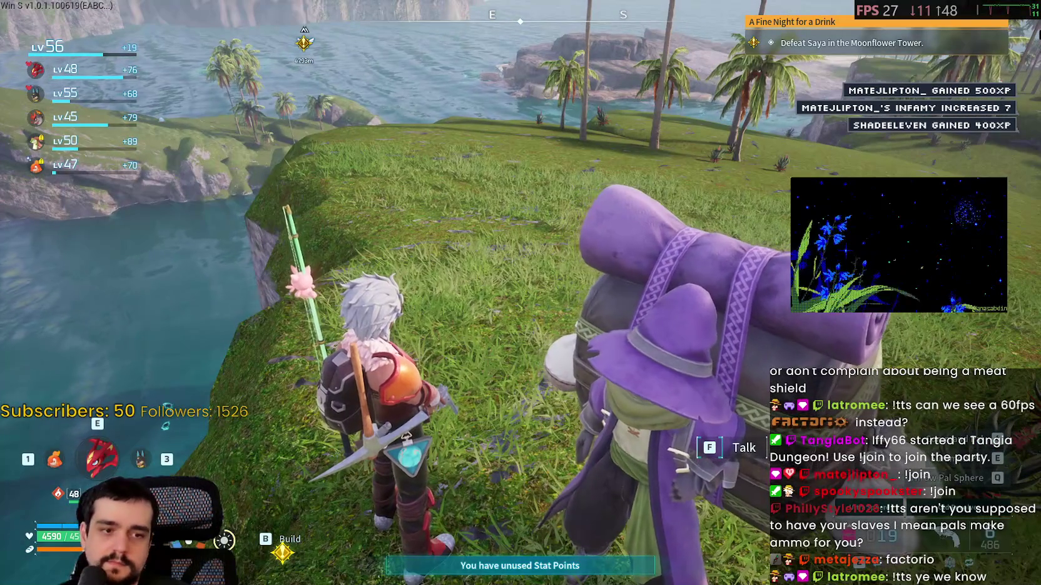
Bring Aseprite back, zoom to the witch sprites, and float a smaller window at the top-left
key(alt+Tab)
scroll(488, 373, down, 2)
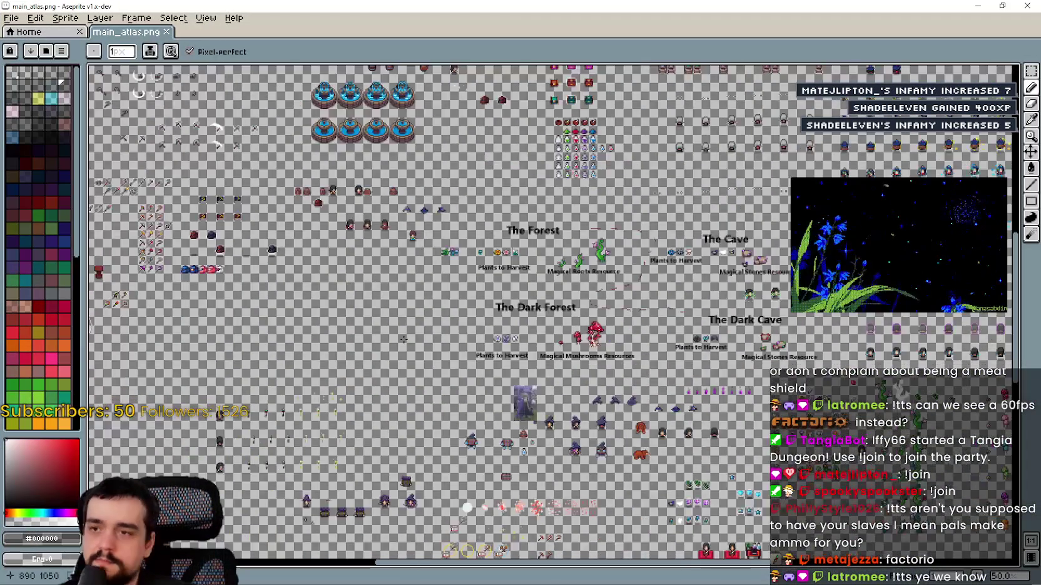
scroll(488, 373, up, 5)
scroll(488, 373, up, 3)
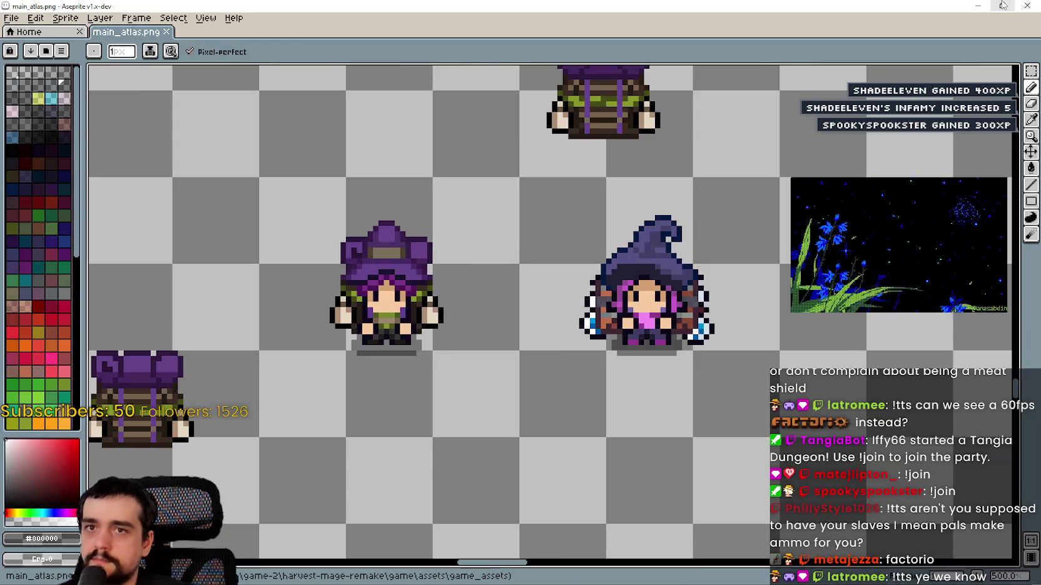
click(1003, 6)
drag(798, 328, 762, 243)
drag(688, 75, 308, 5)
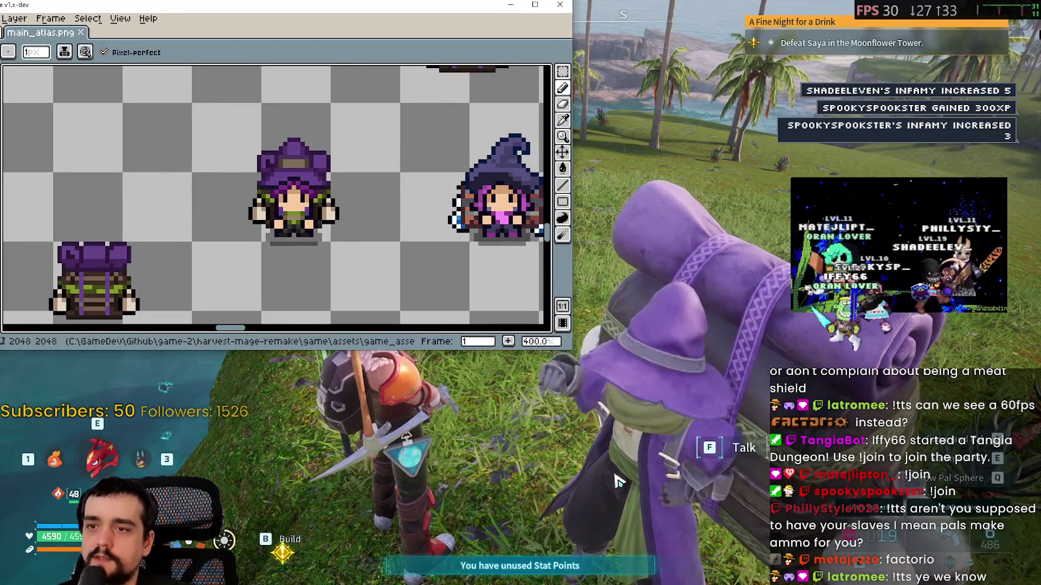
In the game, walk the character toward the witch NPC and back, then return to Aseprite
key(alt+Tab)
key(s)
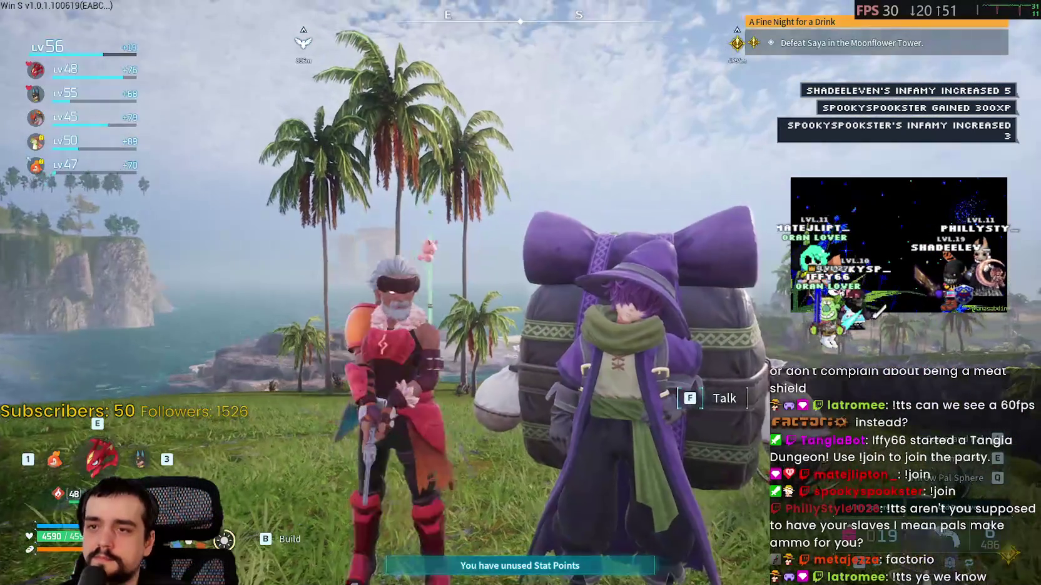
key(s)
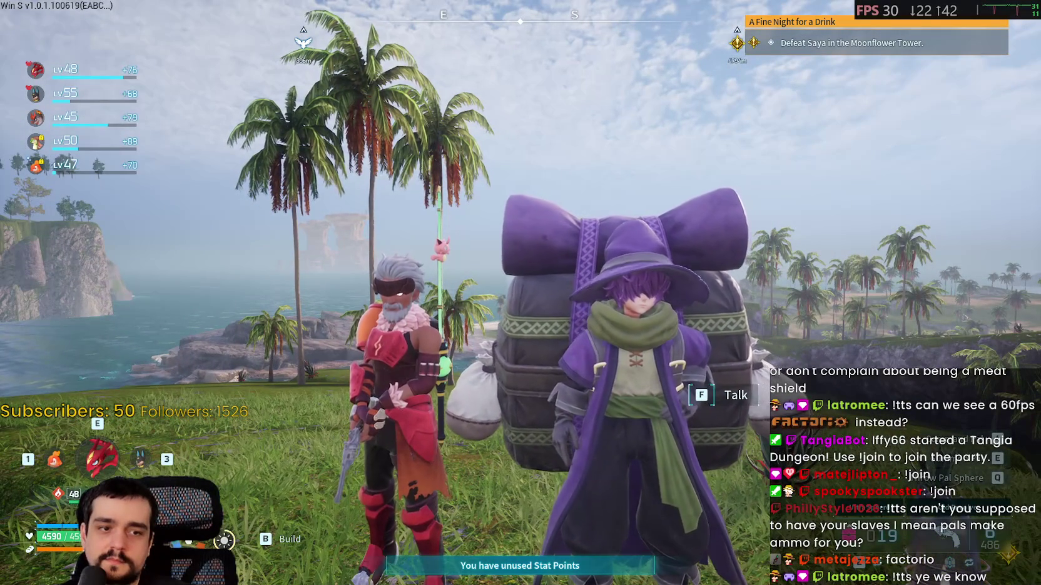
key(alt+Tab)
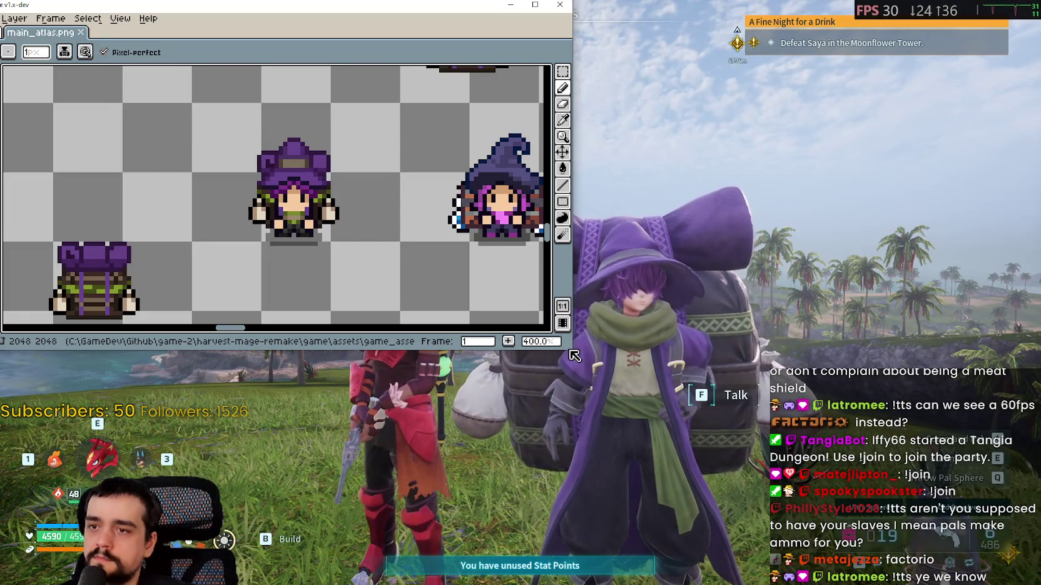
Make the Aseprite window narrower and taller and shift it down and right over the game
drag(570, 350, 431, 384)
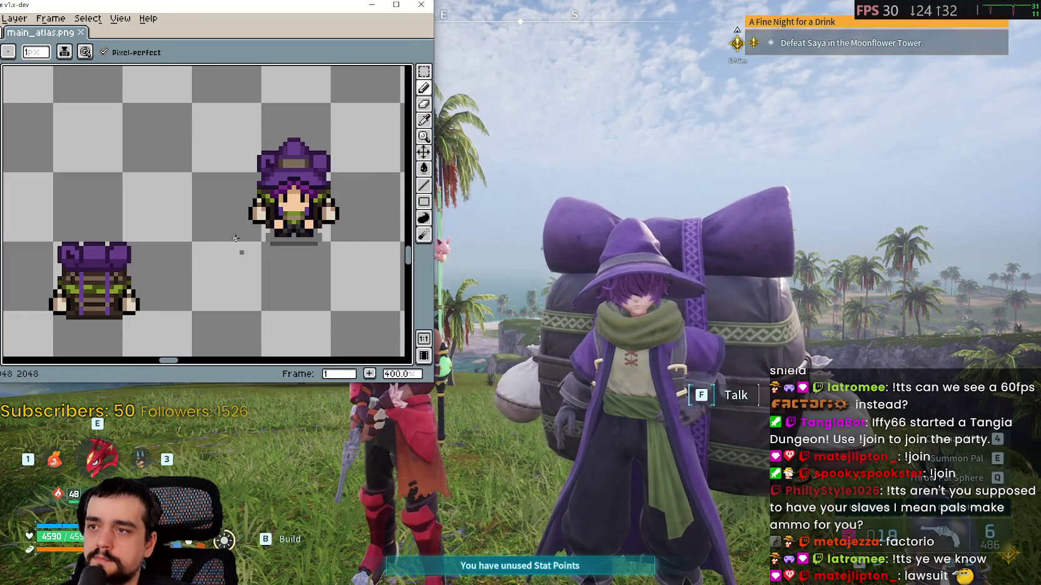
drag(185, 9, 234, 68)
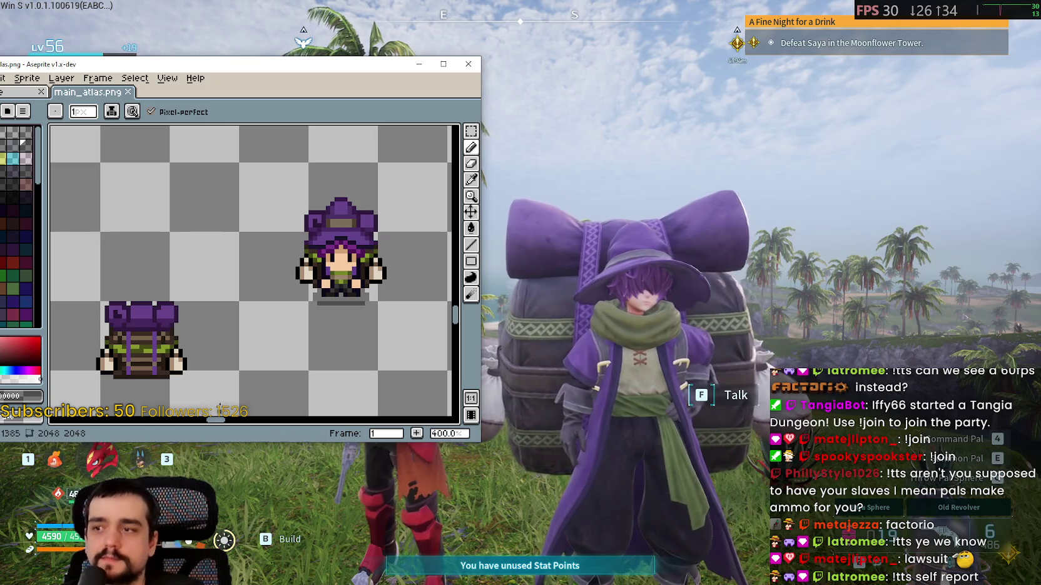
drag(217, 421, 225, 424)
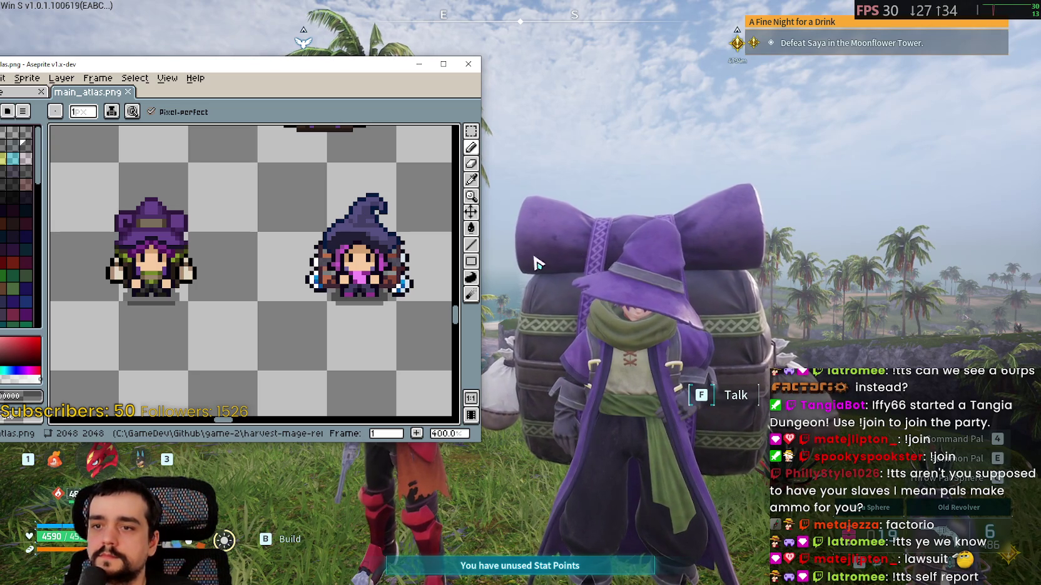
Zoom and recentre the canvas on the purple-hat mage sprite
scroll(151, 260, up, 5)
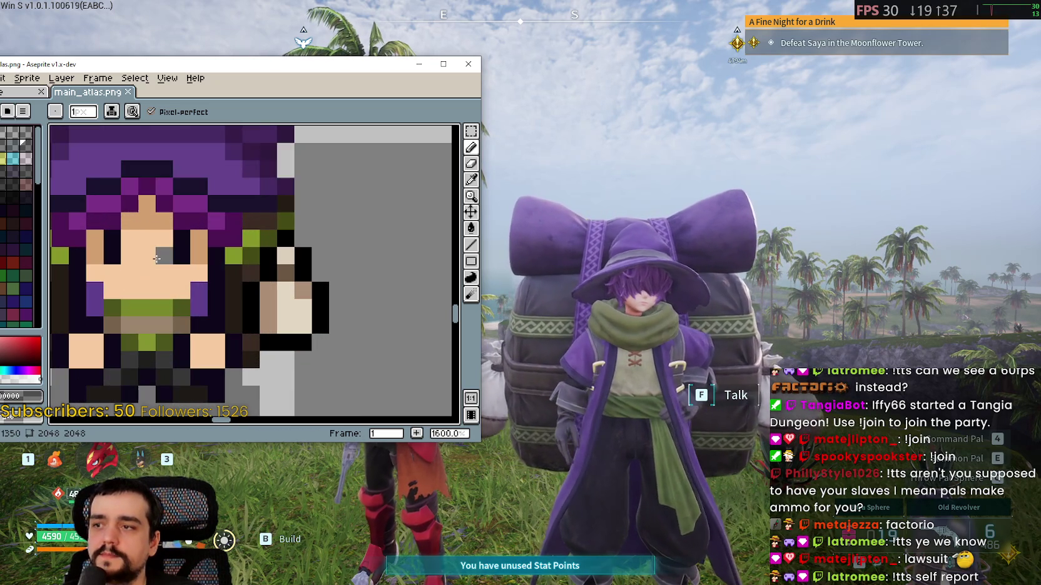
scroll(275, 331, down, 4)
mouse_move(273, 330)
mouse_down()
mouse_move(350, 334)
mouse_move(360, 316)
mouse_move(271, 314)
mouse_move(244, 272)
mouse_up()
scroll(269, 189, up, 4)
scroll(269, 190, up, 4)
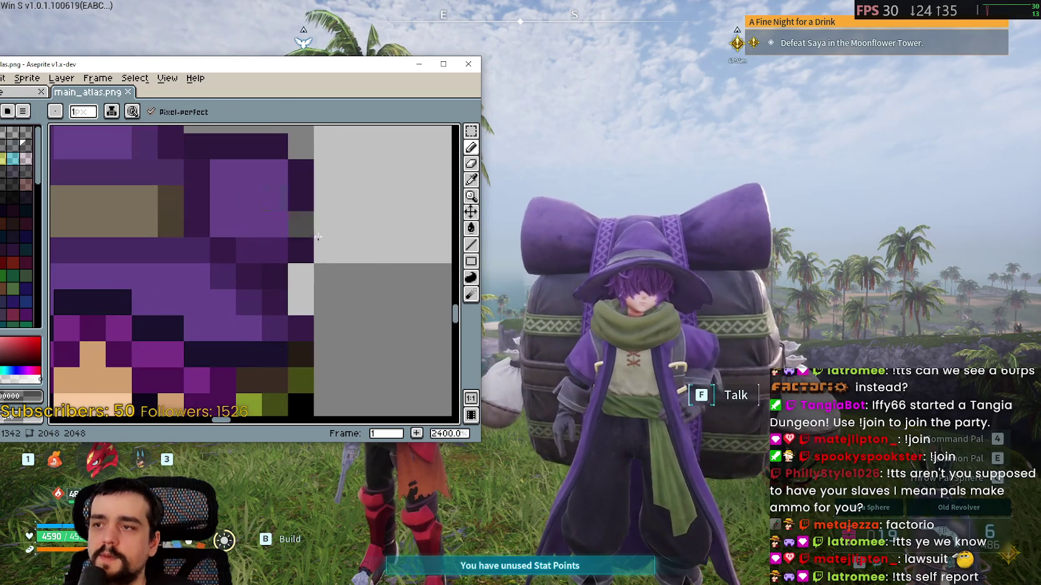
scroll(270, 229, down, 4)
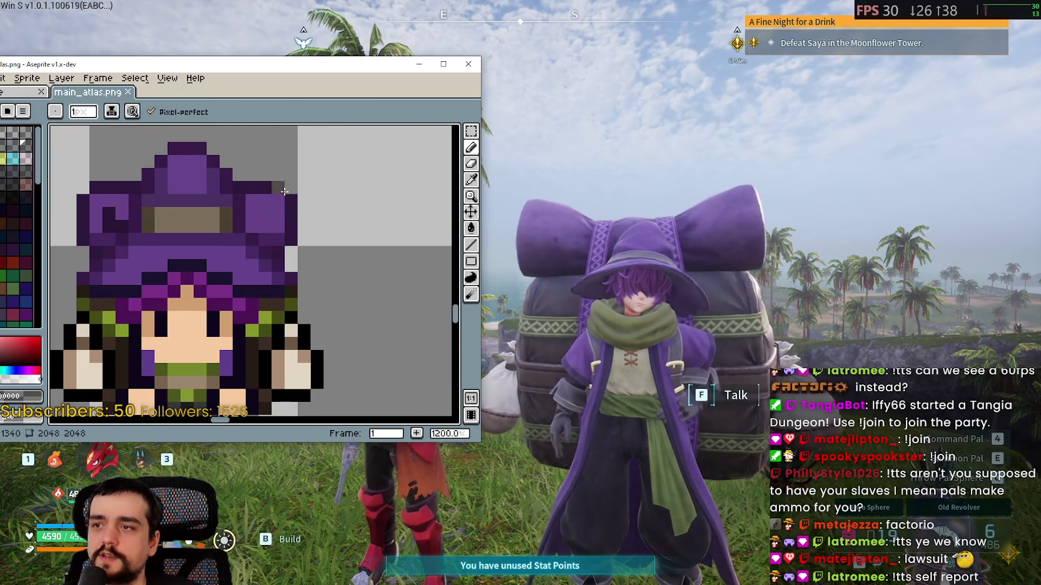
scroll(284, 191, down, 6)
scroll(241, 242, up, 2)
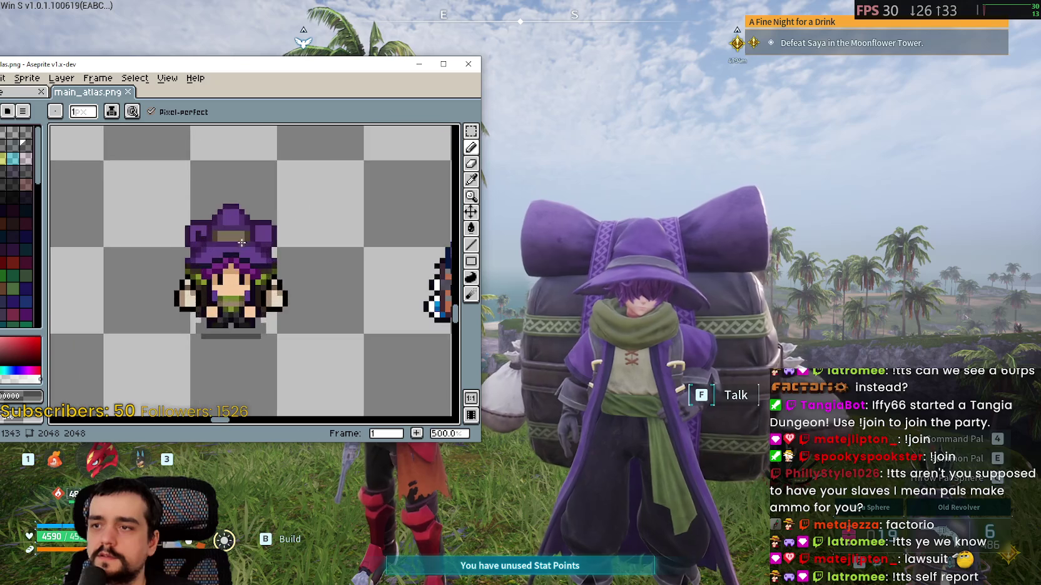
scroll(242, 242, up, 2)
scroll(318, 216, down, 2)
Pan the canvas so the purple-haired witch and both witches are in view
mouse_move(221, 260)
mouse_down()
mouse_move(232, 197)
mouse_move(395, 214)
mouse_up()
scroll(395, 214, down, 2)
scroll(307, 213, down, 1)
scroll(314, 225, up, 1)
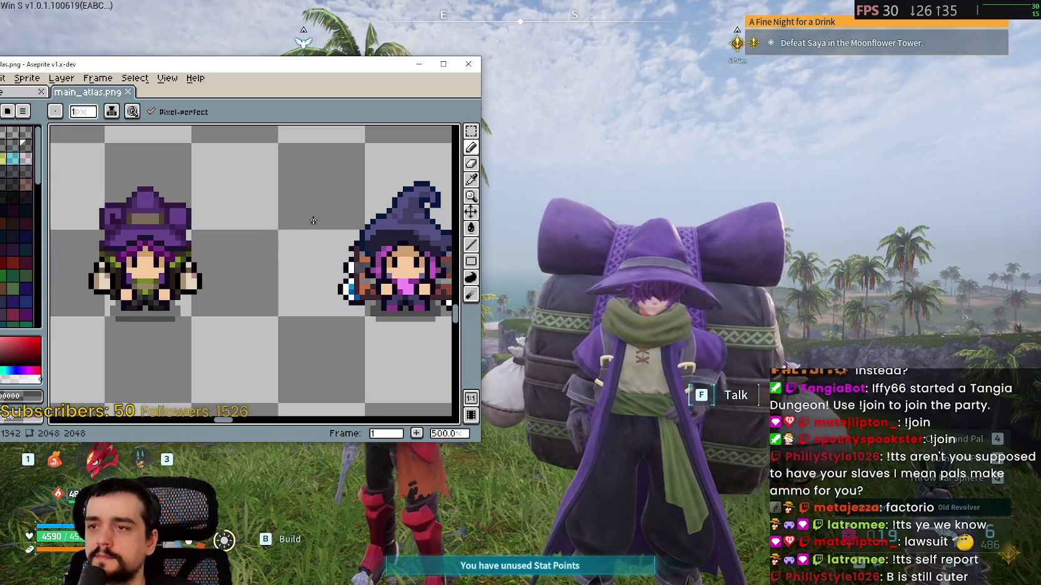
scroll(332, 238, up, 1)
mouse_move(332, 238)
mouse_down()
mouse_move(283, 244)
mouse_move(330, 248)
mouse_move(315, 266)
mouse_up()
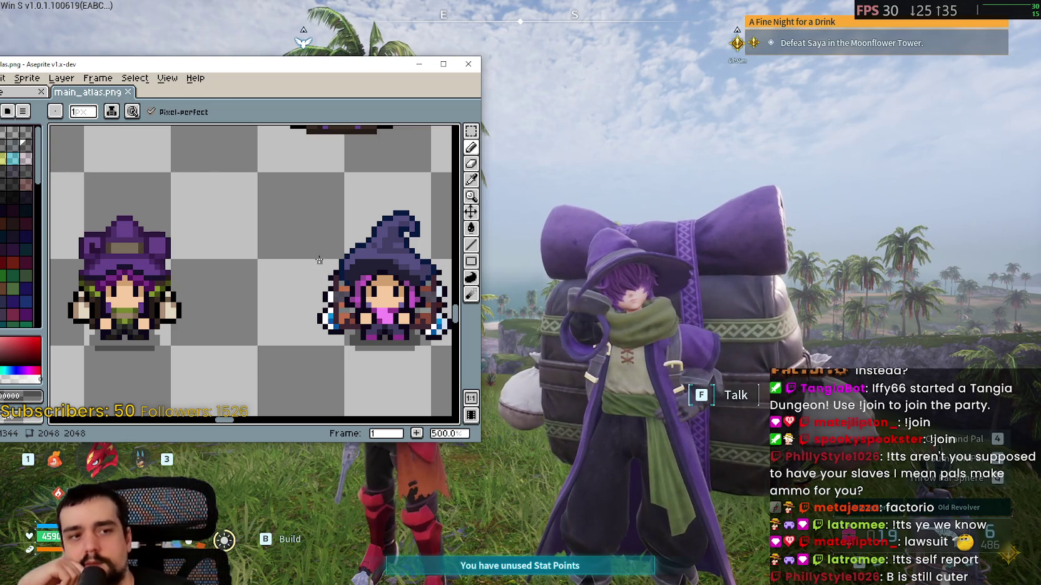
scroll(328, 287, down, 2)
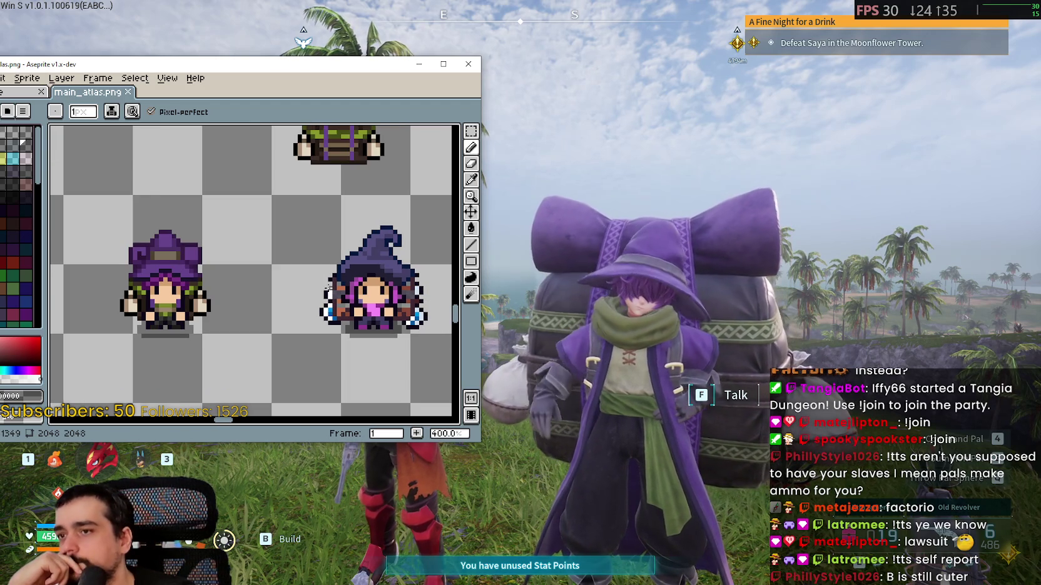
scroll(328, 262, up, 2)
scroll(328, 250, up, 3)
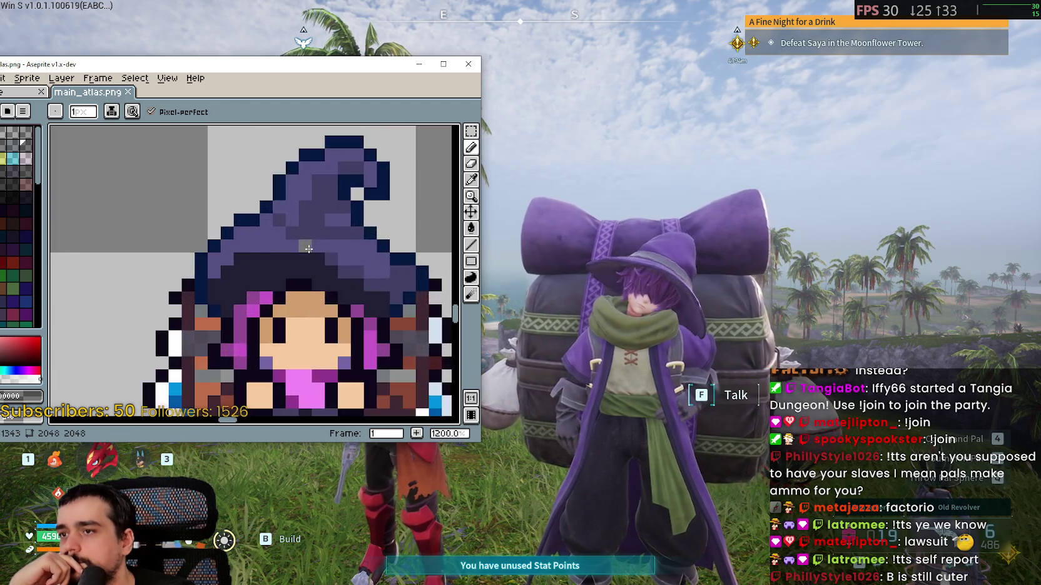
scroll(187, 269, down, 3)
mouse_move(188, 269)
mouse_down()
mouse_move(223, 303)
mouse_move(172, 257)
mouse_move(227, 247)
mouse_up()
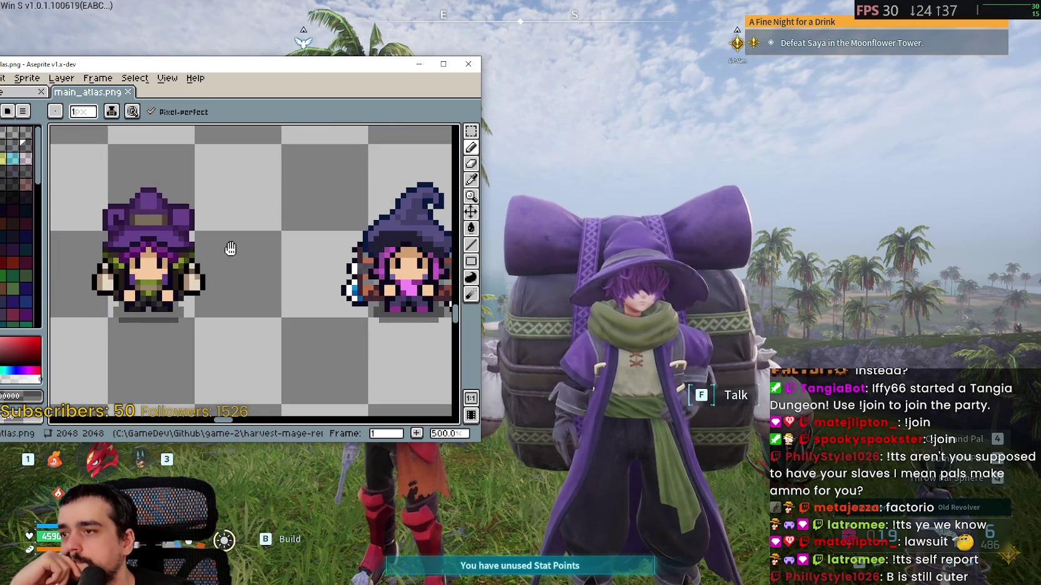
Marquee-select the purple-hat mage and paste a copy right of the pointed-hat witch
key(m)
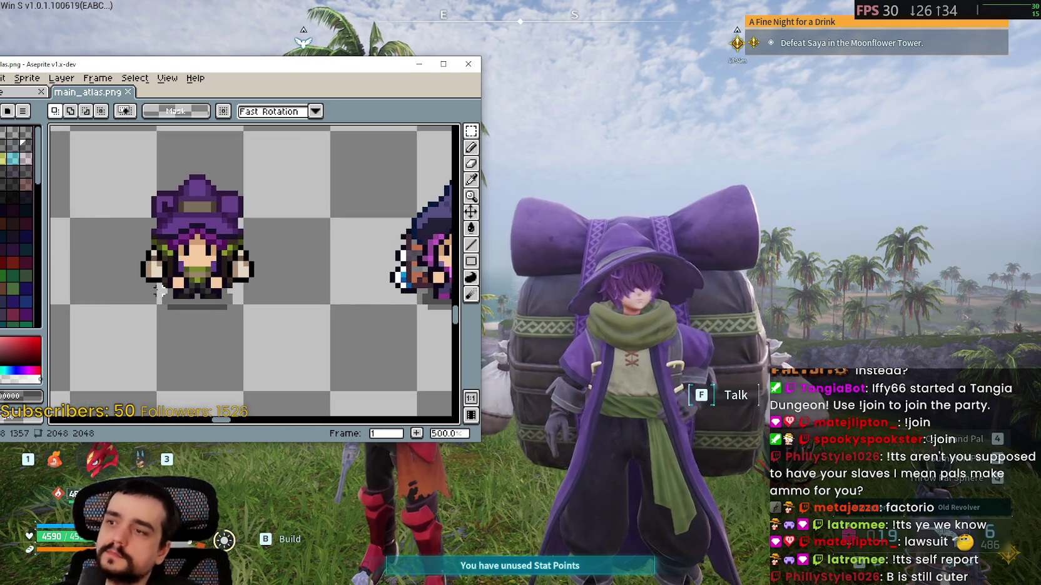
scroll(218, 249, down, 1)
drag(85, 372, 298, 161)
scroll(247, 213, down, 2)
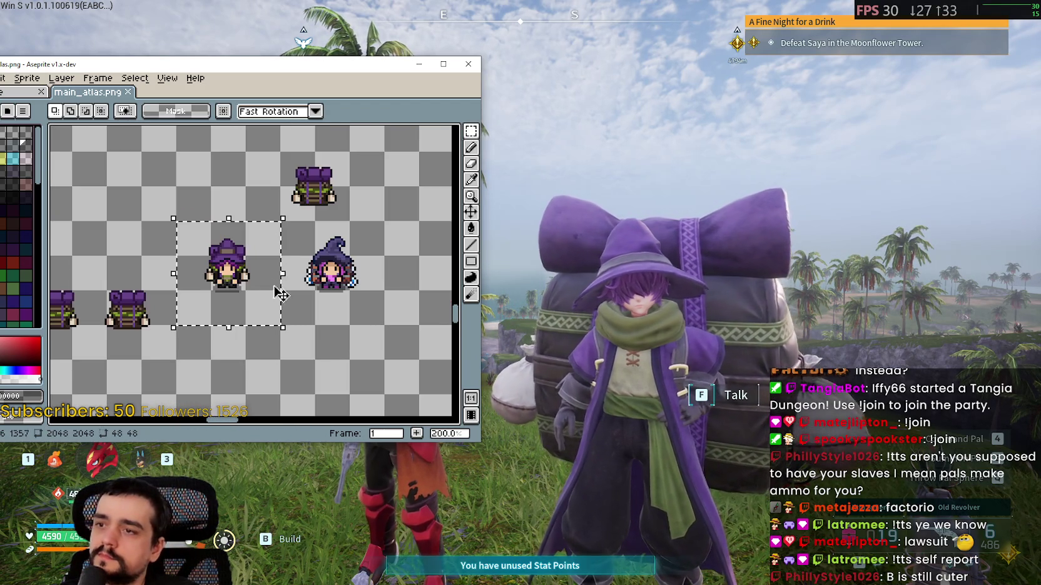
scroll(256, 250, up, 2)
drag(338, 259, 148, 253)
scroll(148, 253, down, 1)
key(ctrl+v)
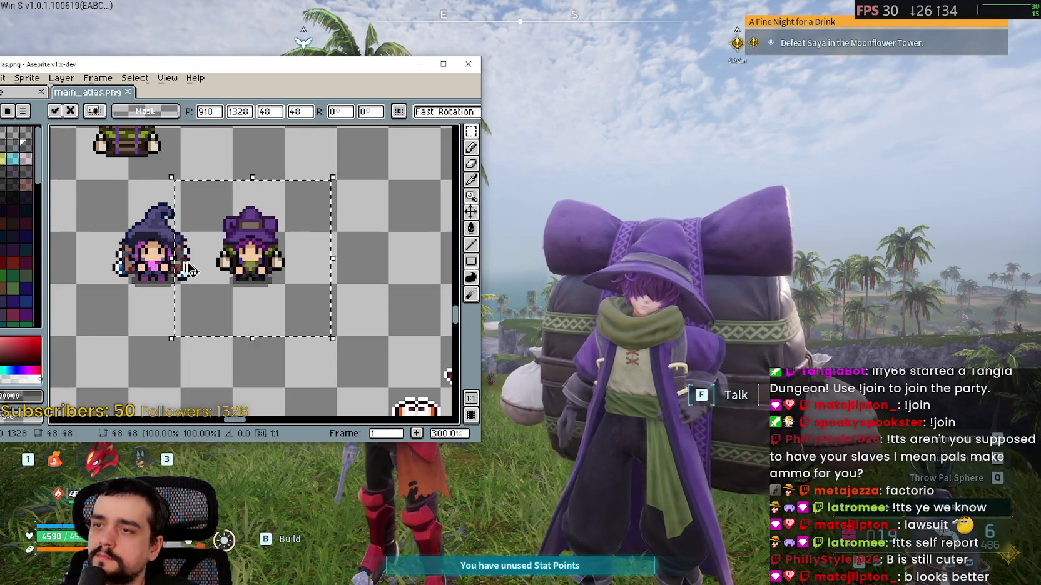
drag(230, 295, 270, 288)
key(Return)
Take the witch's dark hat outline colour with the eyedropper
scroll(194, 243, up, 4)
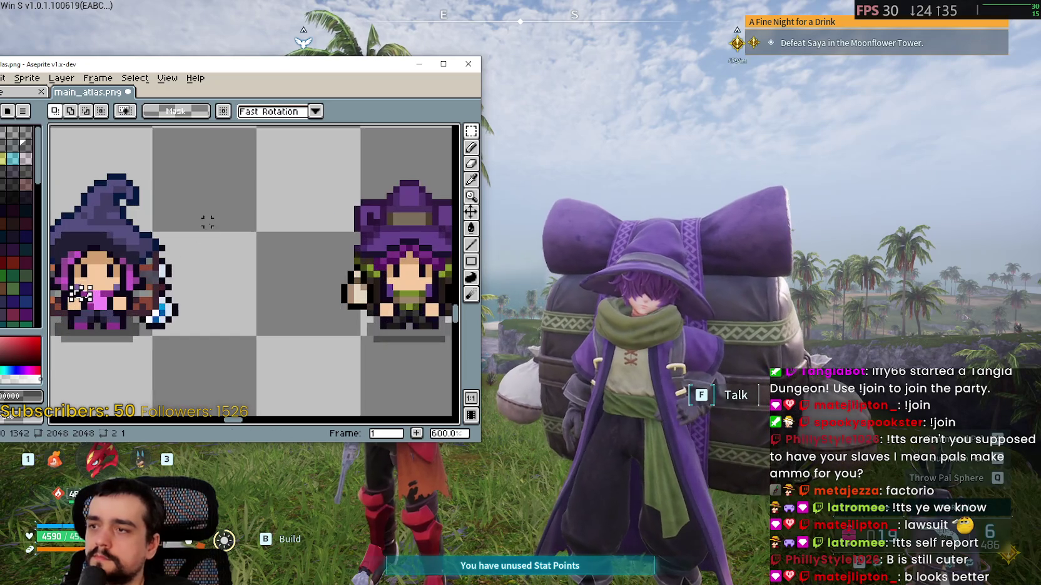
key(i)
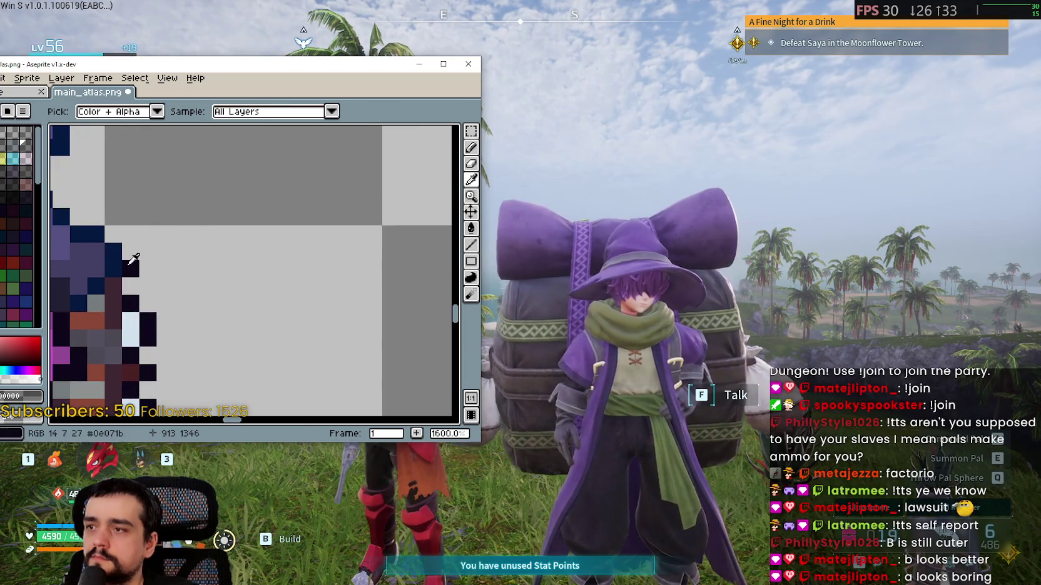
mouse_move(175, 261)
mouse_down()
mouse_move(216, 251)
mouse_move(268, 288)
mouse_up()
scroll(234, 294, up, 3)
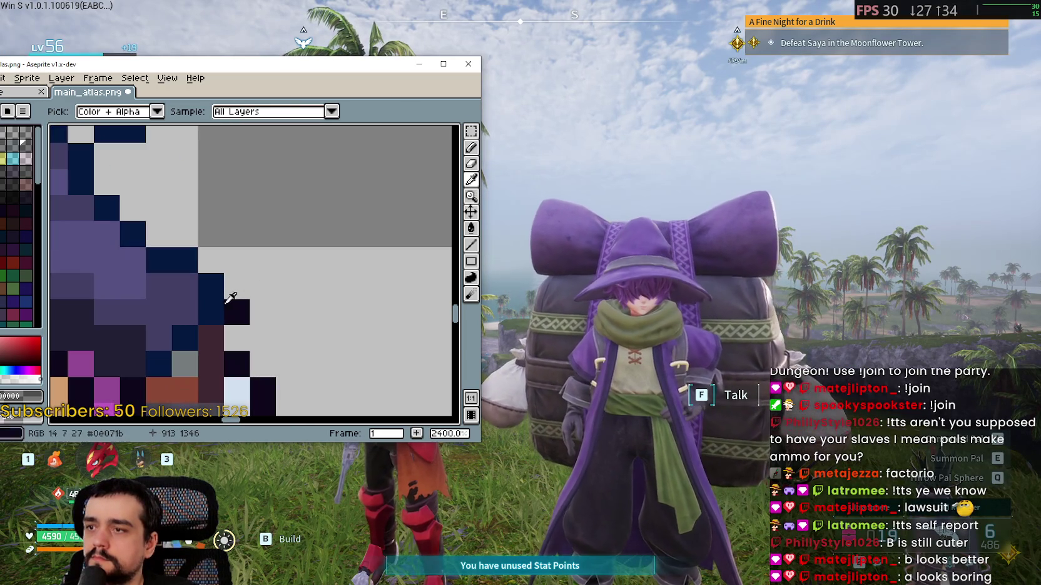
scroll(188, 291, down, 5)
scroll(243, 299, up, 4)
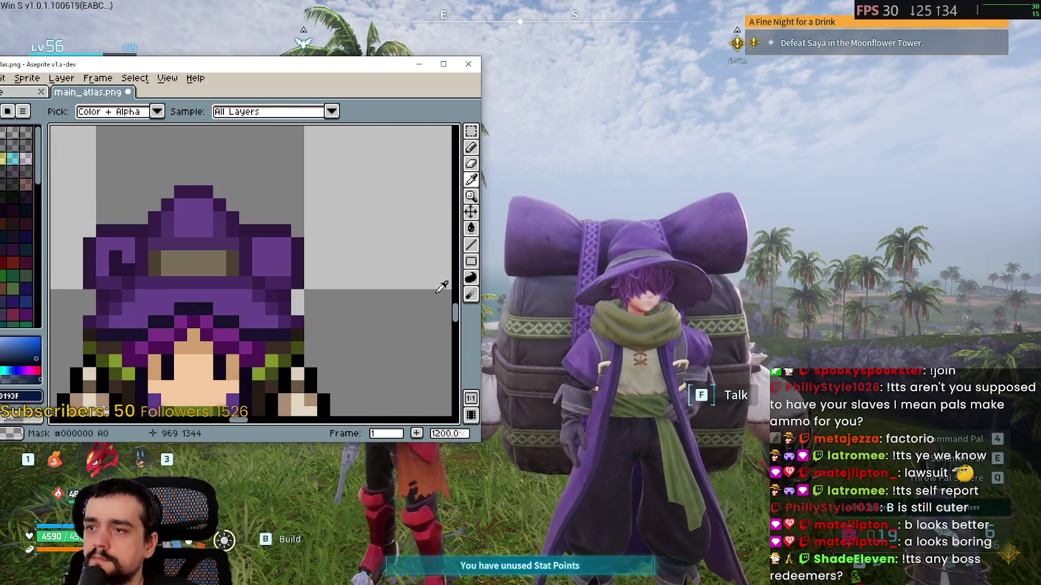
Draw a 3-pixel navy line along the mage's hair edge with the Line tool
click(471, 245)
scroll(263, 341, up, 1)
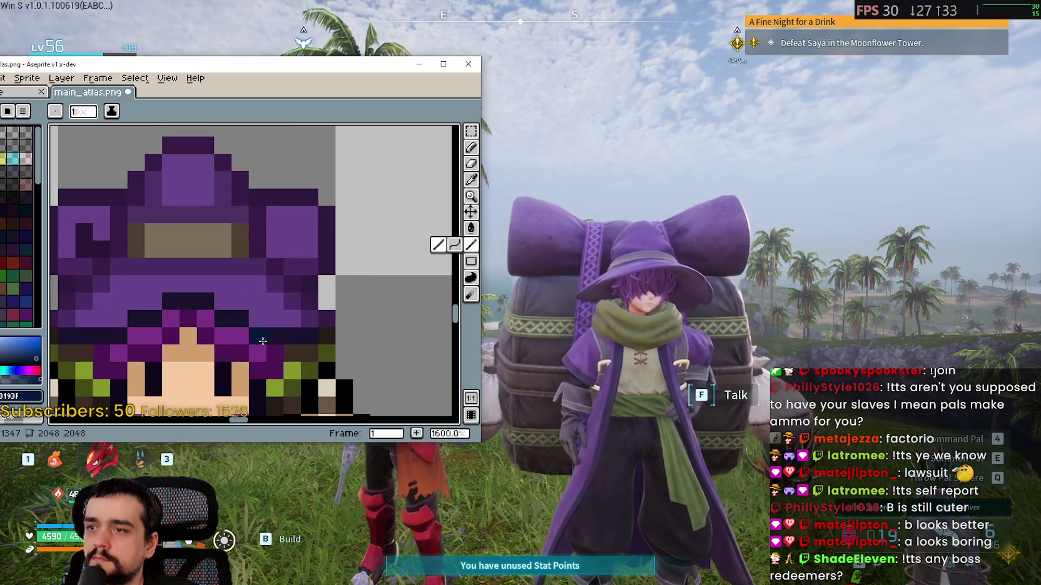
scroll(265, 338, up, 4)
mouse_move(232, 344)
mouse_down()
mouse_move(355, 330)
mouse_move(302, 279)
mouse_up()
scroll(341, 332, down, 4)
scroll(355, 329, up, 2)
scroll(354, 294, up, 3)
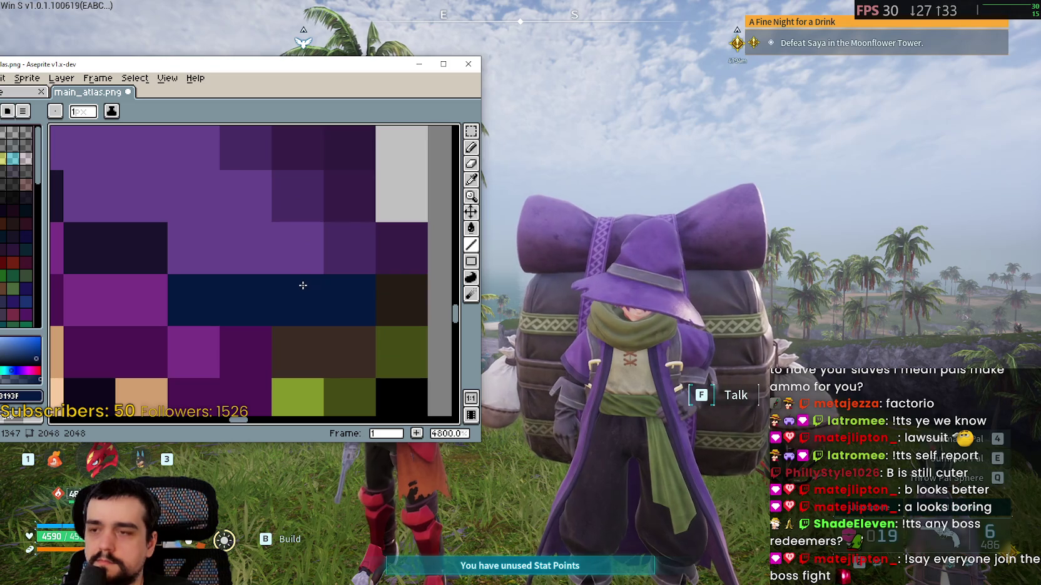
scroll(251, 306, down, 4)
scroll(191, 282, up, 7)
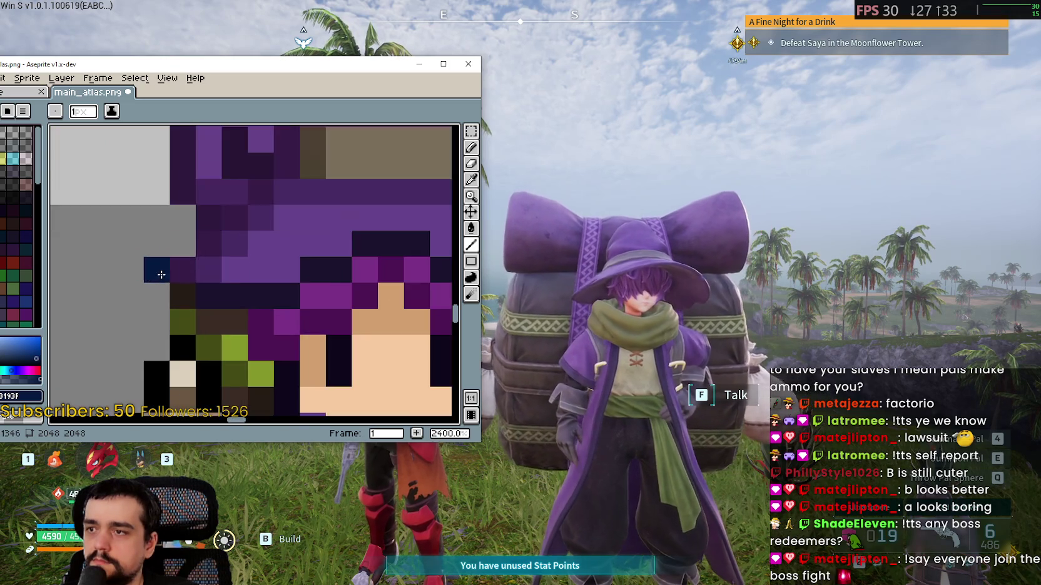
scroll(297, 295, down, 3)
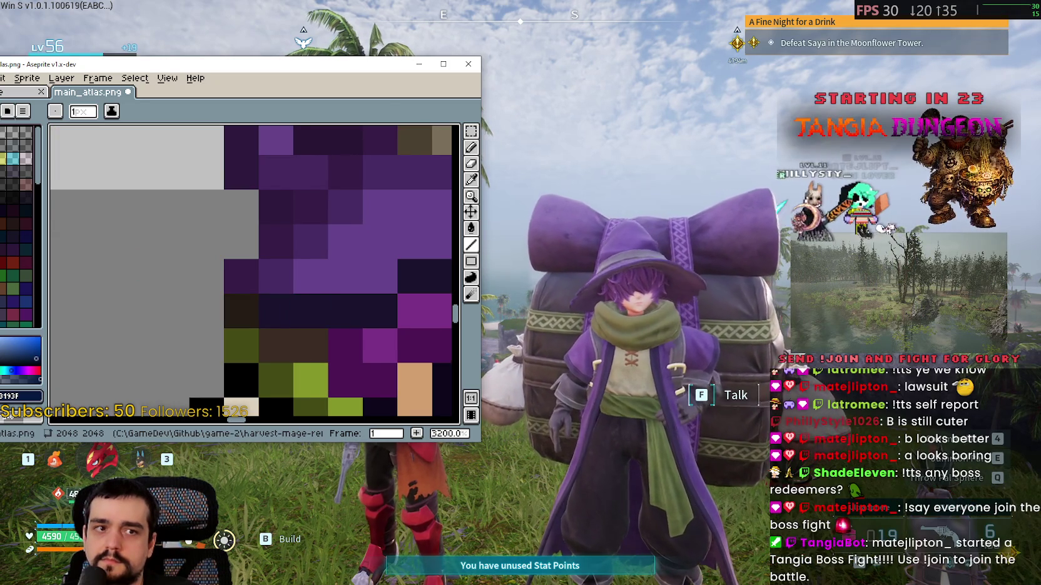
Add a navy outline pixel at the hat's left edge, replacing one misplaced pixel
key(alt+Tab)
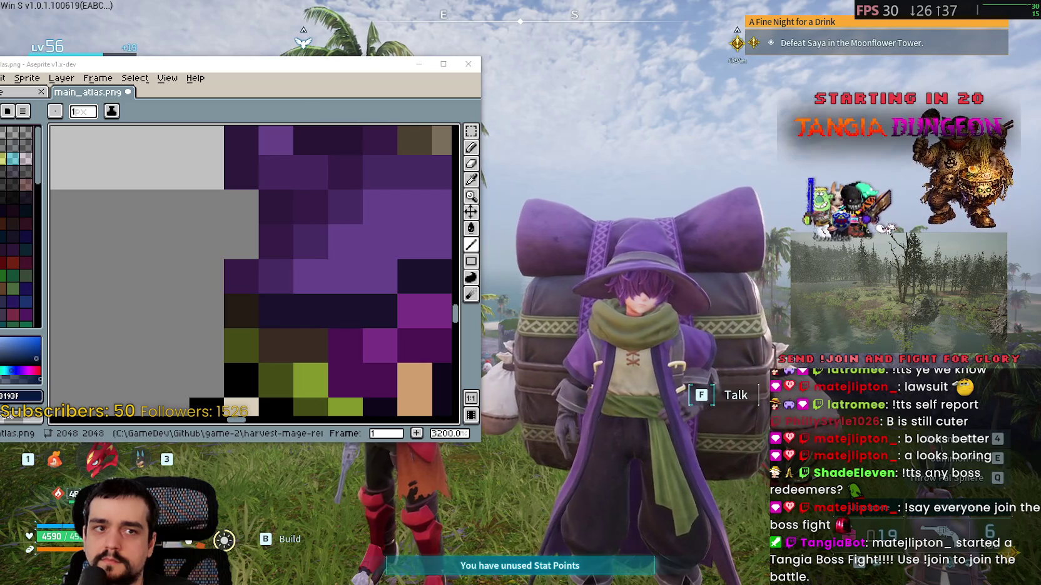
scroll(200, 288, down, 4)
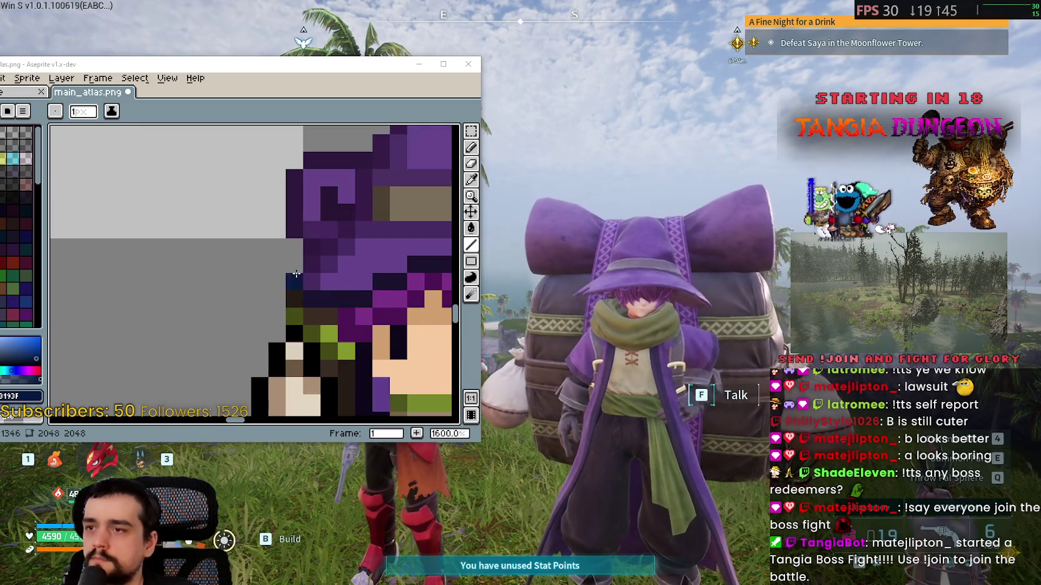
scroll(197, 295, up, 6)
scroll(197, 295, down, 5)
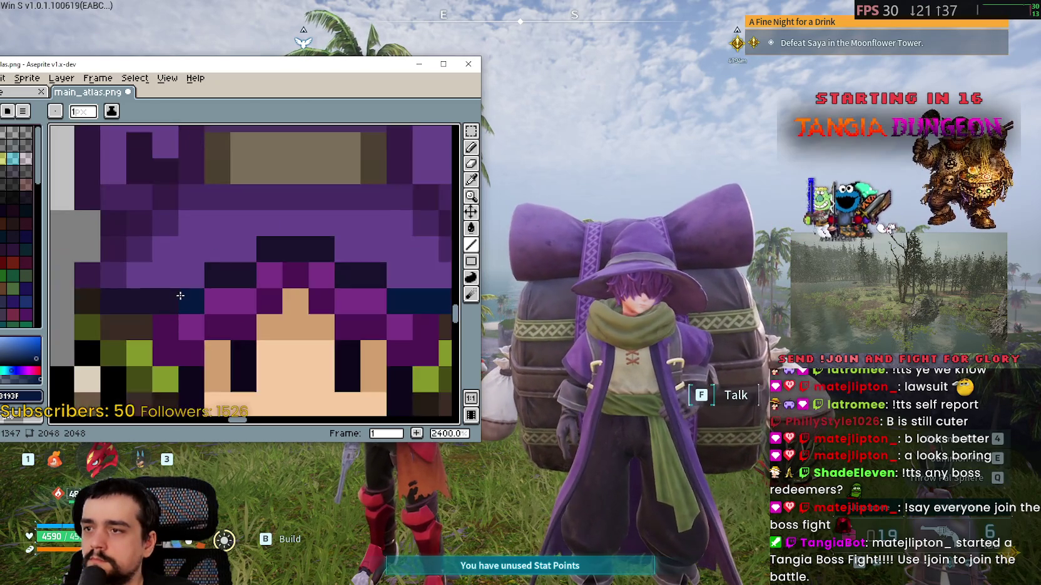
scroll(251, 282, up, 5)
scroll(250, 279, down, 5)
scroll(249, 279, down, 3)
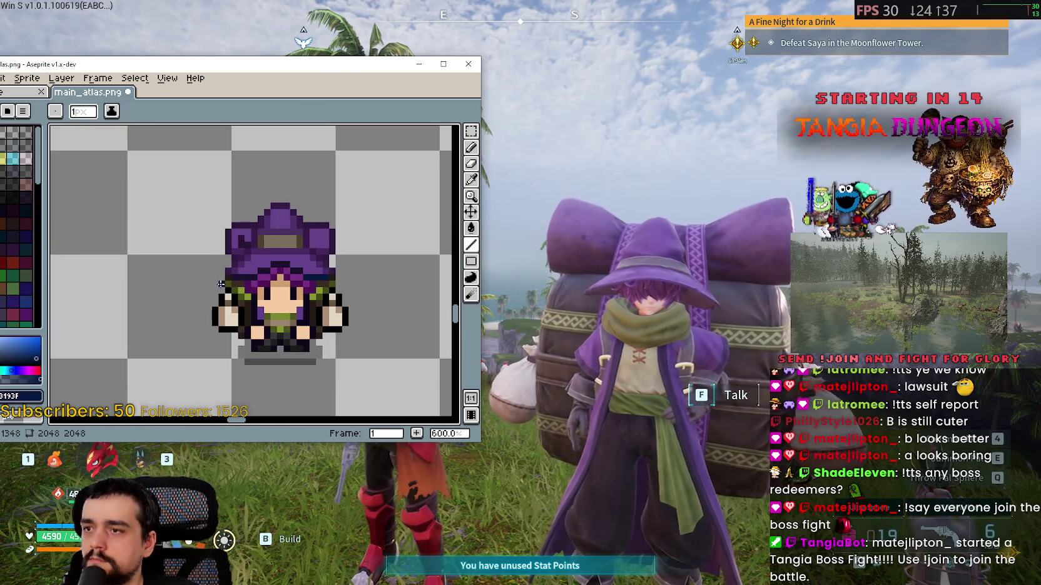
scroll(242, 266, up, 3)
scroll(249, 252, up, 4)
scroll(256, 214, down, 3)
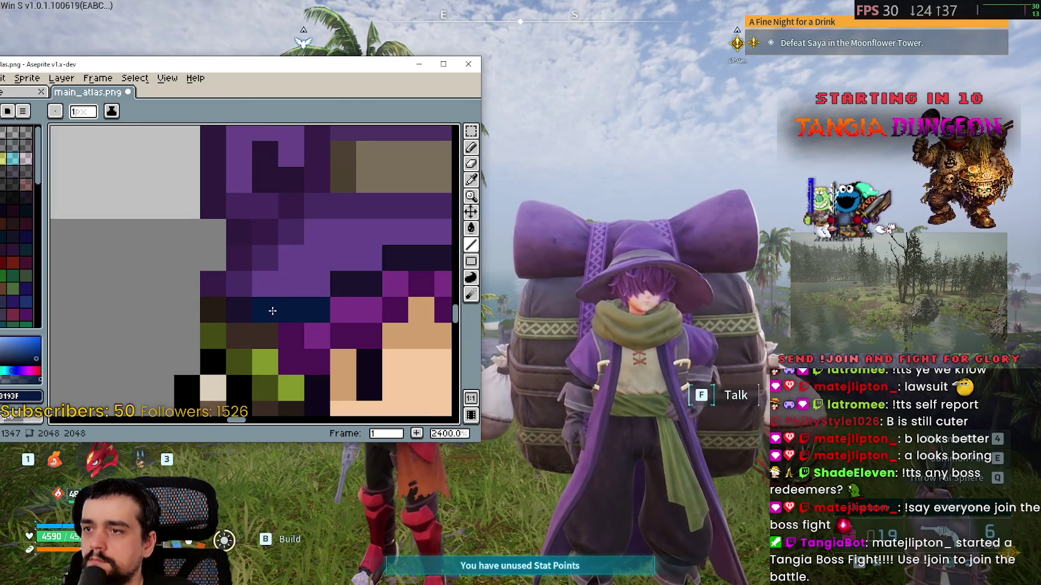
scroll(219, 285, down, 3)
scroll(218, 285, down, 4)
scroll(218, 285, up, 6)
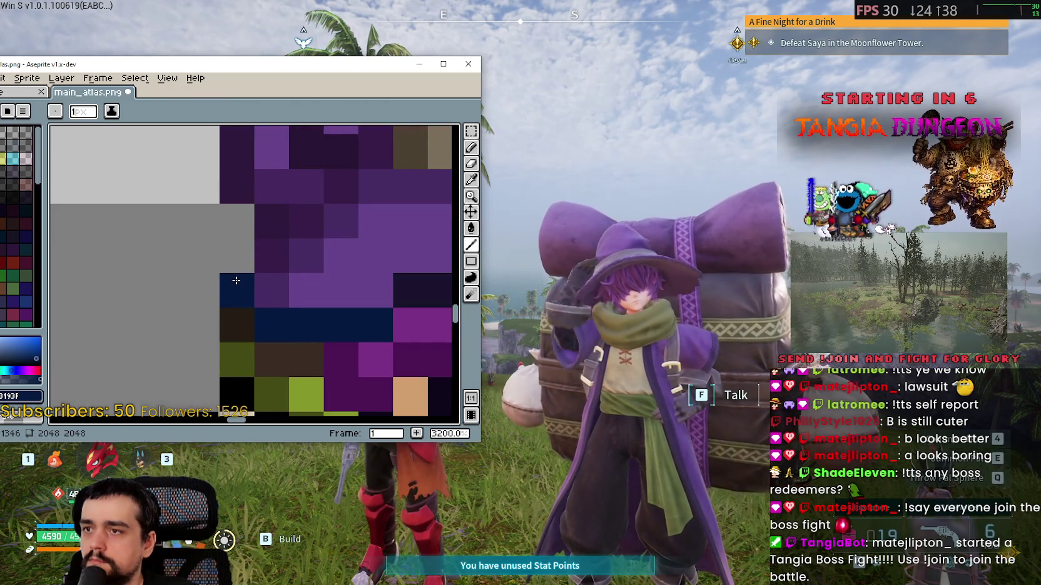
scroll(236, 280, down, 1)
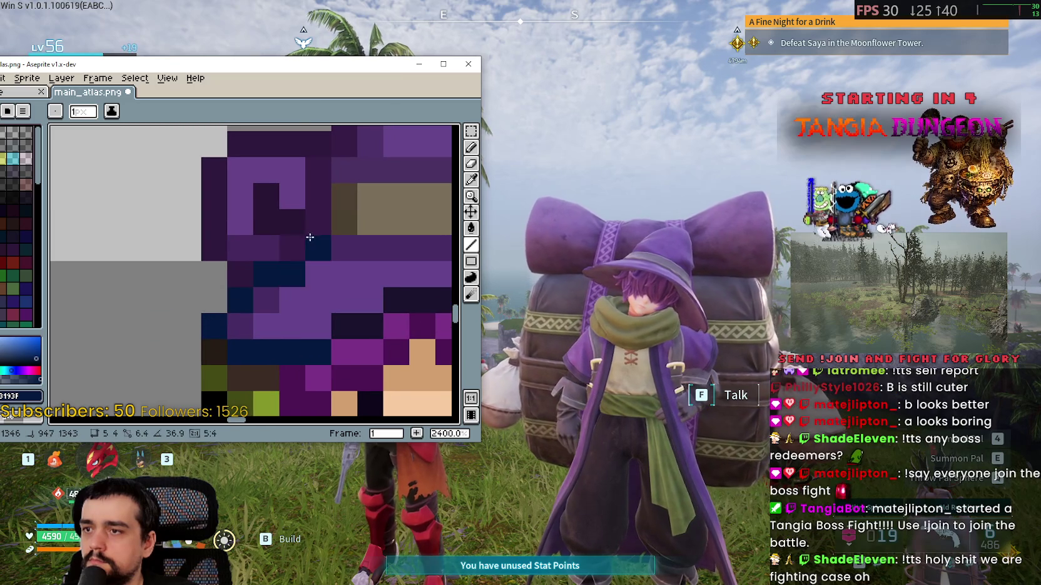
mouse_move(309, 238)
mouse_down()
mouse_move(177, 352)
mouse_move(185, 276)
mouse_move(209, 228)
mouse_move(259, 178)
mouse_move(319, 181)
mouse_move(365, 226)
mouse_move(367, 250)
mouse_move(290, 221)
mouse_up()
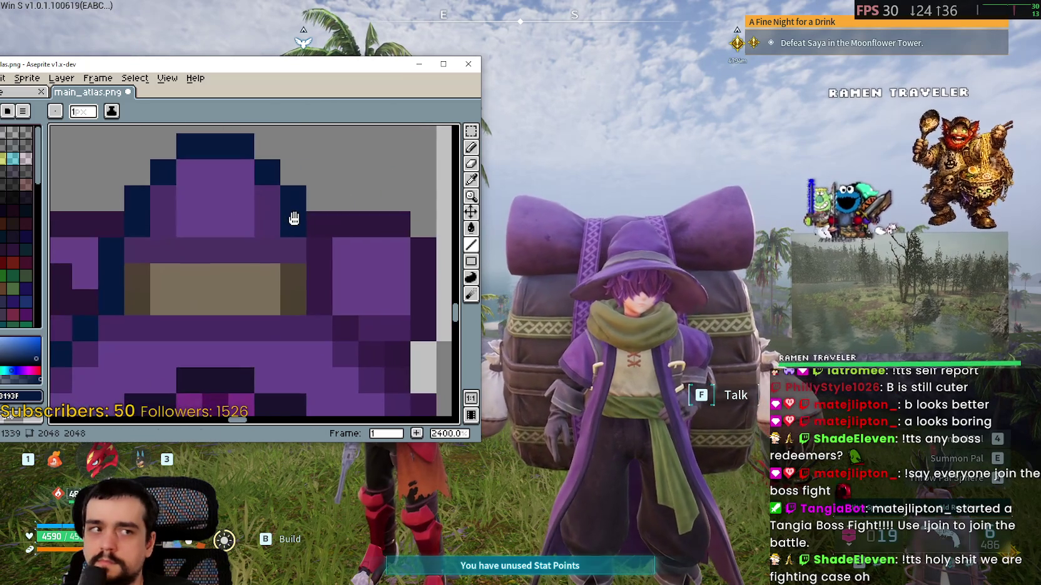
scroll(263, 188, up, 1)
click(299, 267)
key(ctrl+z)
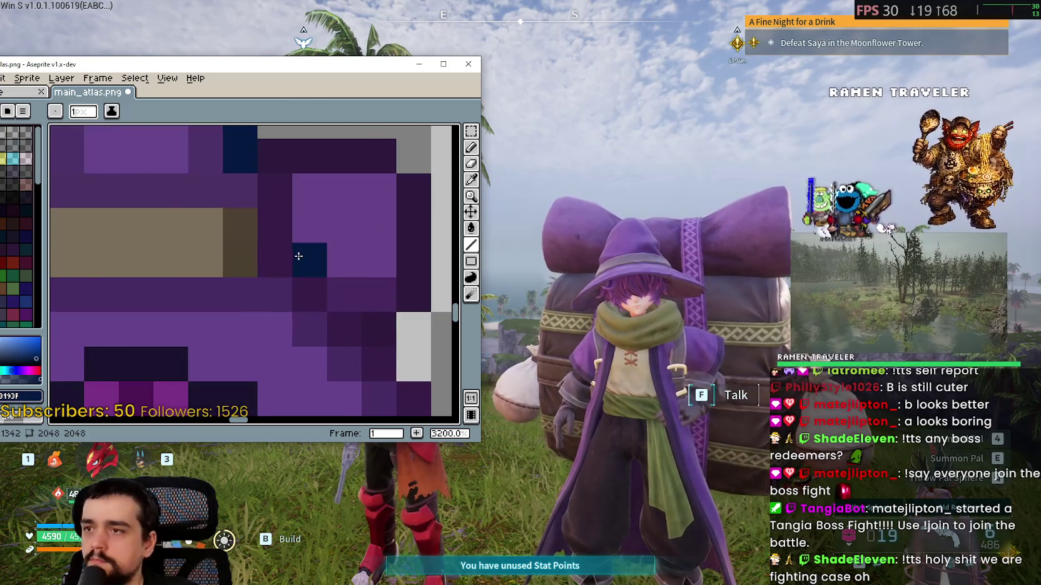
scroll(297, 250, down, 3)
scroll(269, 232, up, 3)
click(244, 216)
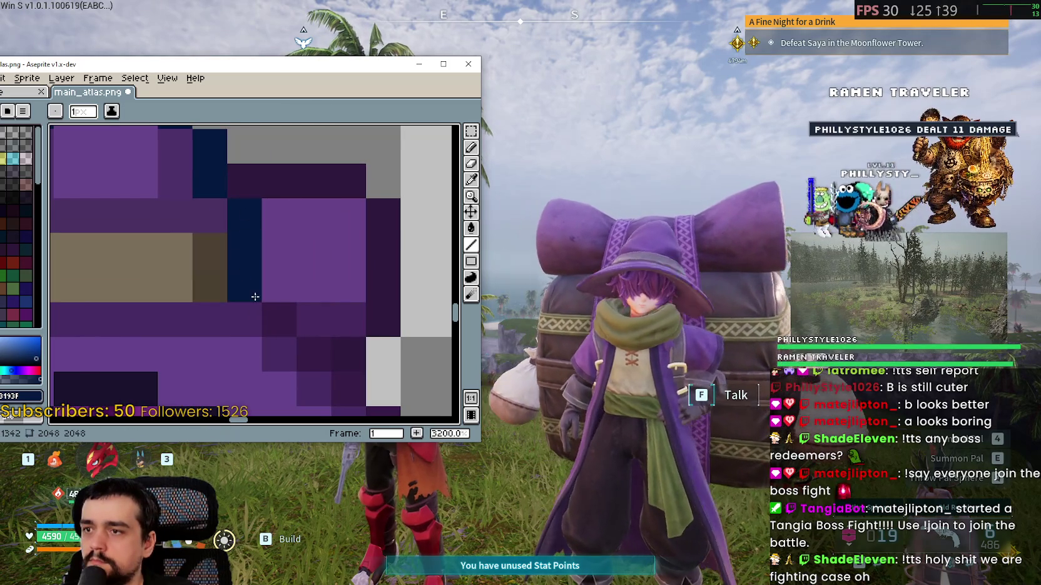
Zoom out and centre the whole mage sprite to check the new navy outline
scroll(297, 318, down, 3)
scroll(205, 195, up, 2)
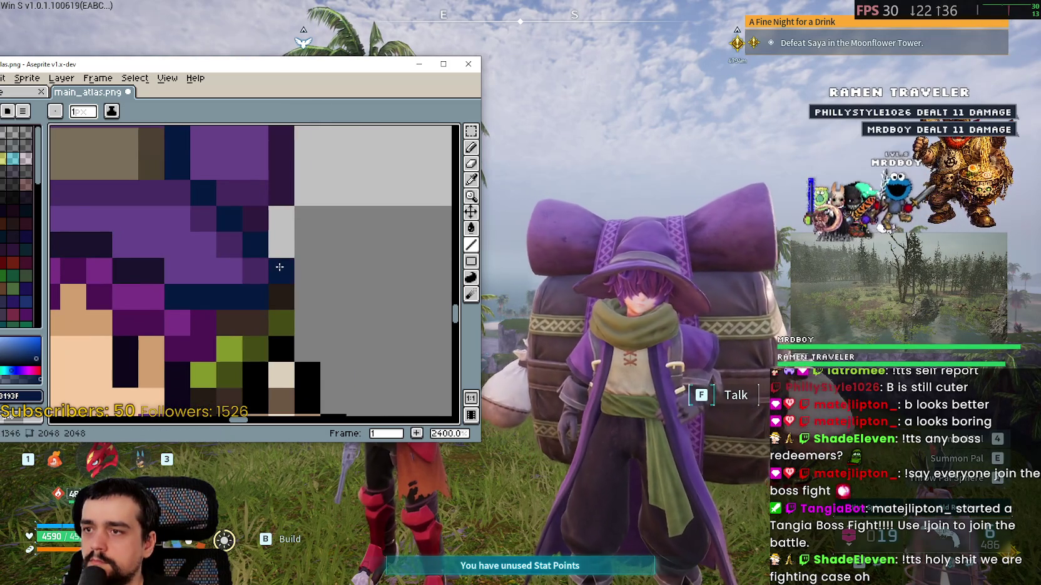
scroll(375, 256, down, 4)
scroll(394, 263, down, 1)
scroll(381, 271, down, 1)
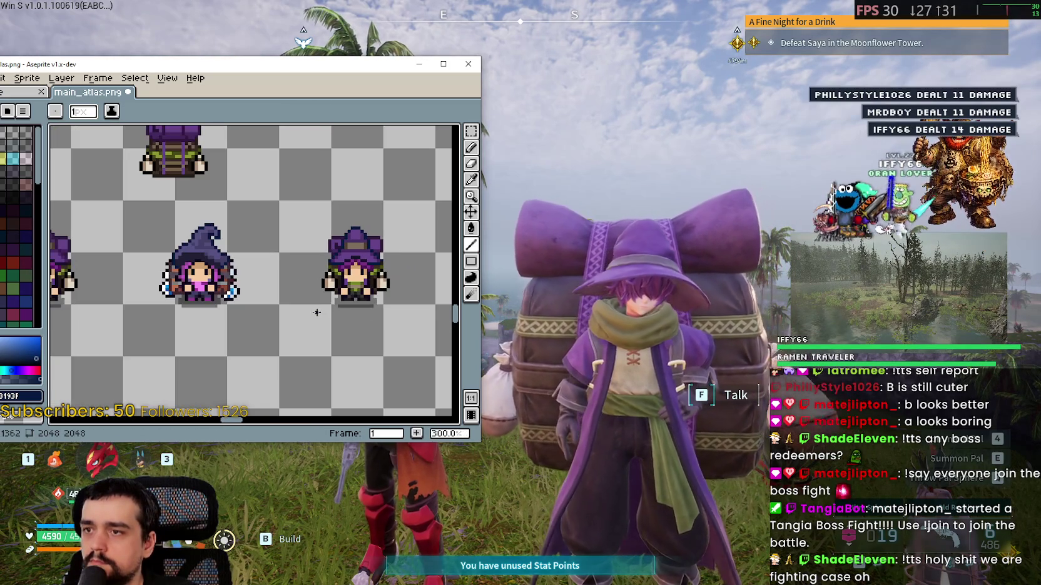
scroll(317, 306, up, 4)
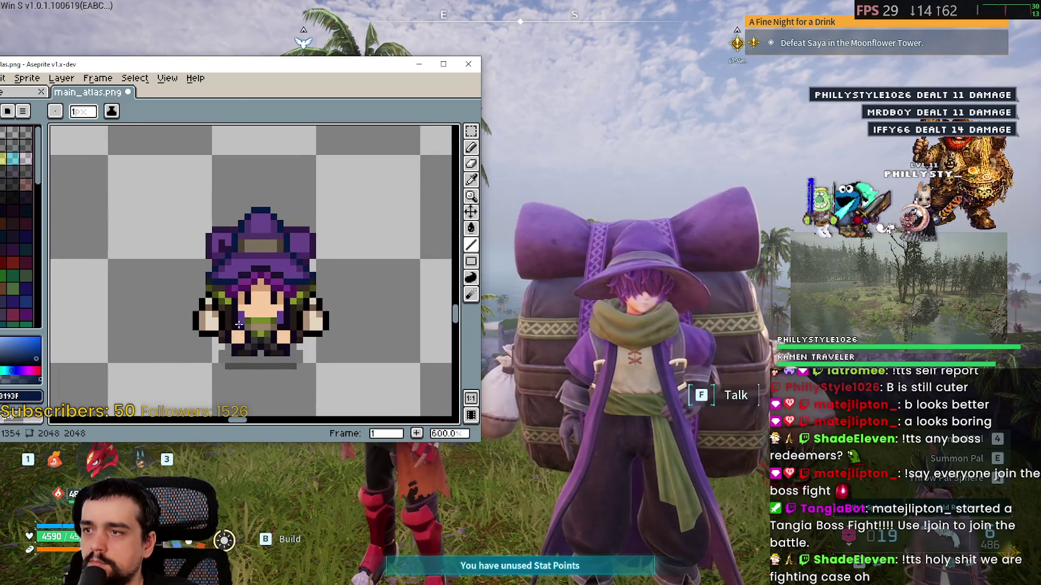
scroll(277, 195, down, 4)
scroll(276, 200, down, 1)
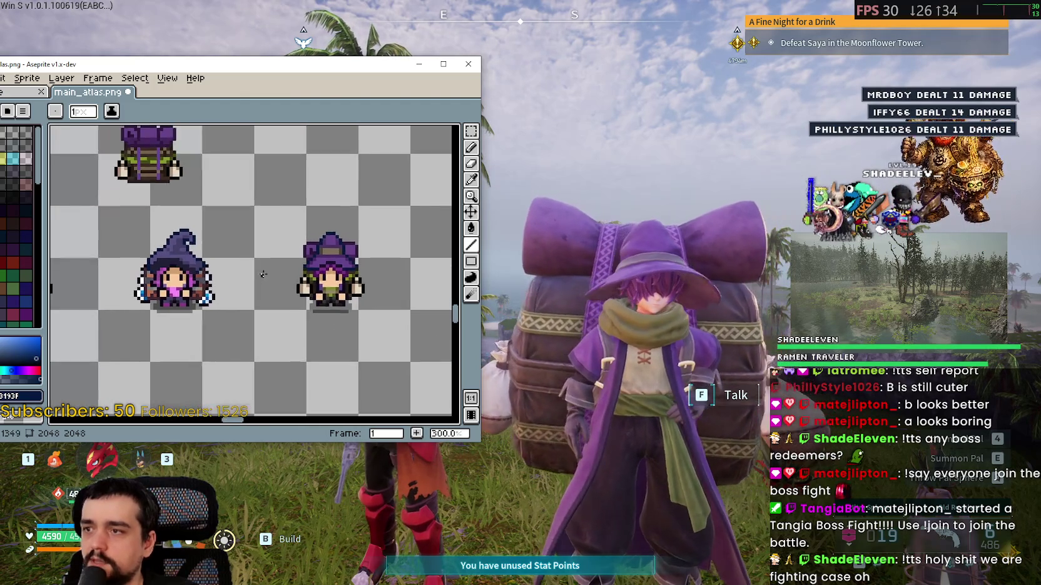
scroll(162, 262, up, 3)
drag(50, 207, 164, 265)
scroll(300, 275, up, 3)
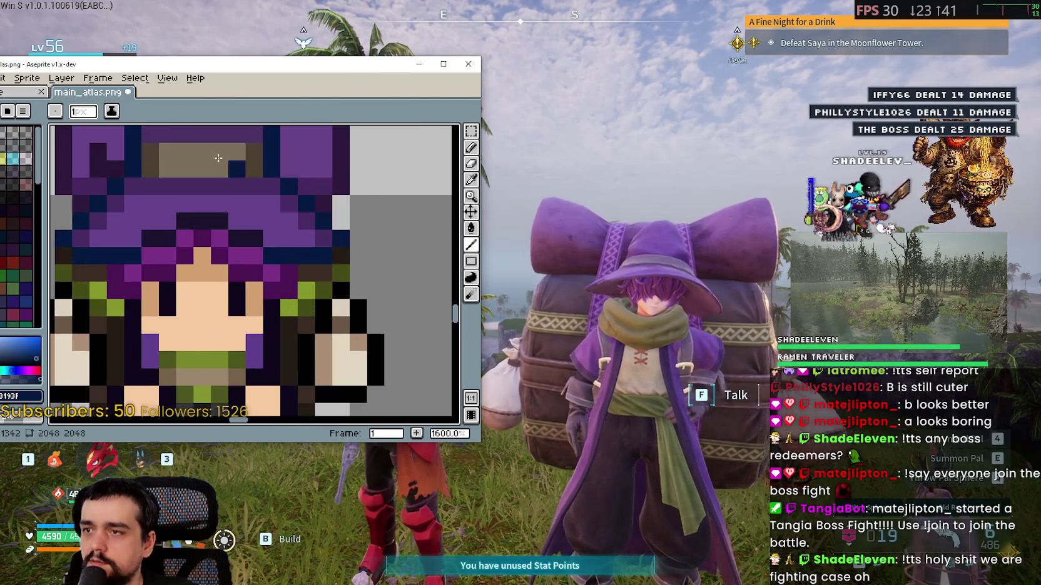
scroll(337, 282, down, 4)
scroll(375, 283, up, 2)
scroll(375, 282, down, 4)
scroll(269, 294, up, 6)
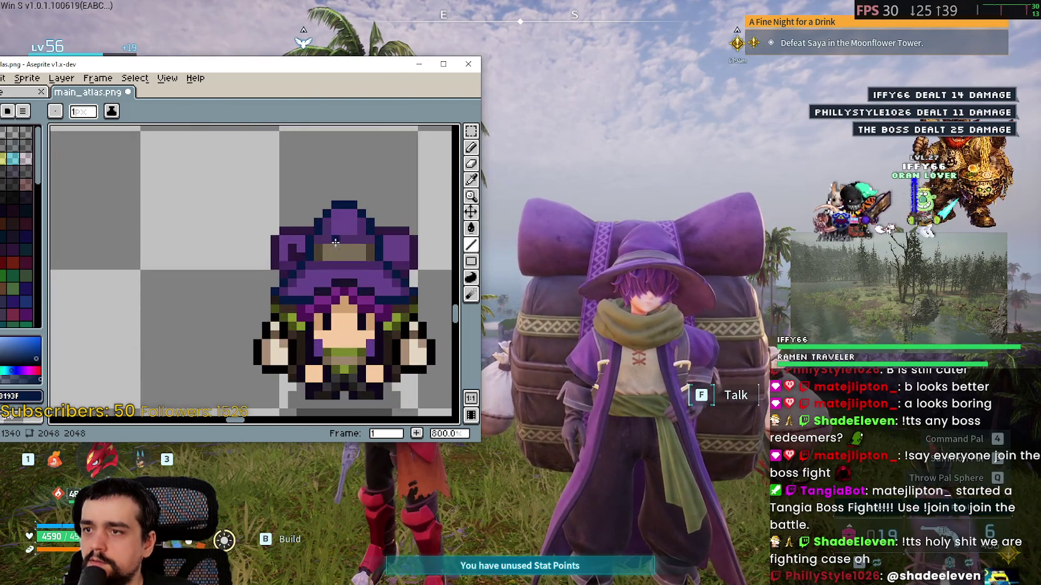
scroll(155, 306, down, 4)
scroll(155, 306, down, 4)
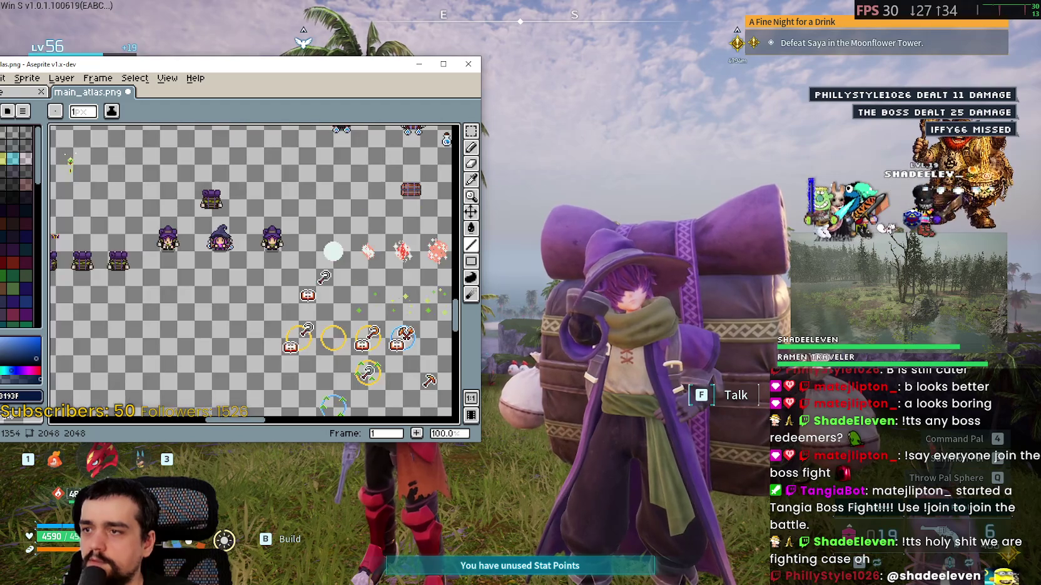
scroll(220, 228, up, 8)
scroll(207, 233, up, 5)
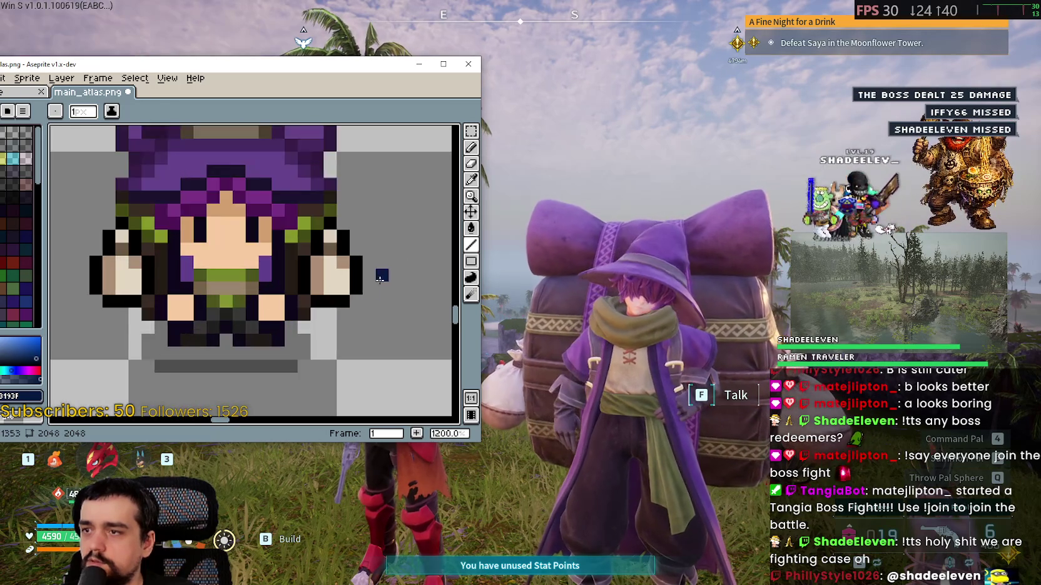
Pick black and redraw the navy hat-brim, side and hat-top outline pixels in black
key(i)
scroll(325, 263, down, 7)
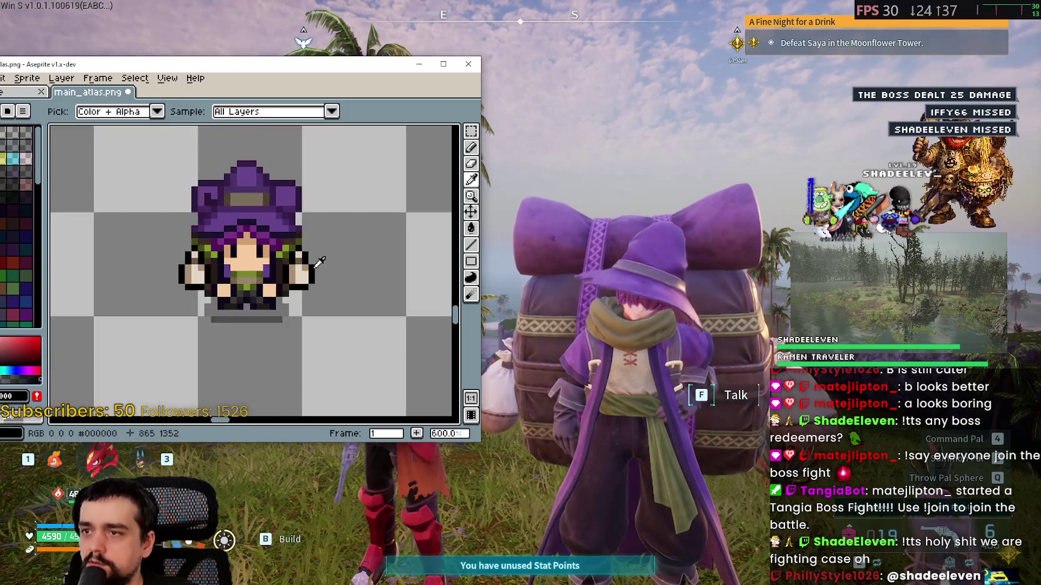
scroll(374, 198, up, 3)
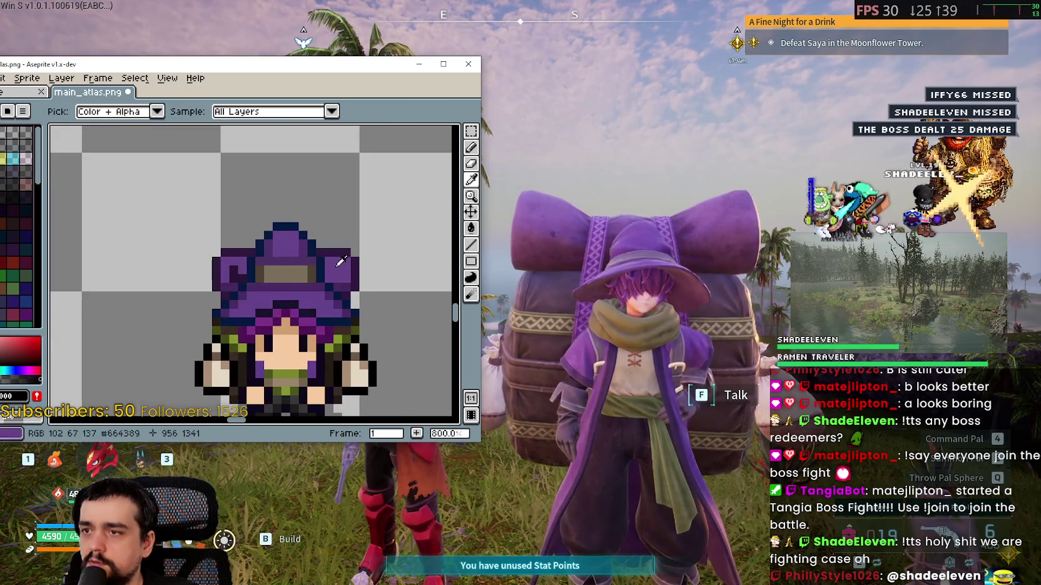
click(472, 246)
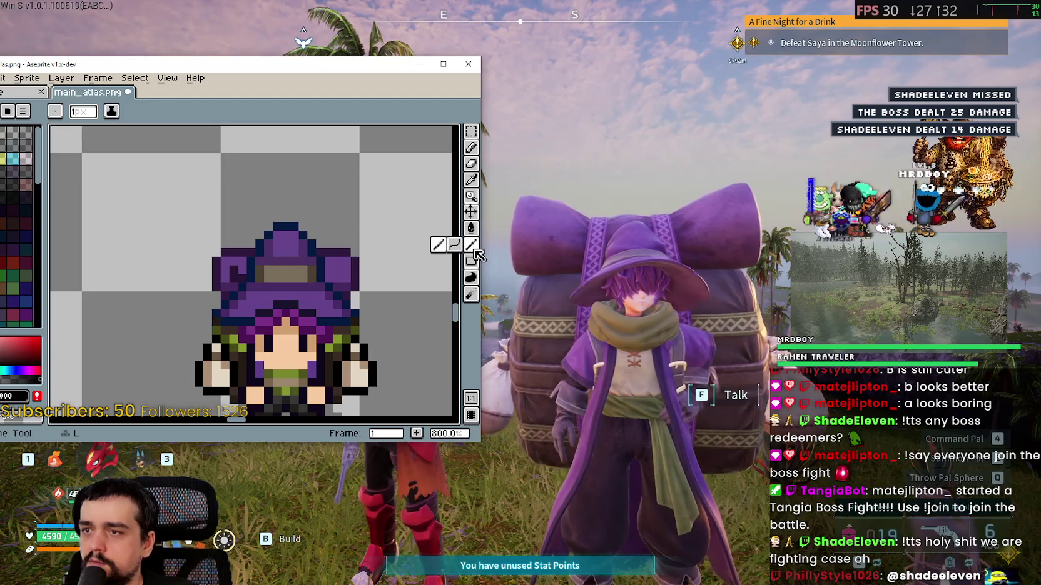
scroll(232, 310, up, 5)
mouse_move(207, 342)
mouse_down()
mouse_move(285, 344)
mouse_move(217, 313)
mouse_up()
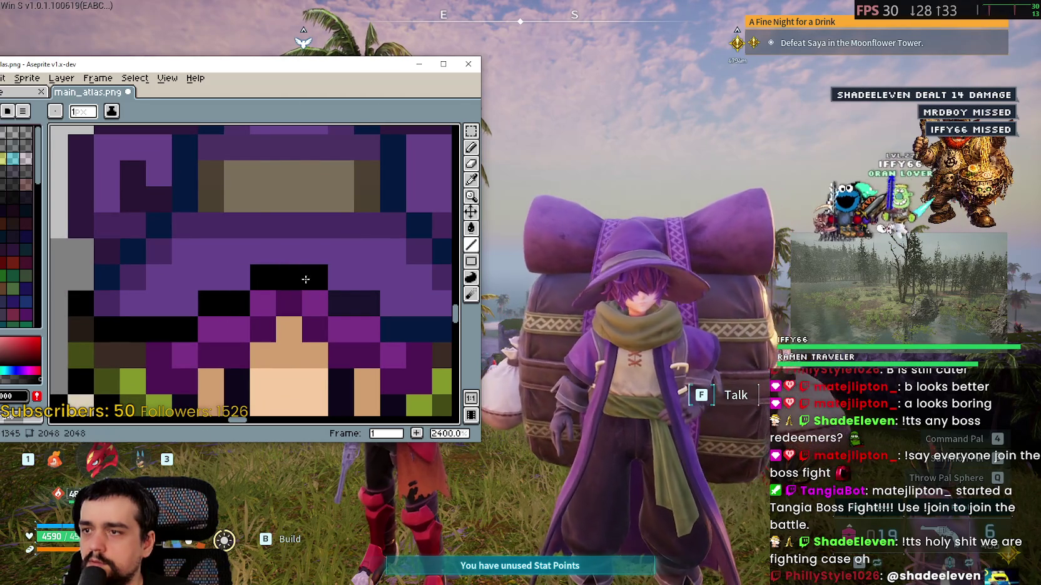
mouse_move(369, 299)
mouse_down()
mouse_move(203, 281)
mouse_move(260, 306)
mouse_up()
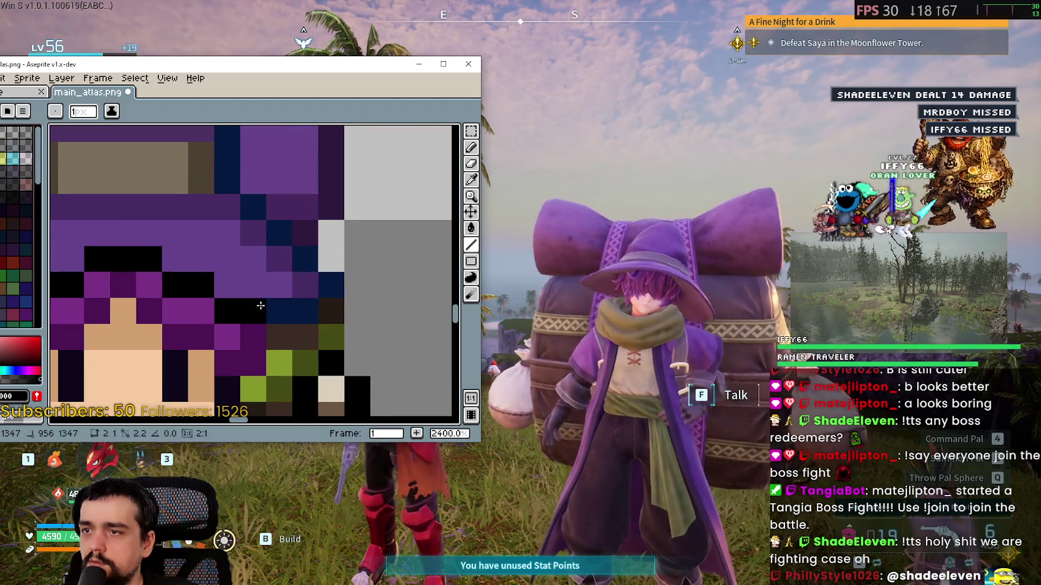
mouse_move(252, 208)
mouse_down()
mouse_move(328, 351)
mouse_move(297, 277)
mouse_up()
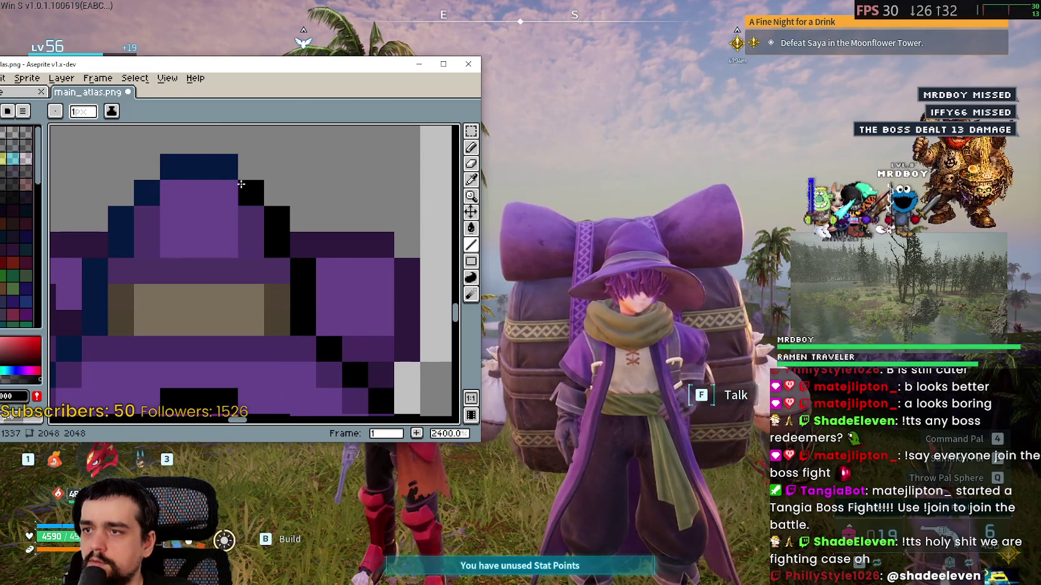
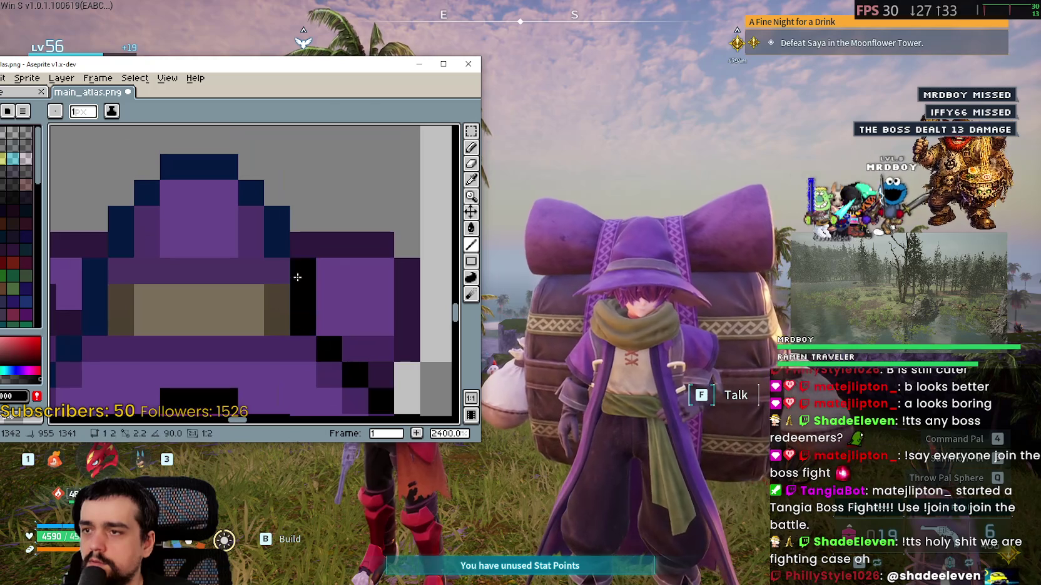
Paint the stray navy pixels along the witch's hat outline black with the Pencil
click(125, 236)
drag(125, 236, 297, 211)
click(278, 245)
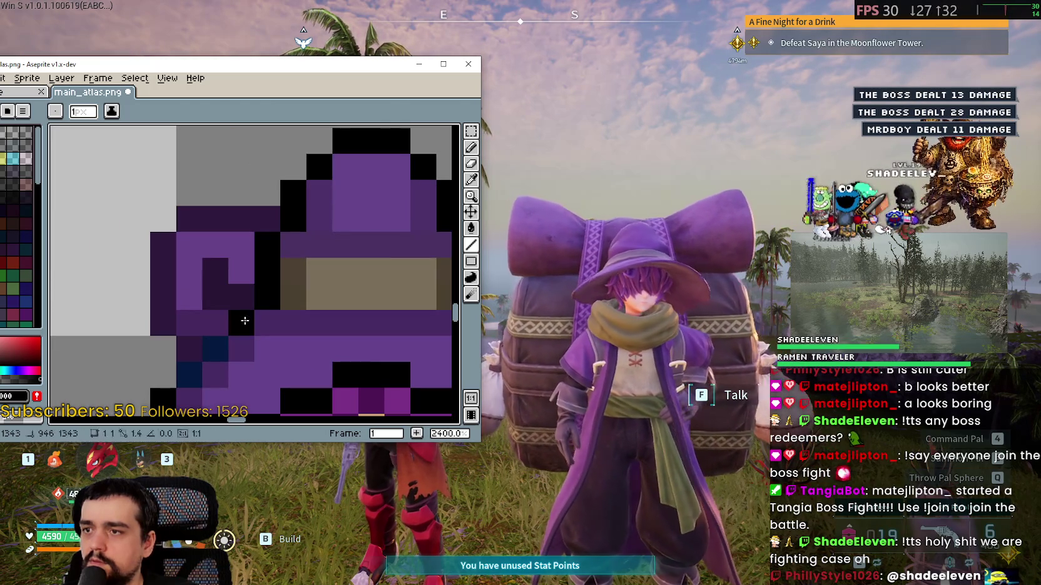
Zoom and pan across the sprite sheet to review the neighbouring witch and backpack sprites
scroll(194, 368, down, 5)
scroll(243, 195, up, 3)
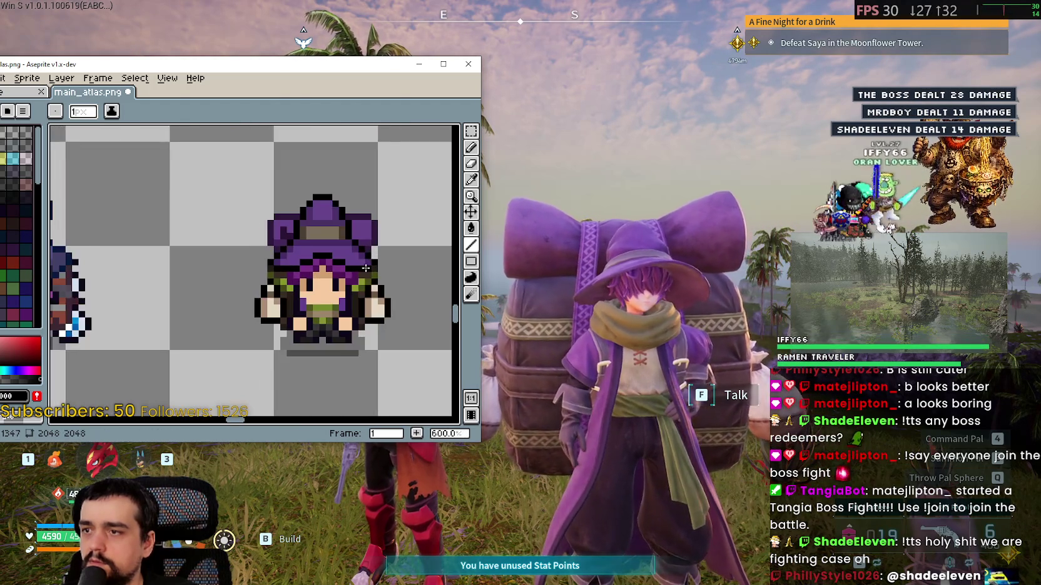
scroll(225, 177, up, 1)
scroll(232, 186, down, 4)
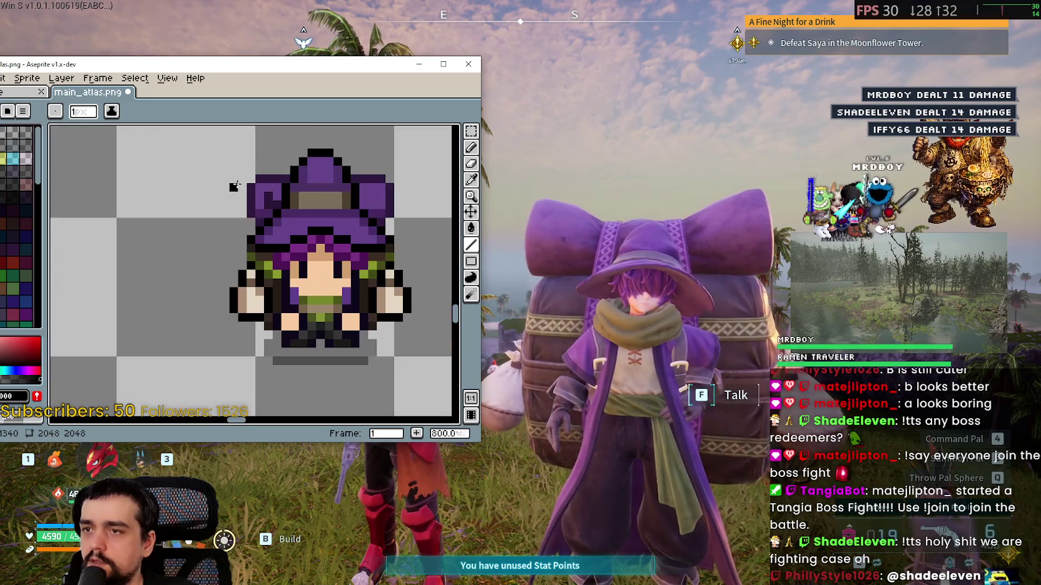
scroll(298, 307, down, 1)
scroll(261, 341, down, 1)
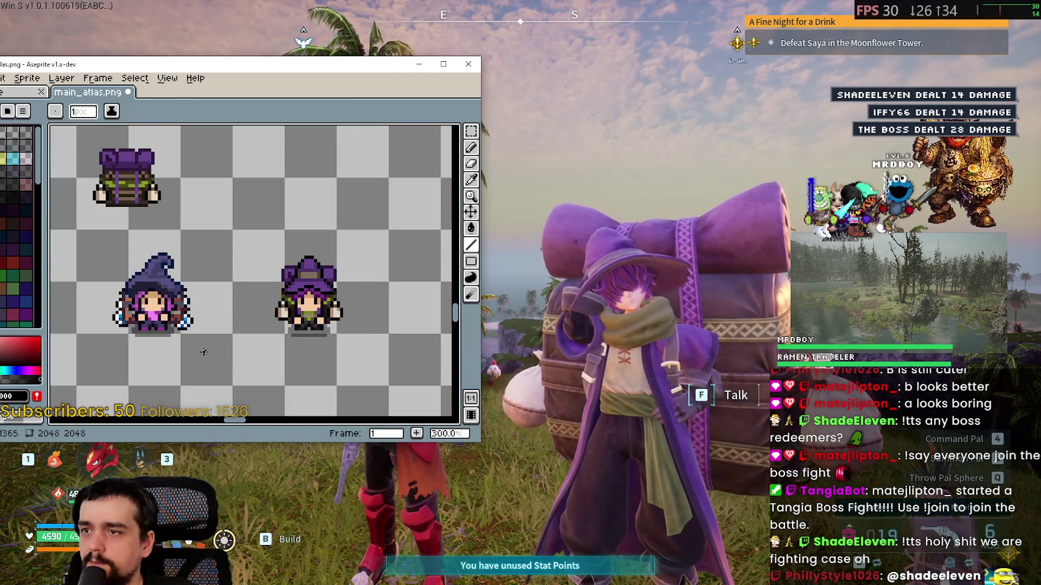
mouse_move(203, 352)
mouse_down()
mouse_move(249, 308)
mouse_move(260, 261)
mouse_move(251, 301)
mouse_up()
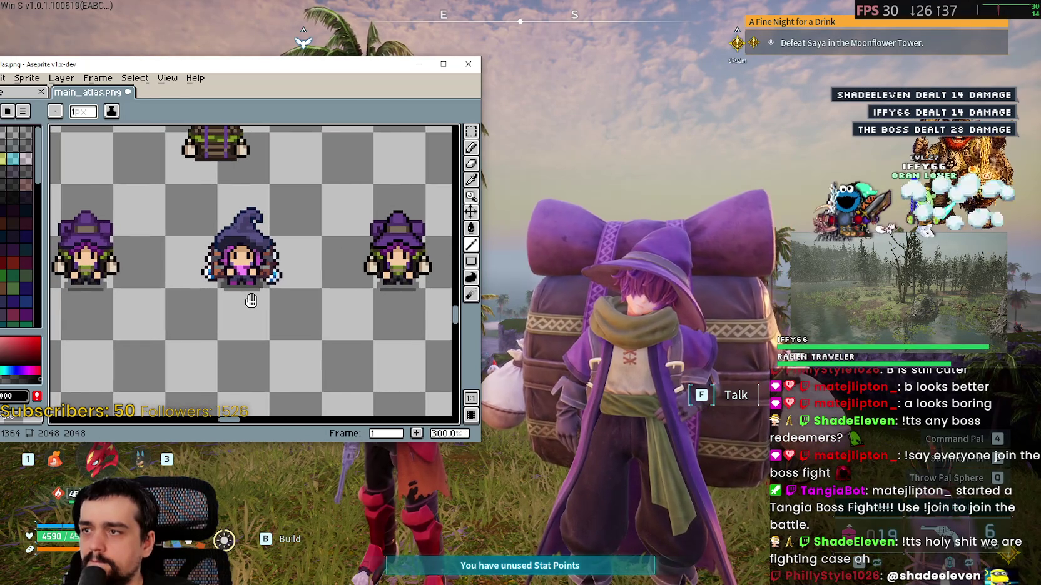
scroll(247, 294, up, 4)
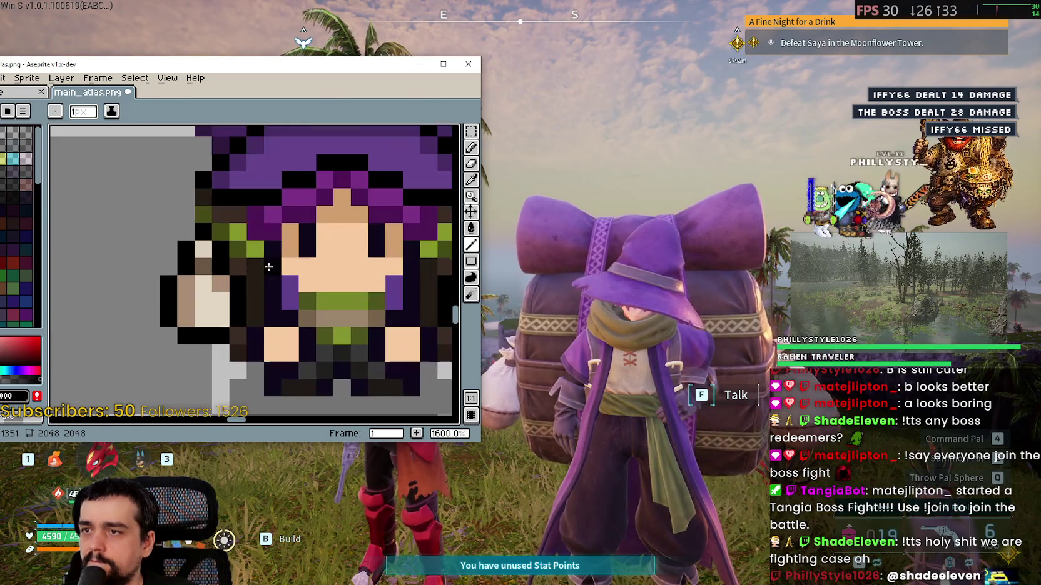
scroll(268, 267, down, 2)
scroll(268, 267, down, 3)
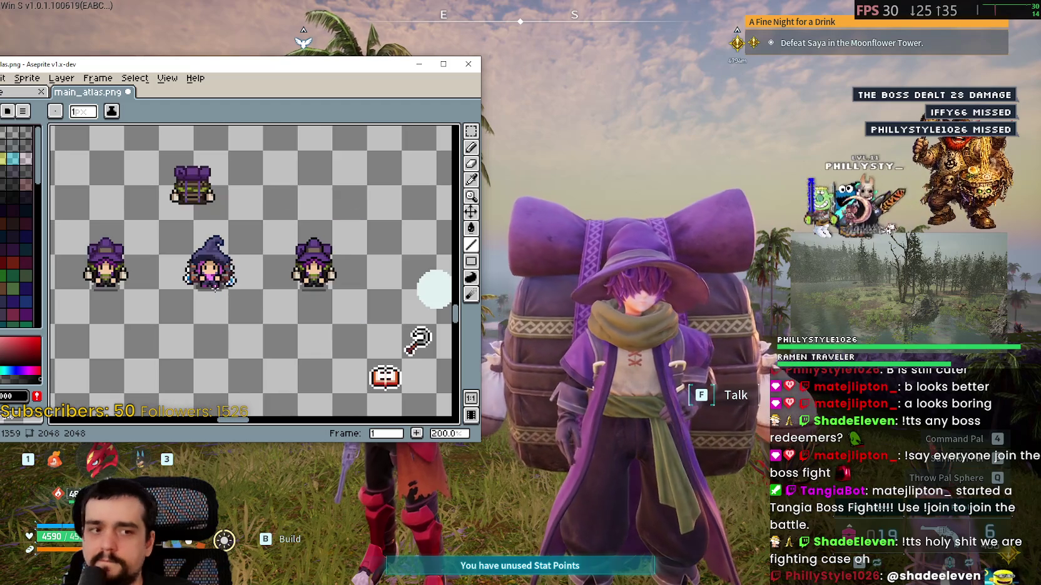
mouse_move(210, 283)
mouse_down()
mouse_move(281, 296)
mouse_move(276, 313)
mouse_up()
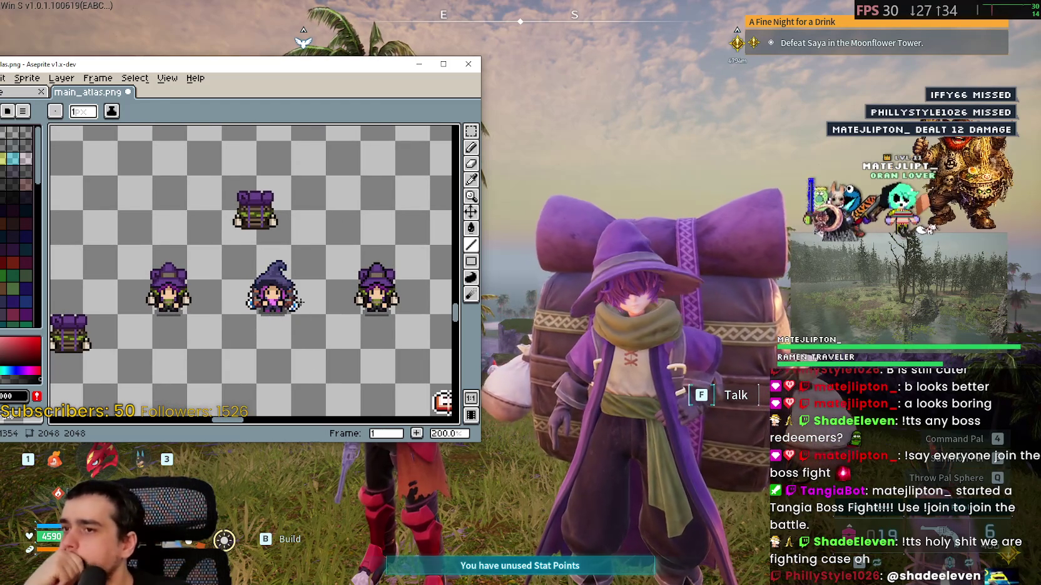
scroll(296, 296, up, 7)
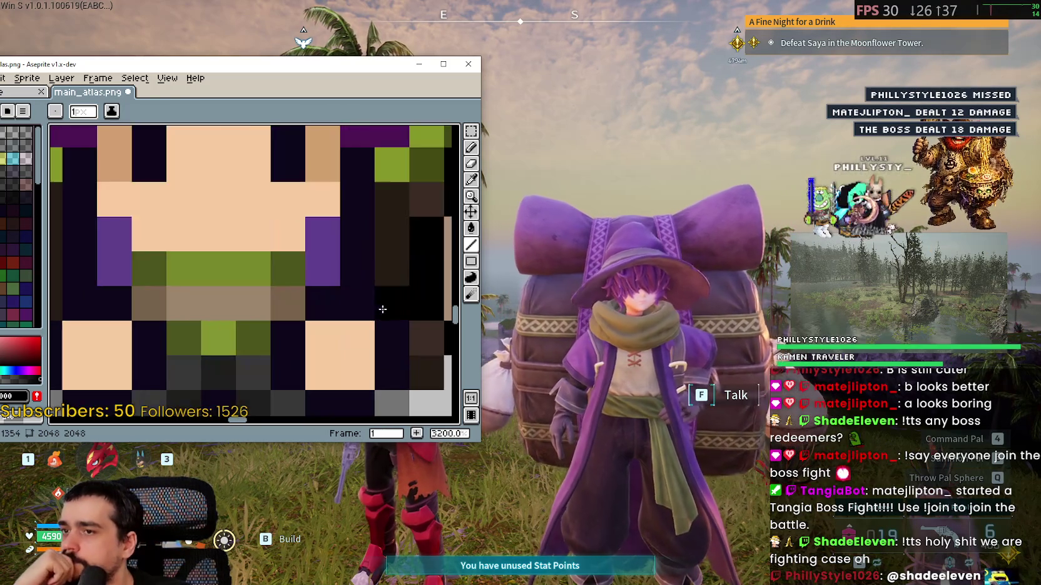
scroll(406, 270, up, 3)
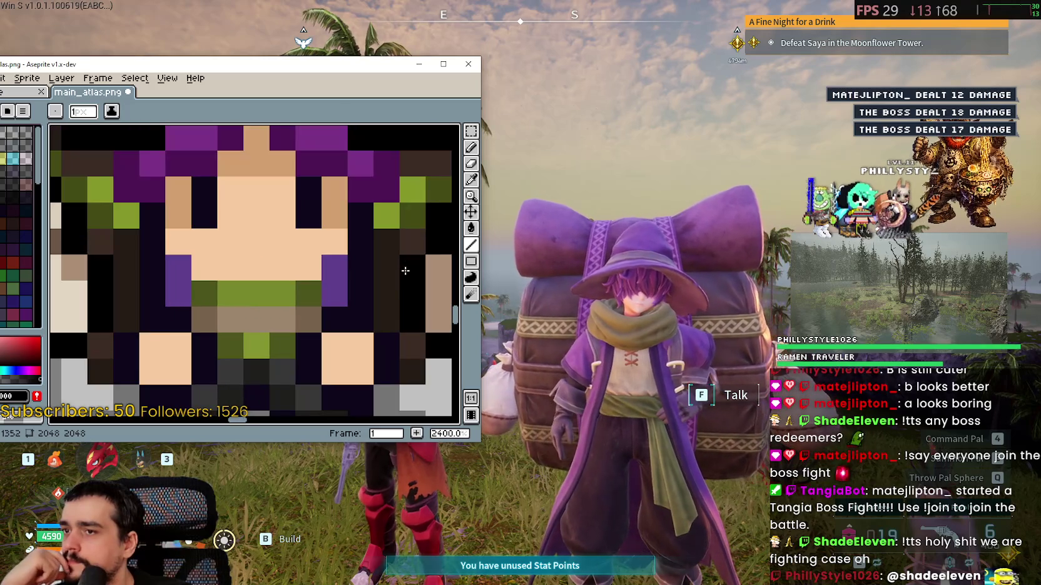
scroll(398, 269, down, 5)
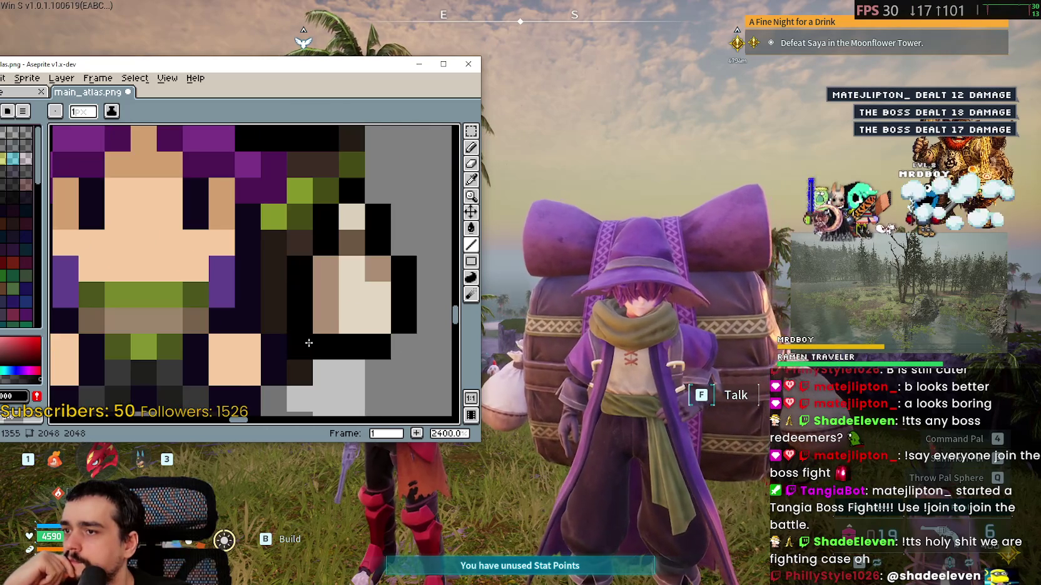
scroll(330, 381, up, 4)
scroll(400, 337, down, 5)
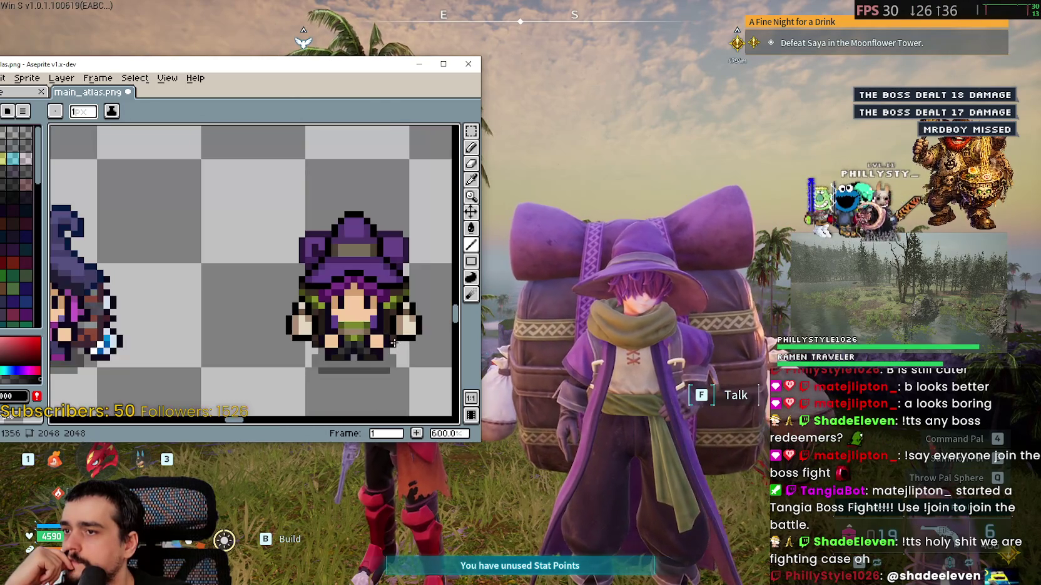
scroll(405, 322, up, 4)
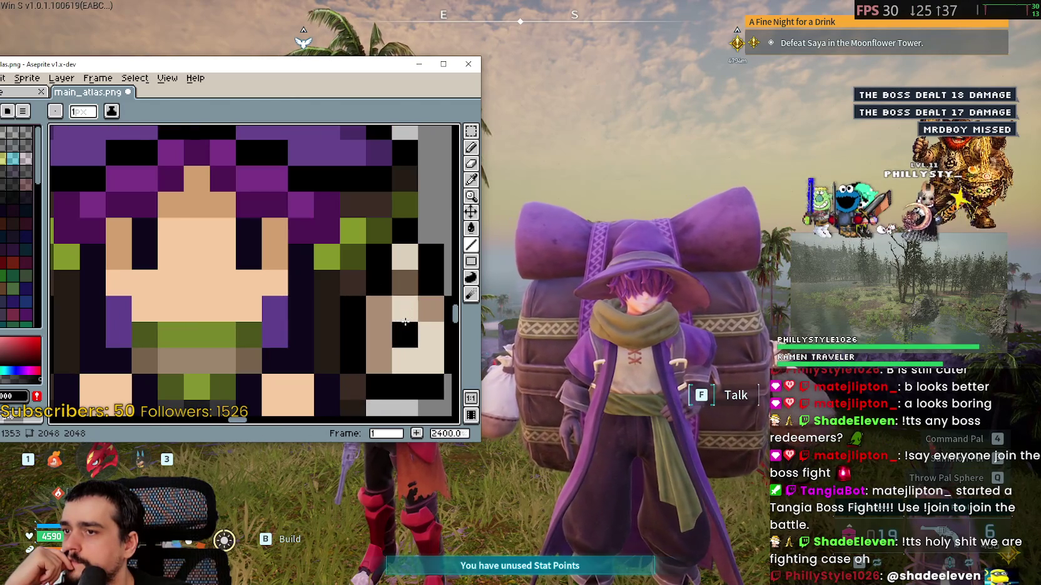
Switch to the Eyedropper and move the view around the two witch sprites
click(472, 179)
scroll(161, 311, down, 4)
mouse_move(206, 251)
mouse_down()
mouse_move(368, 269)
mouse_move(293, 267)
mouse_move(234, 241)
mouse_up()
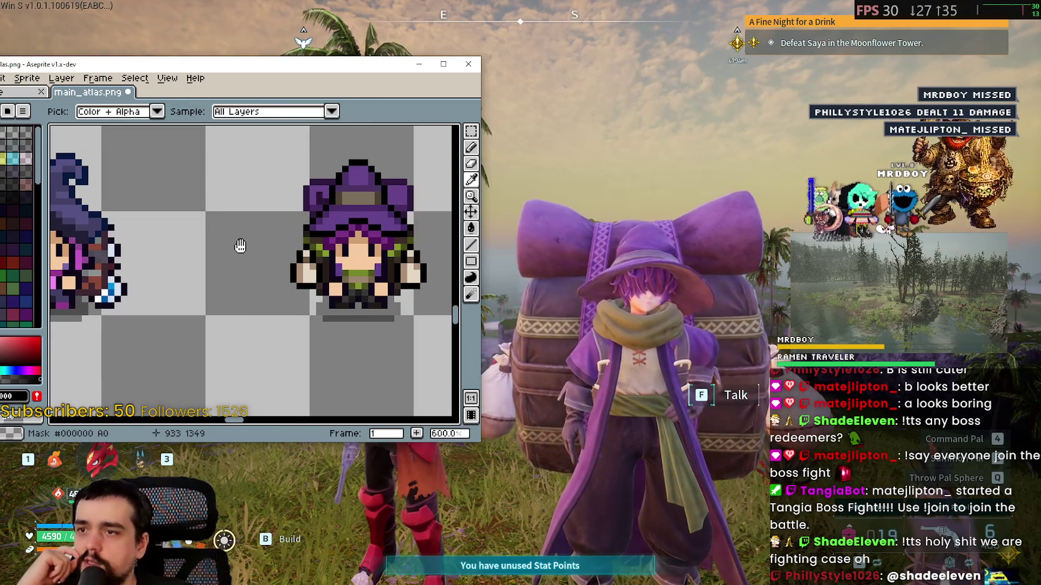
scroll(428, 275, up, 1)
scroll(429, 275, up, 3)
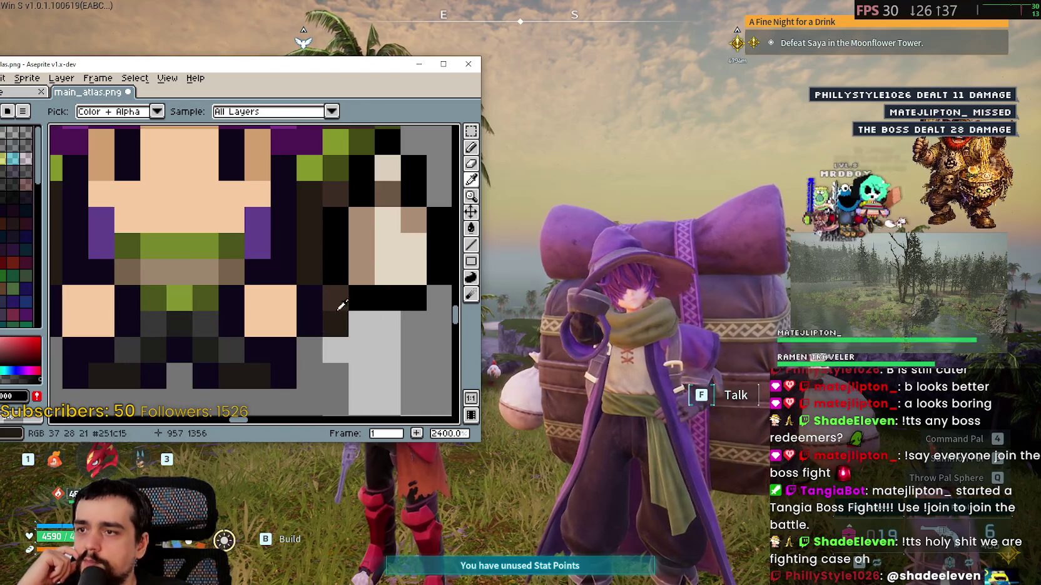
scroll(348, 304, down, 6)
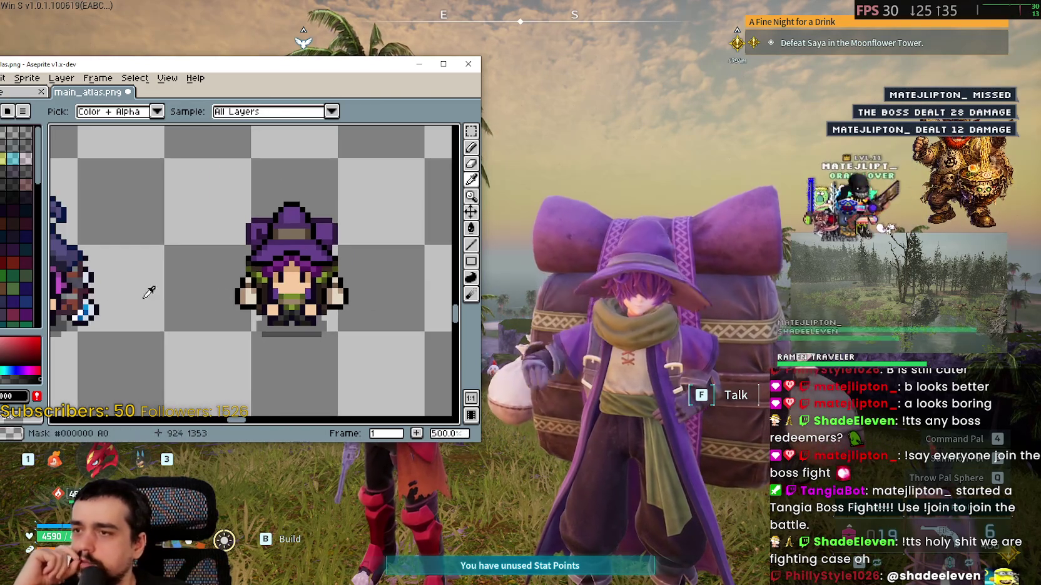
mouse_move(146, 290)
mouse_down()
mouse_move(311, 313)
mouse_move(425, 294)
mouse_move(312, 400)
mouse_up()
scroll(311, 313, down, 3)
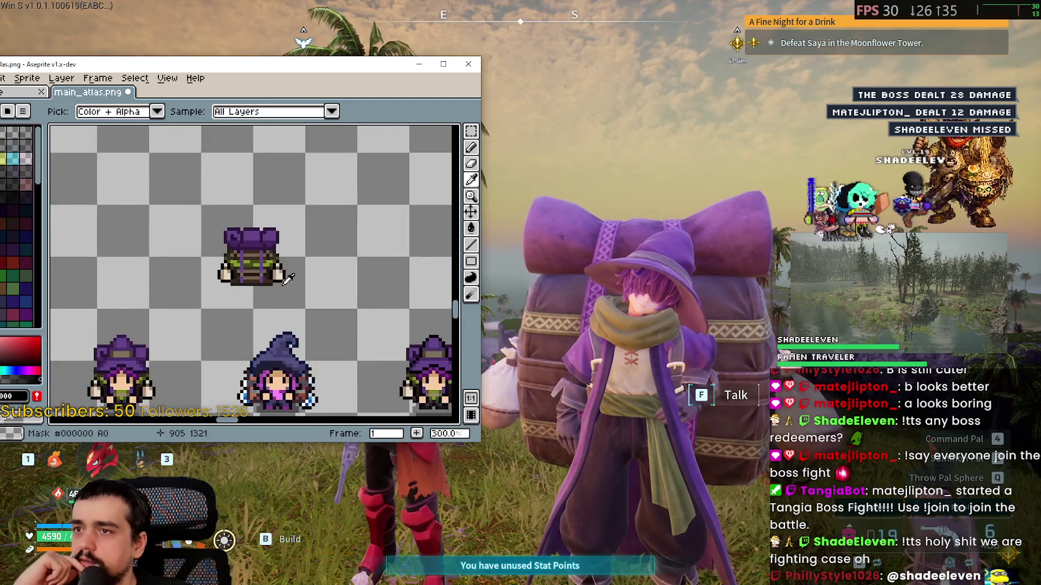
scroll(268, 286, up, 4)
scroll(268, 287, up, 4)
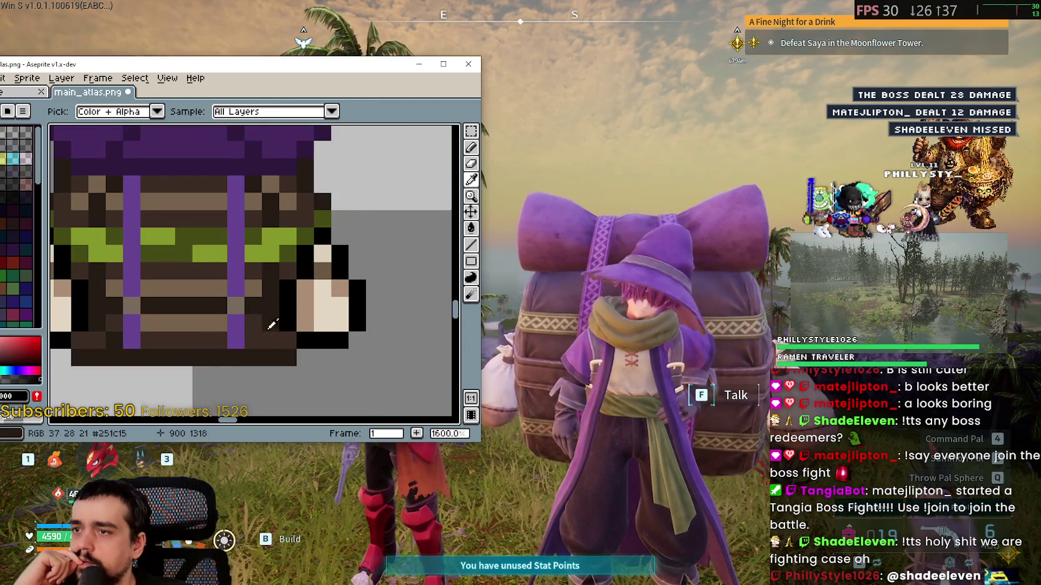
scroll(272, 323, down, 4)
drag(272, 324, 93, 125)
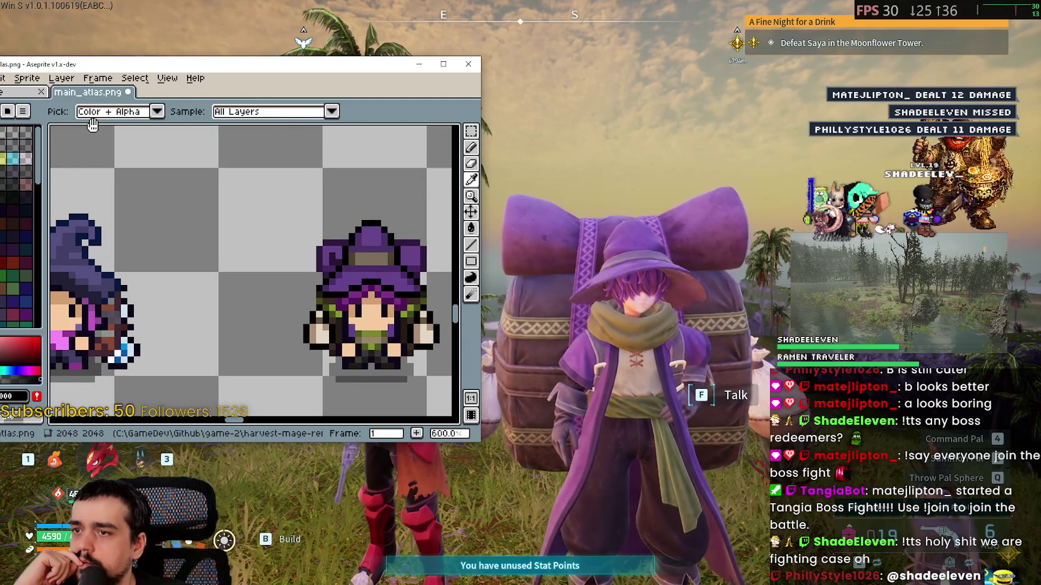
Bring the backpack sprite's hand into view and zoom in on its tan #ab8e75 pixel
mouse_move(250, 138)
mouse_down()
mouse_move(172, 219)
mouse_move(112, 406)
mouse_up()
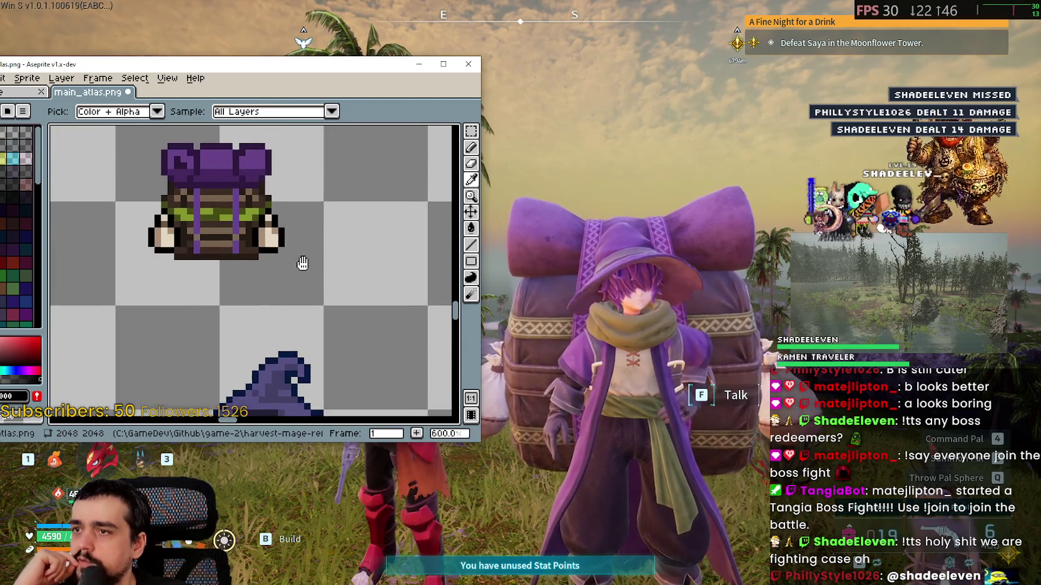
scroll(234, 210, up, 4)
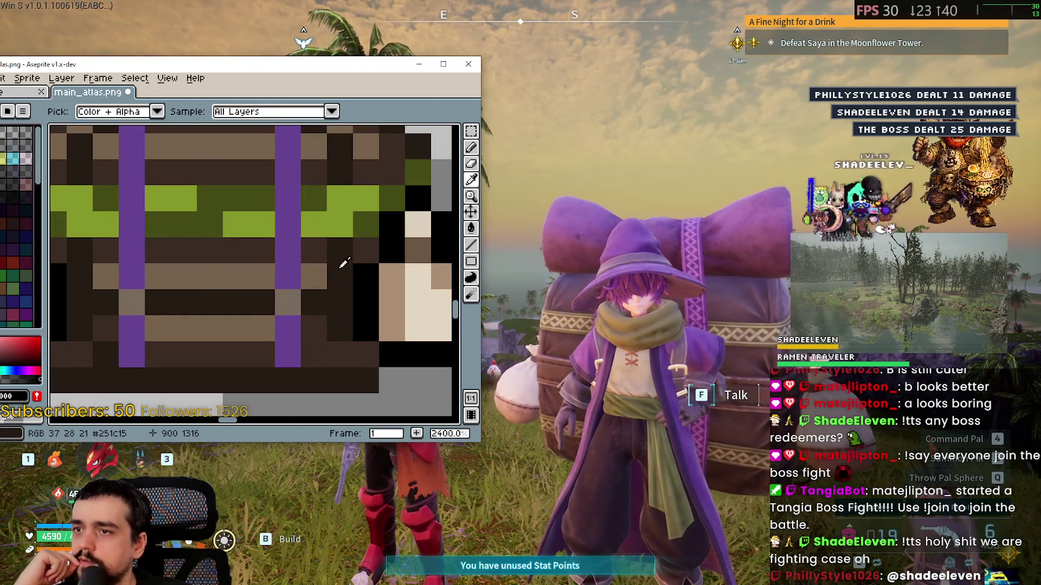
scroll(348, 232, down, 2)
scroll(349, 232, down, 2)
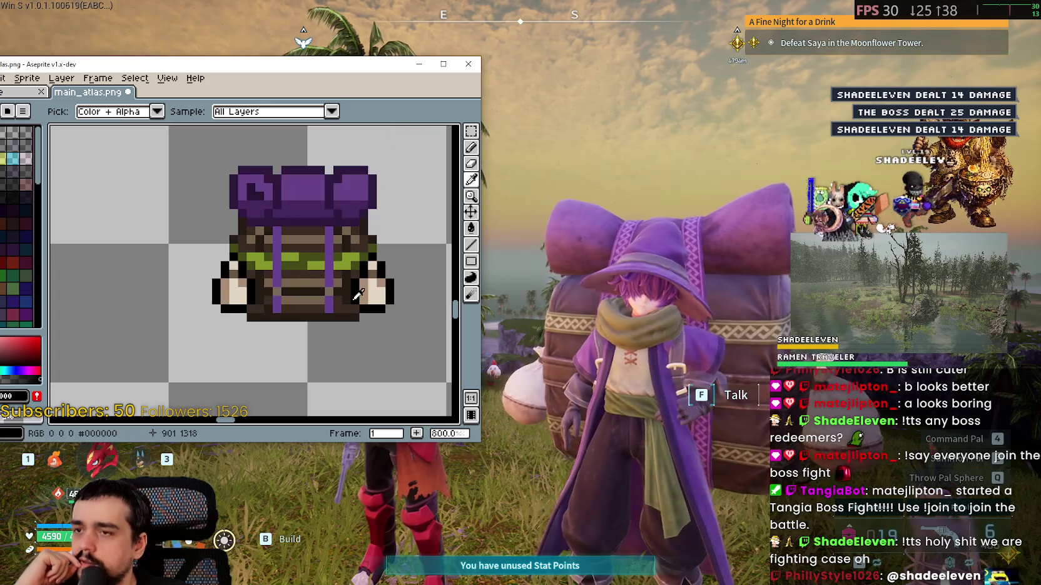
scroll(362, 289, up, 1)
scroll(372, 289, down, 2)
scroll(375, 289, up, 3)
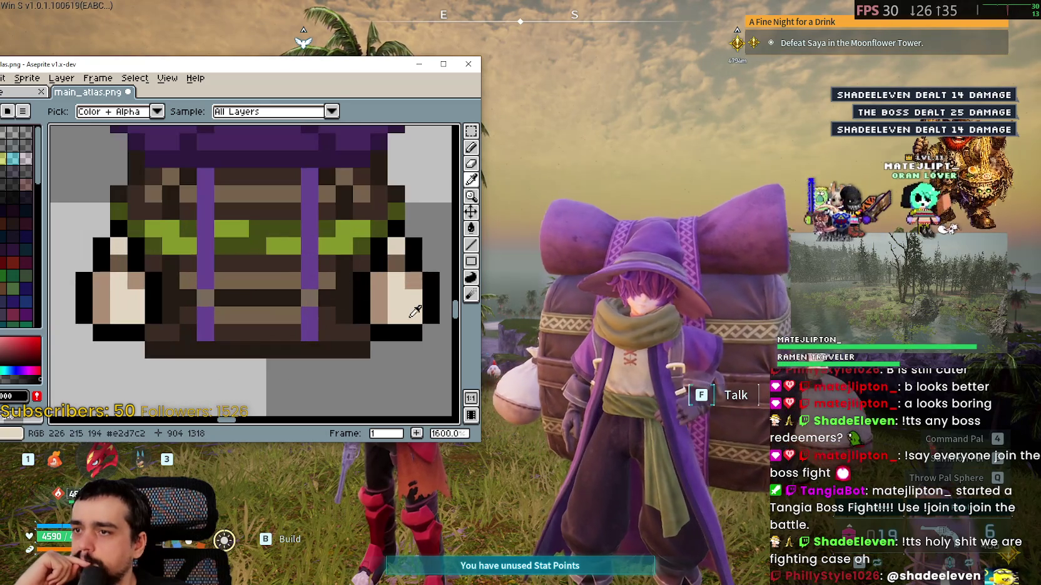
scroll(410, 302, up, 2)
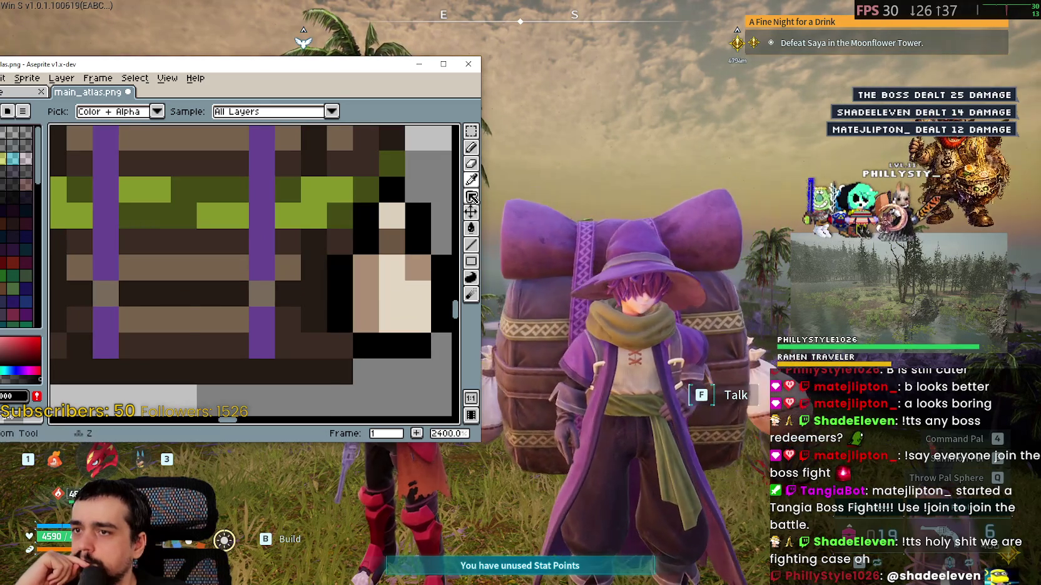
scroll(419, 279, up, 1)
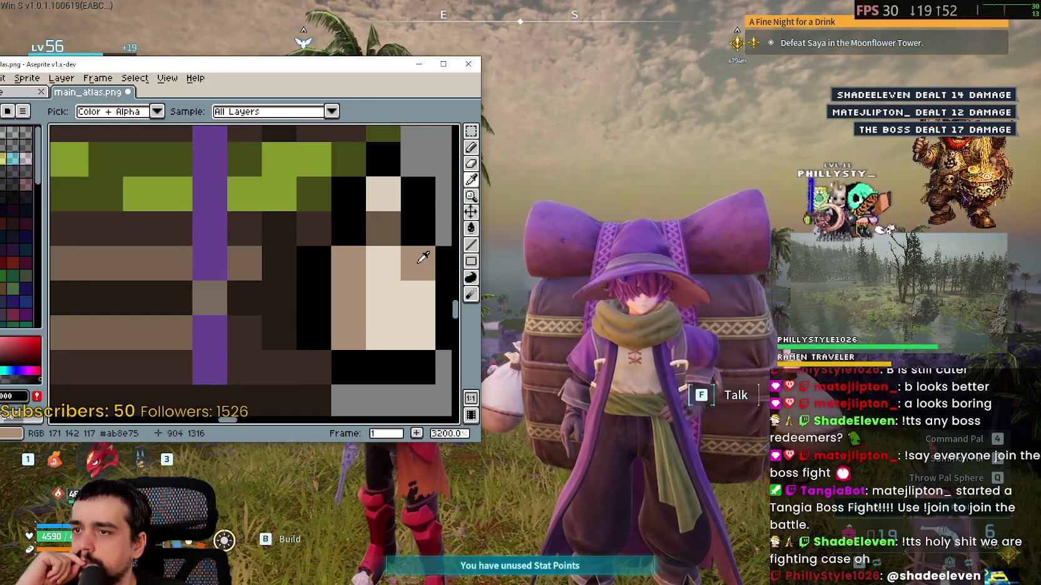
click(473, 245)
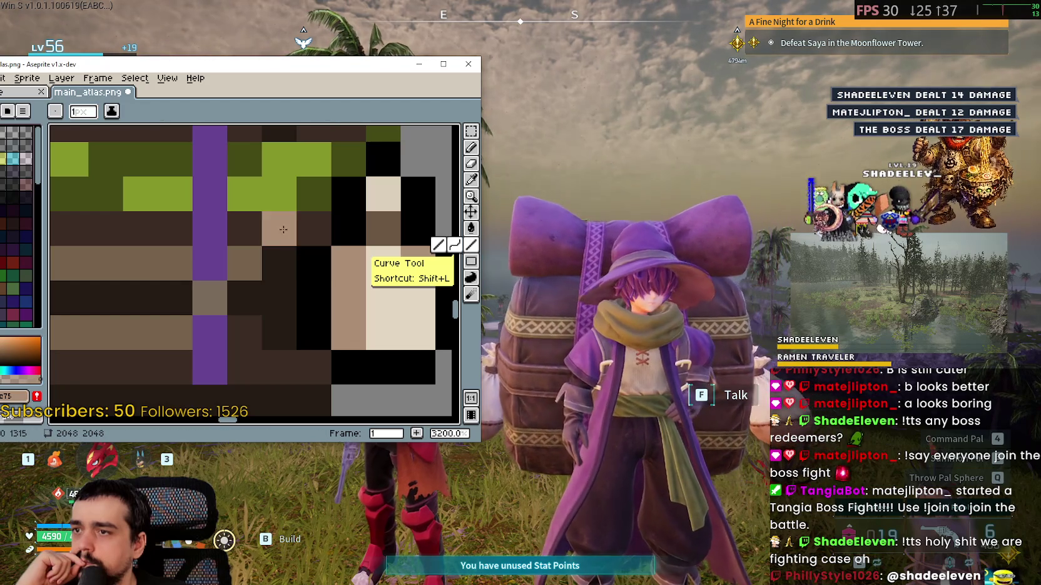
scroll(282, 314, down, 4)
drag(282, 314, 187, 250)
scroll(127, 241, up, 3)
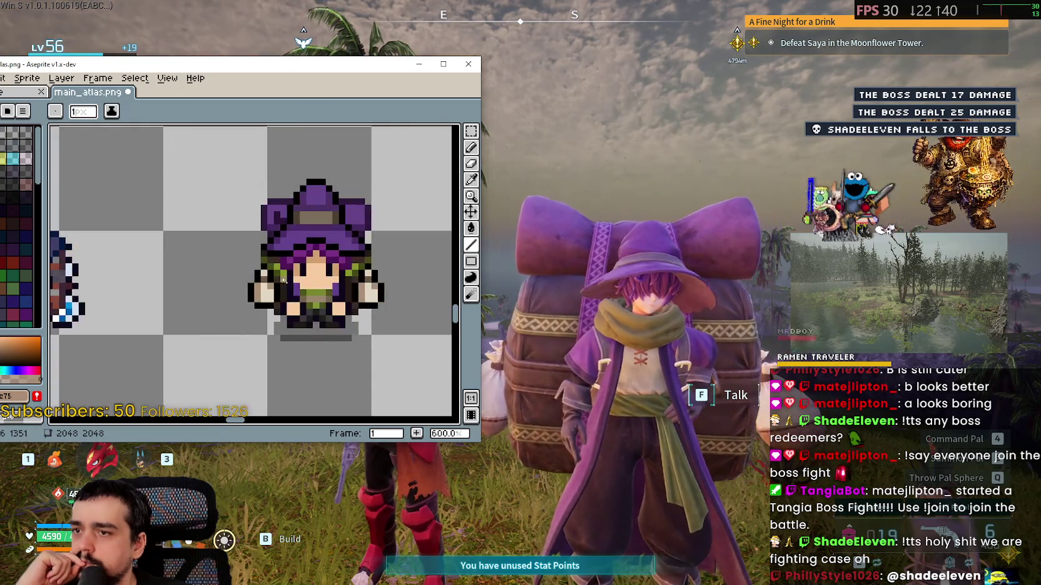
drag(127, 241, 115, 274)
scroll(256, 326, up, 1)
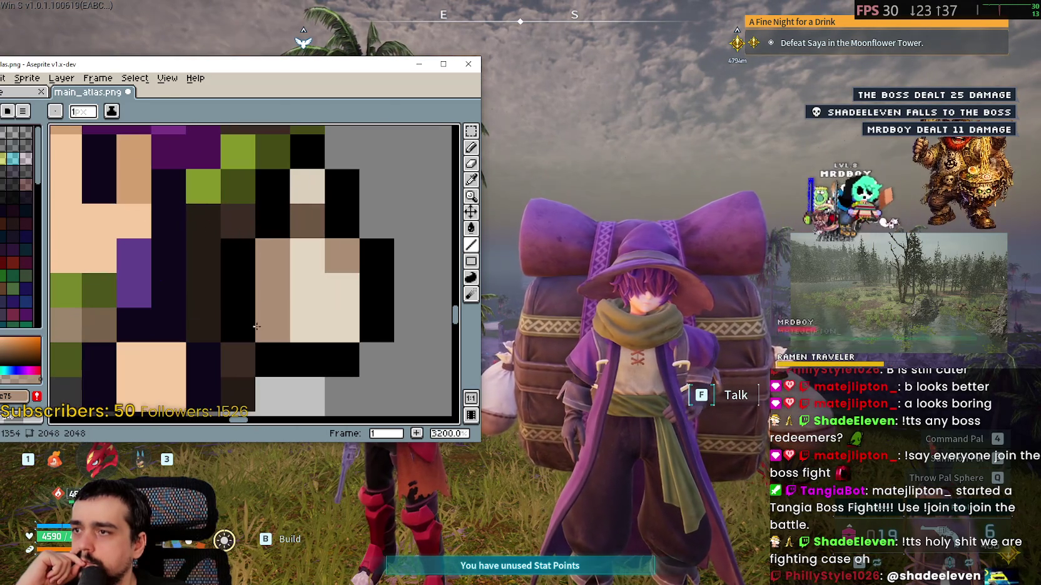
scroll(197, 304, down, 4)
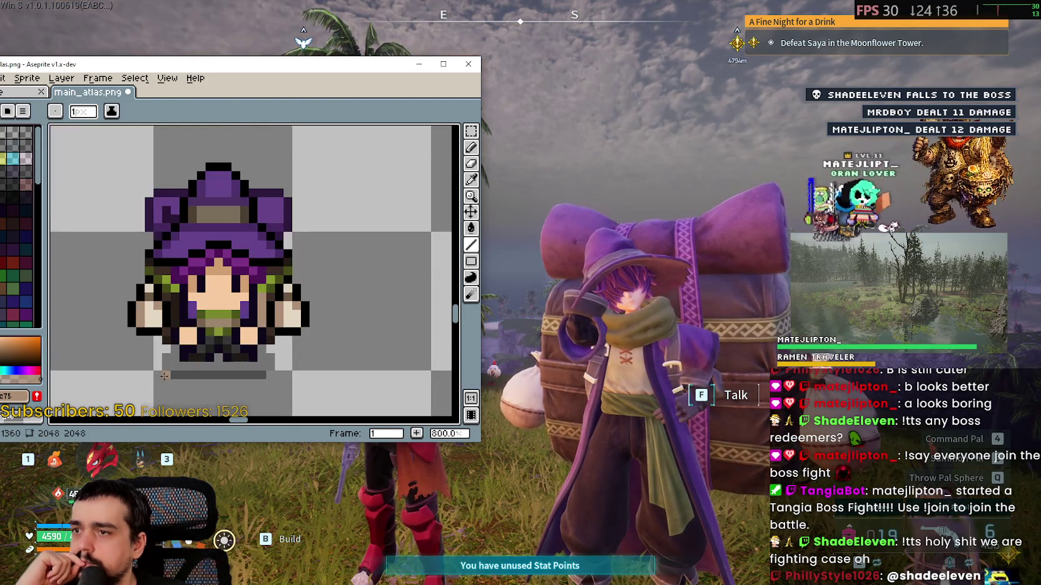
drag(172, 361, 253, 343)
scroll(363, 307, up, 3)
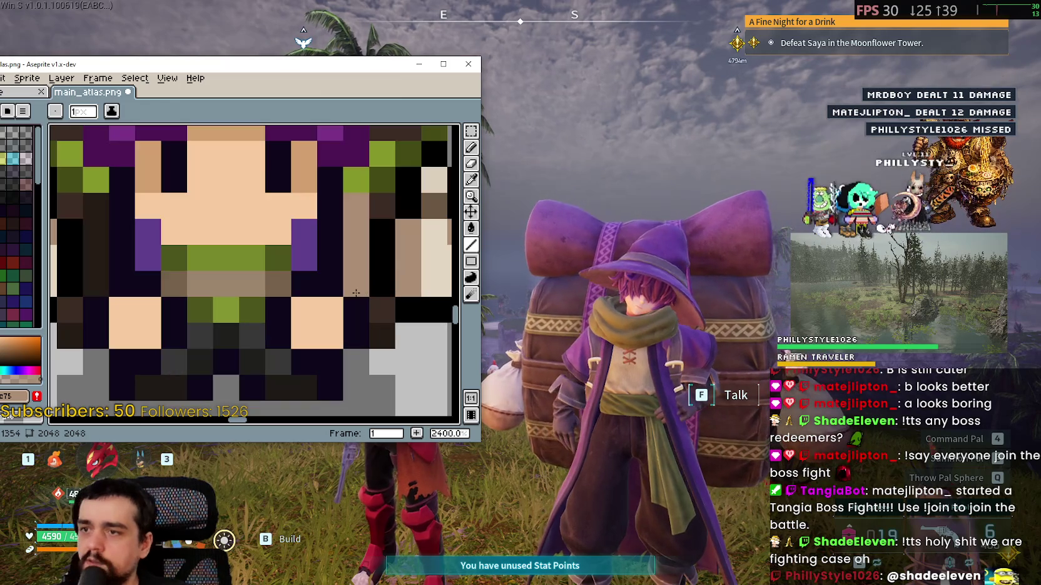
key(b)
drag(95, 283, 246, 290)
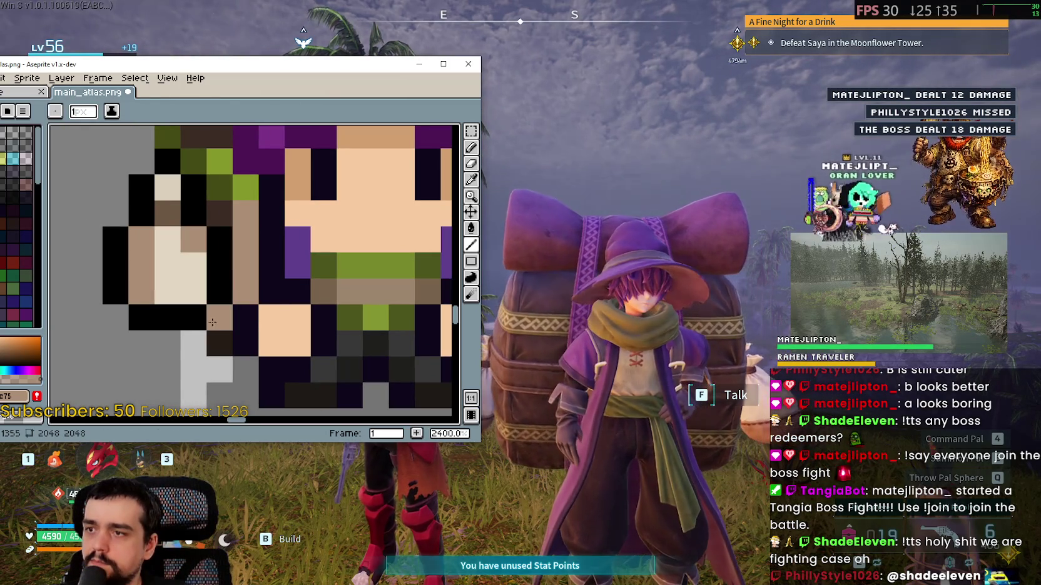
scroll(212, 322, down, 3)
scroll(353, 311, up, 1)
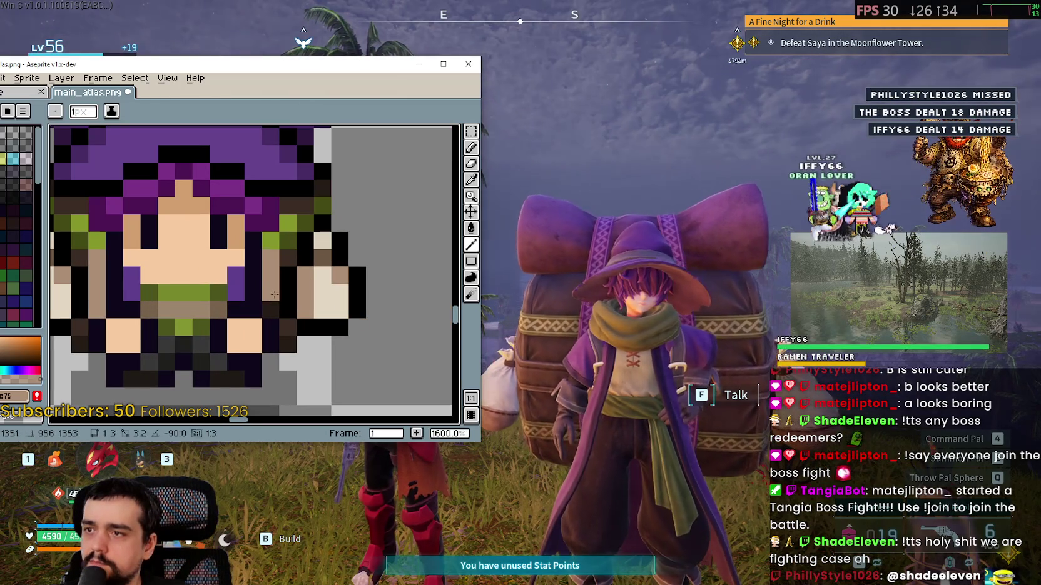
scroll(274, 294, down, 4)
scroll(312, 294, up, 1)
drag(360, 317, 366, 285)
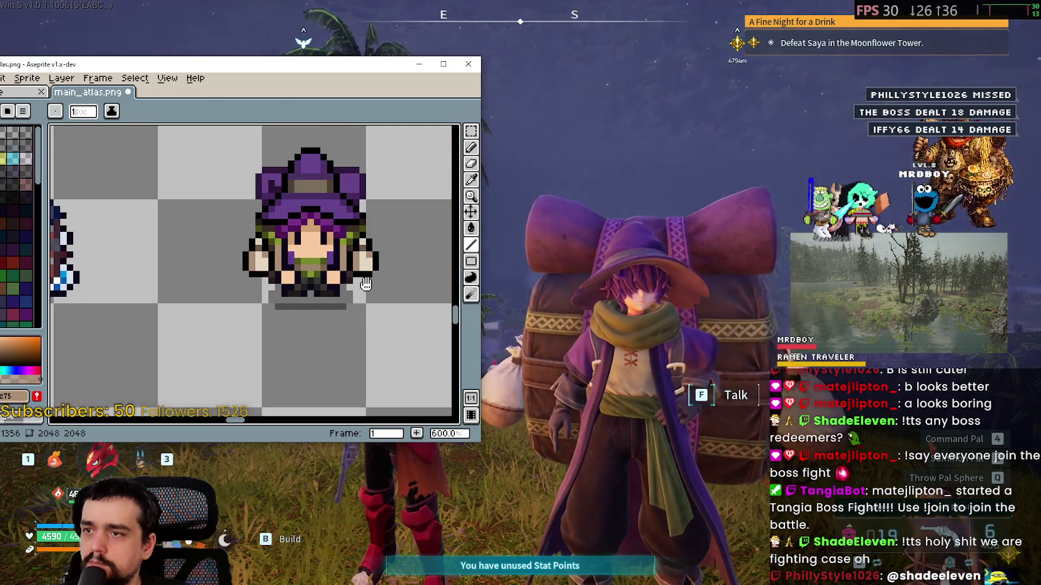
scroll(278, 269, up, 3)
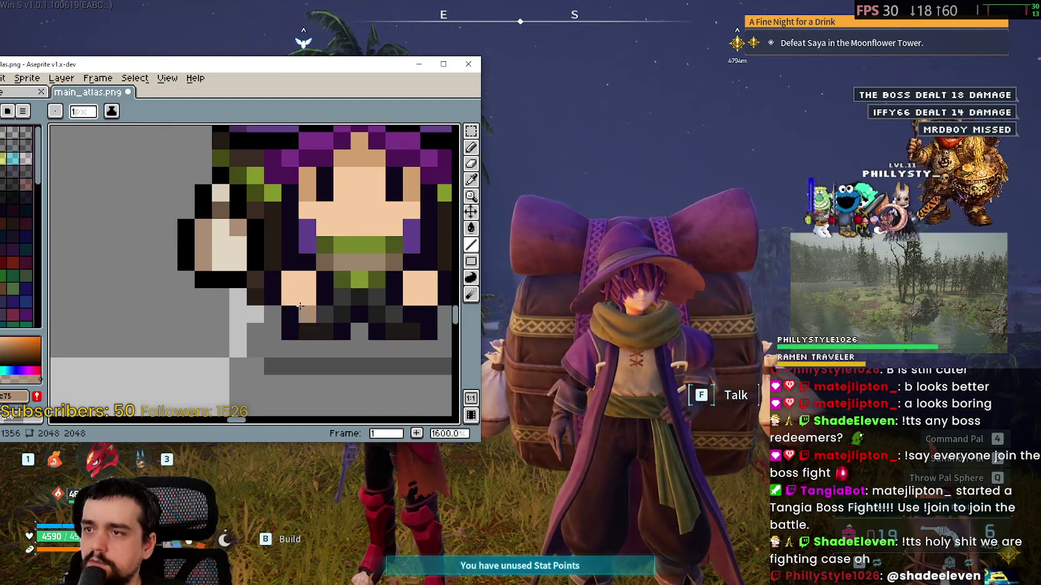
scroll(241, 295, down, 2)
scroll(394, 246, up, 1)
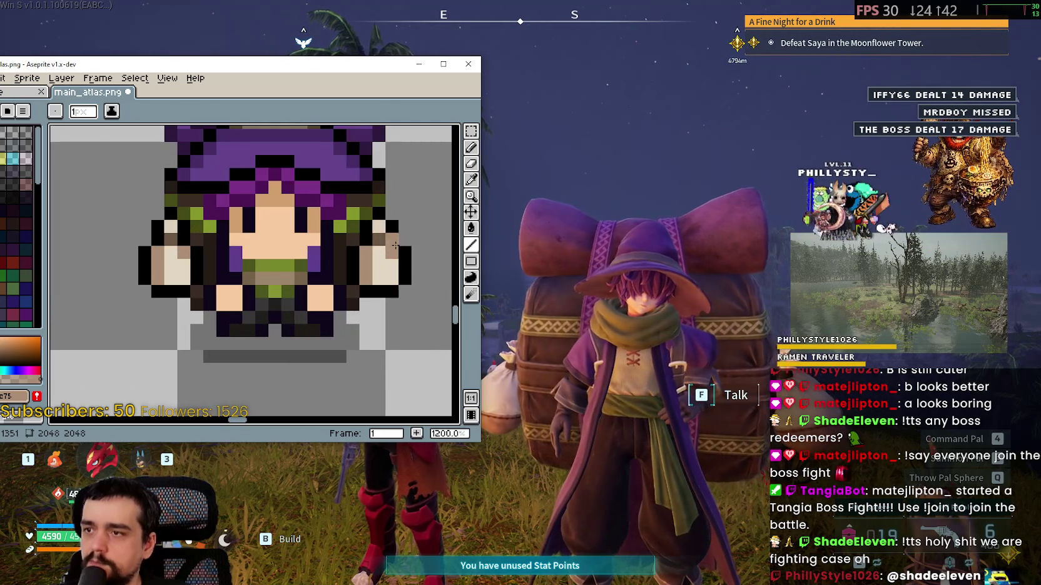
mouse_move(360, 223)
mouse_down()
mouse_move(376, 279)
mouse_move(370, 229)
mouse_up()
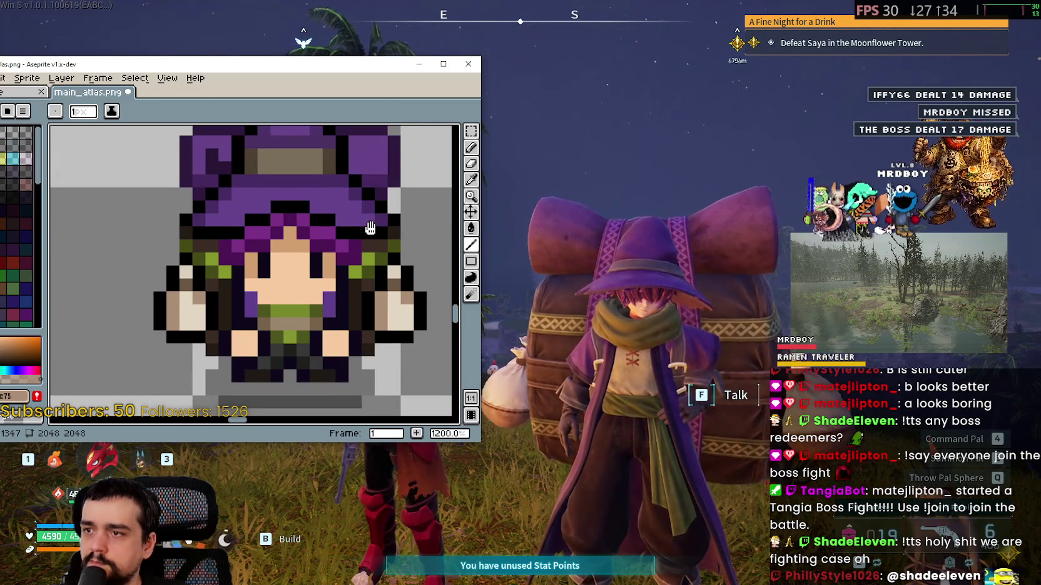
scroll(409, 246, up, 1)
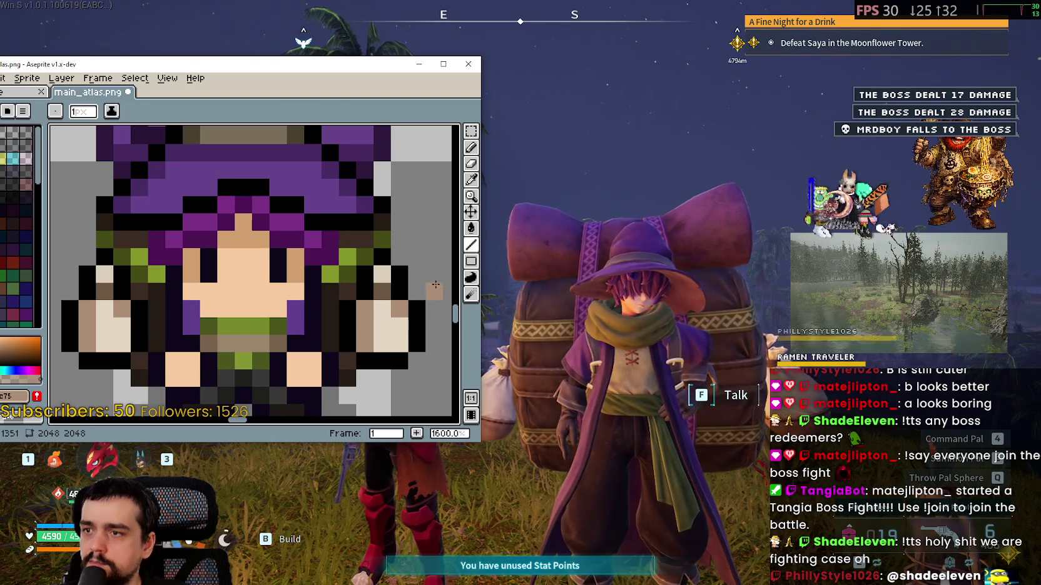
Sample the witch's hair purple with the Eyedropper as the drawing colour
click(470, 179)
scroll(341, 238, up, 3)
scroll(345, 237, down, 5)
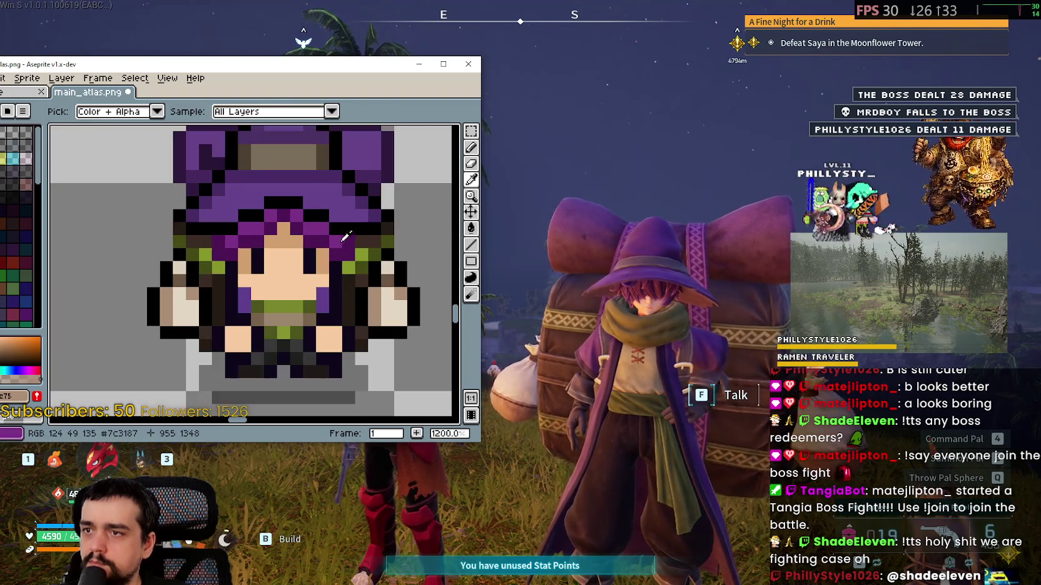
click(363, 211)
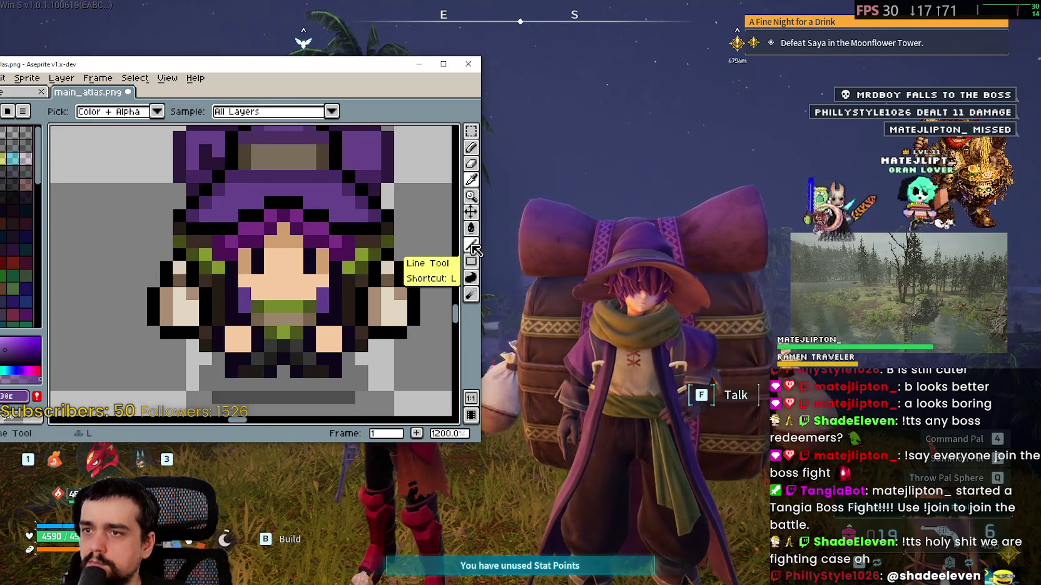
Try a line with the Line tool, then undo it with Ctrl+Z
click(473, 250)
scroll(281, 298, up, 3)
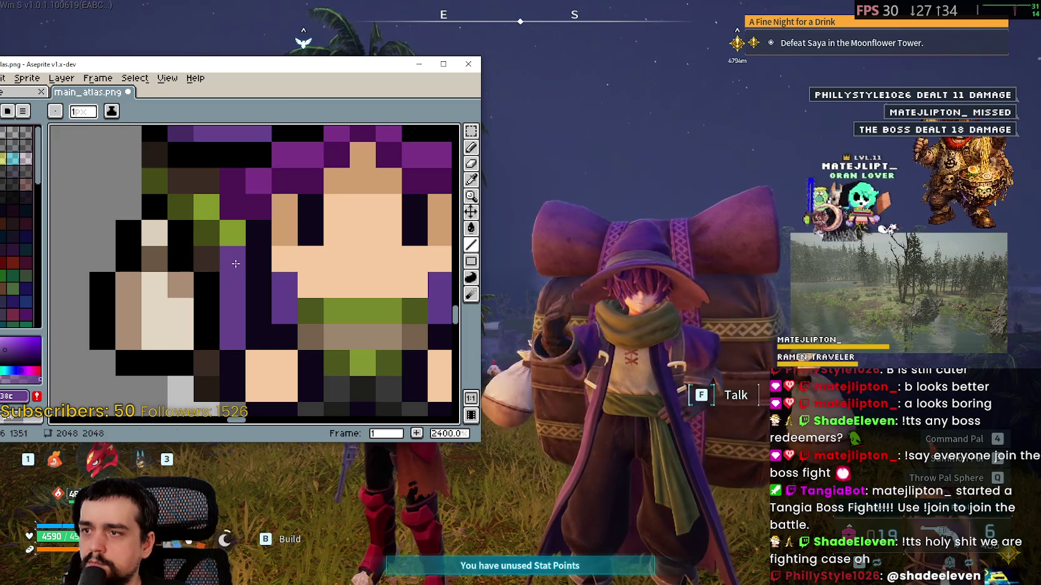
scroll(231, 365, down, 3)
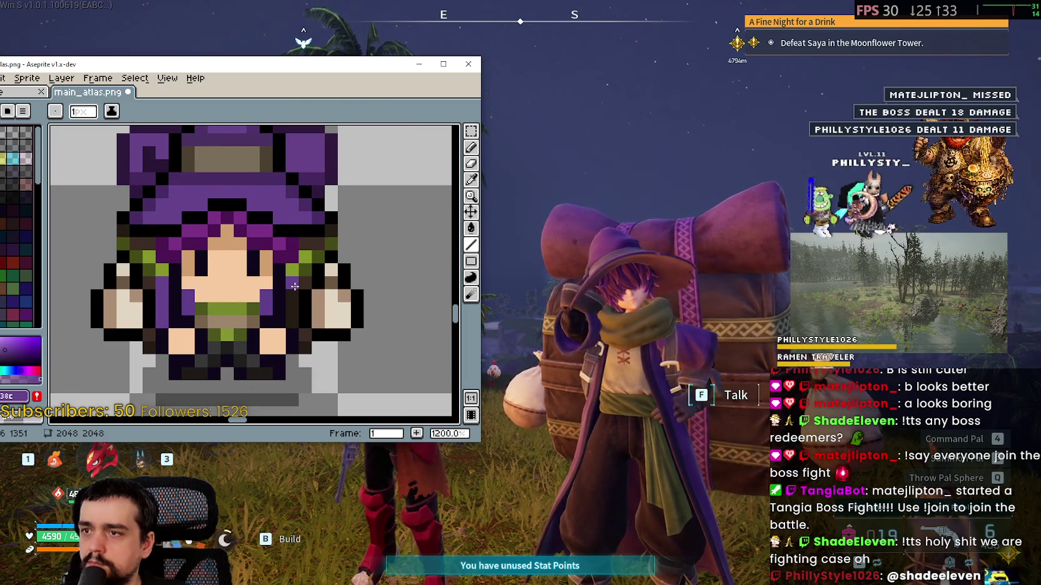
scroll(295, 317, down, 3)
drag(372, 339, 389, 311)
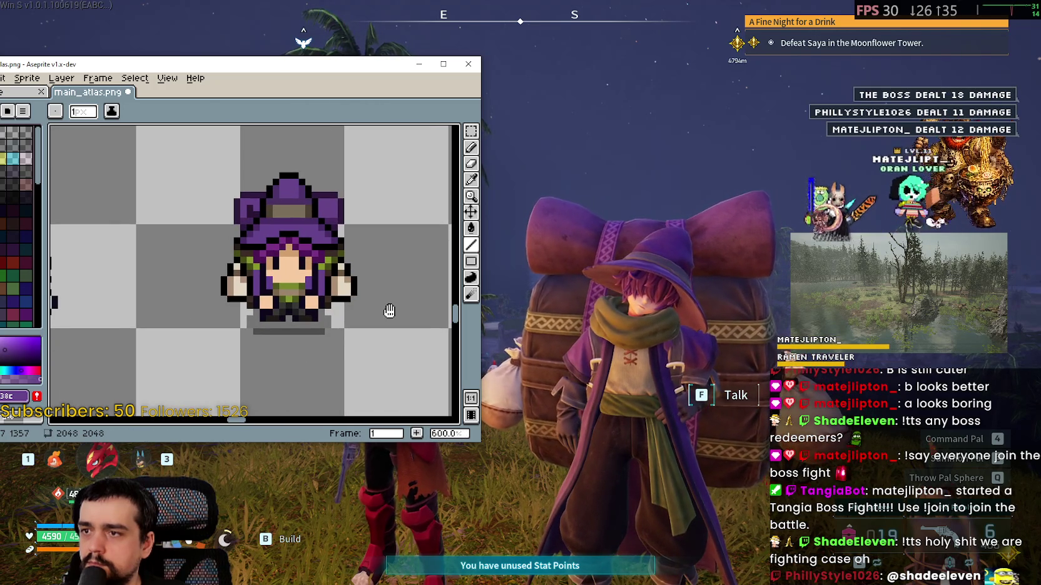
scroll(294, 285, down, 2)
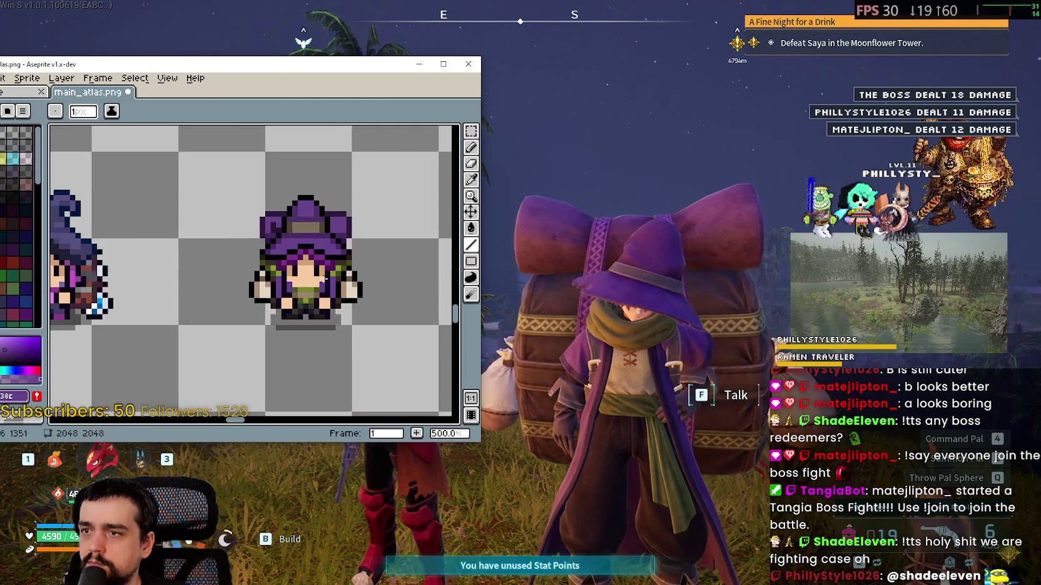
scroll(294, 281, up, 4)
key(ctrl+z)
Zoom out and pan so both witch sprites sit side by side
scroll(288, 288, down, 2)
scroll(285, 289, down, 2)
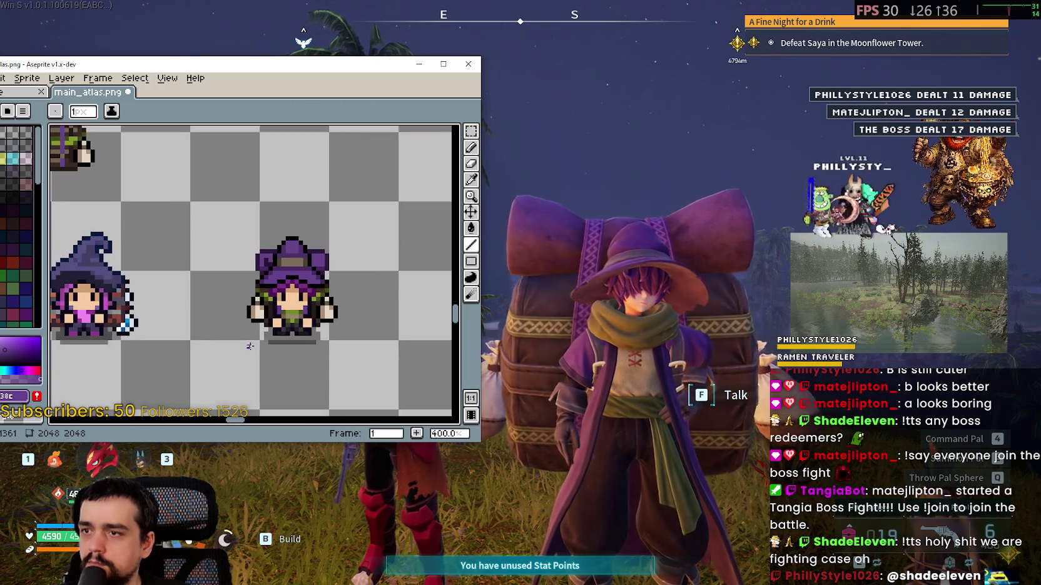
scroll(263, 313, down, 1)
scroll(237, 293, up, 2)
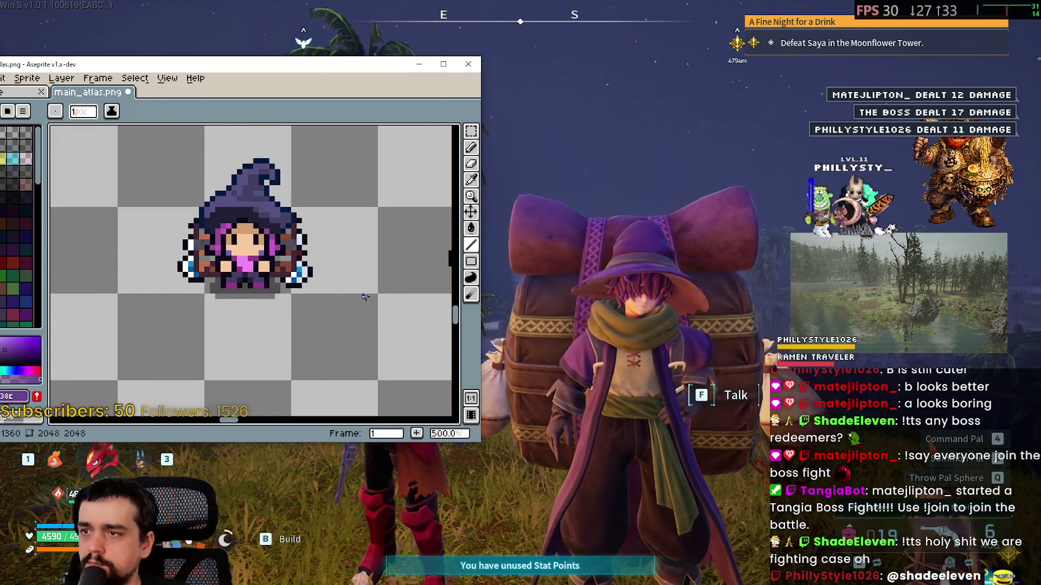
drag(355, 294, 213, 307)
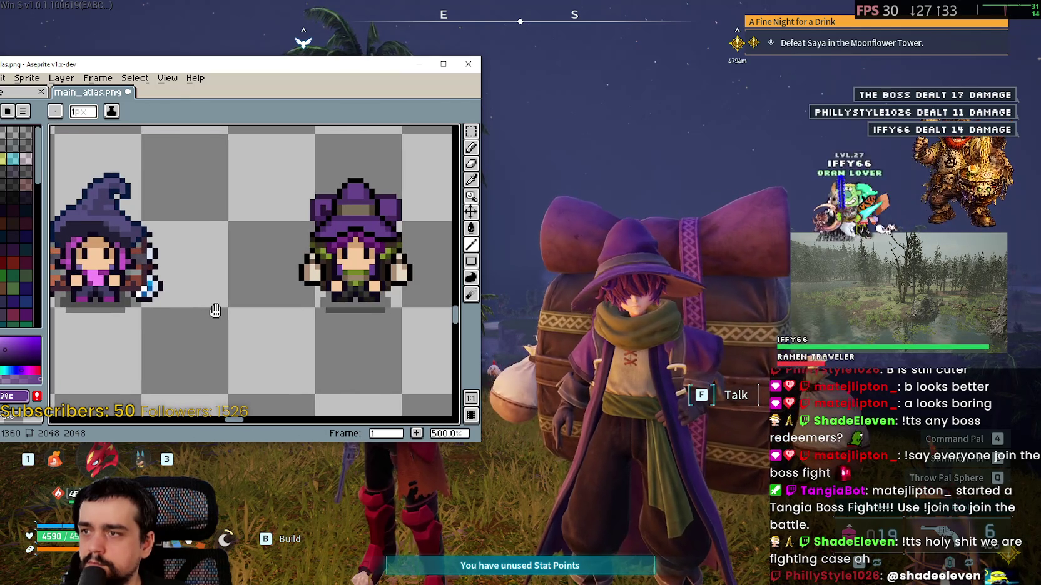
scroll(209, 338, down, 1)
scroll(267, 313, up, 1)
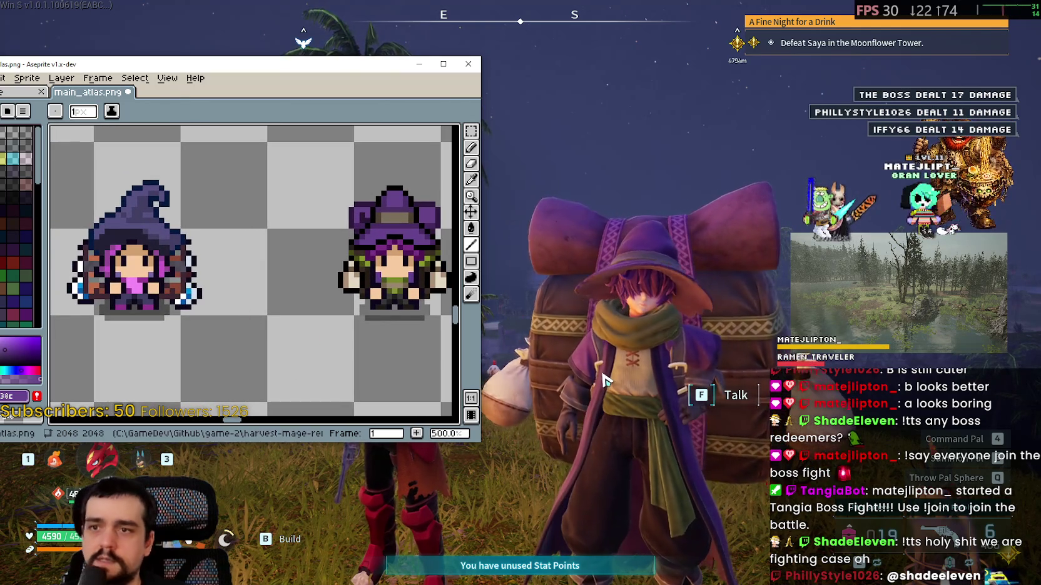
Switch back to Palworld and walk around beside the merchant
key(alt+Tab)
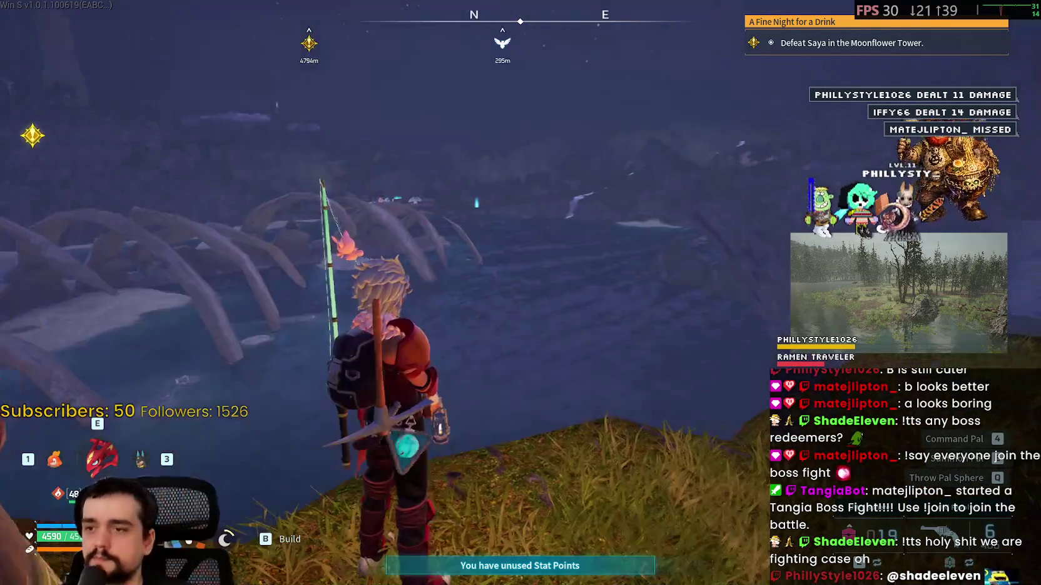
key(w)
key(w)
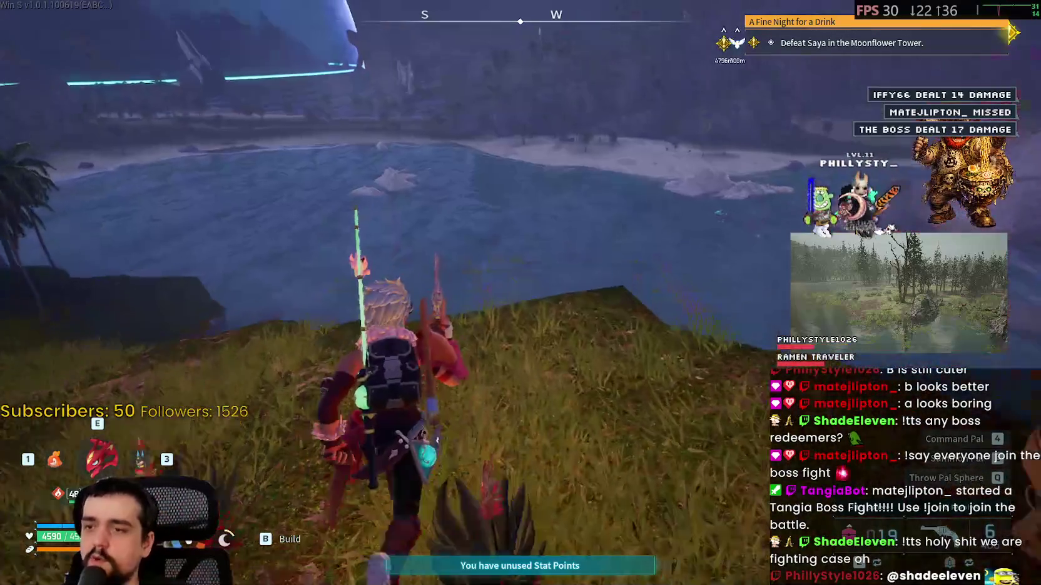
key(w)
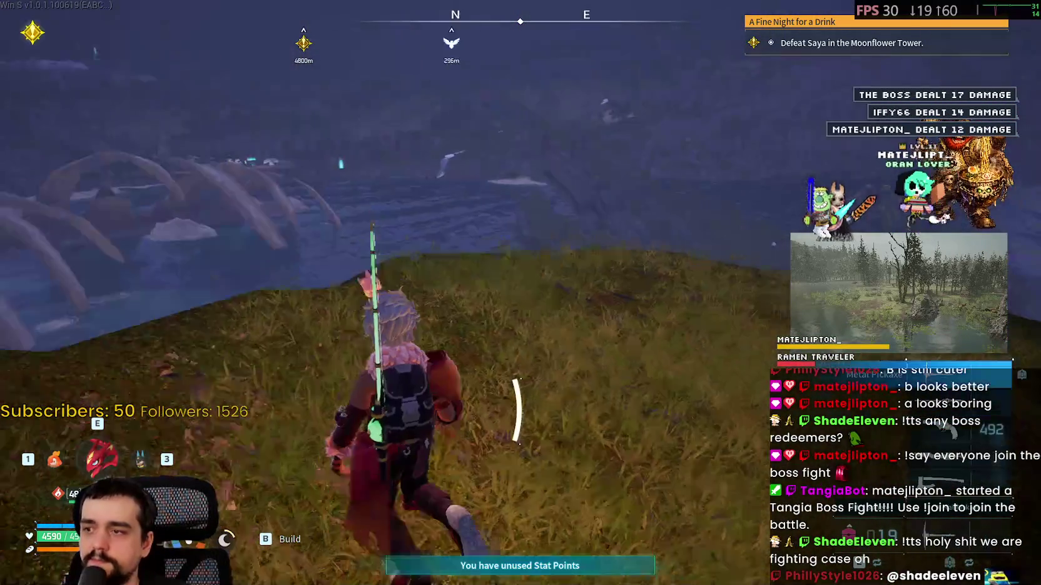
Open the world map and browse other regions, closing and reopening it
key(m)
scroll(429, 371, down, 3)
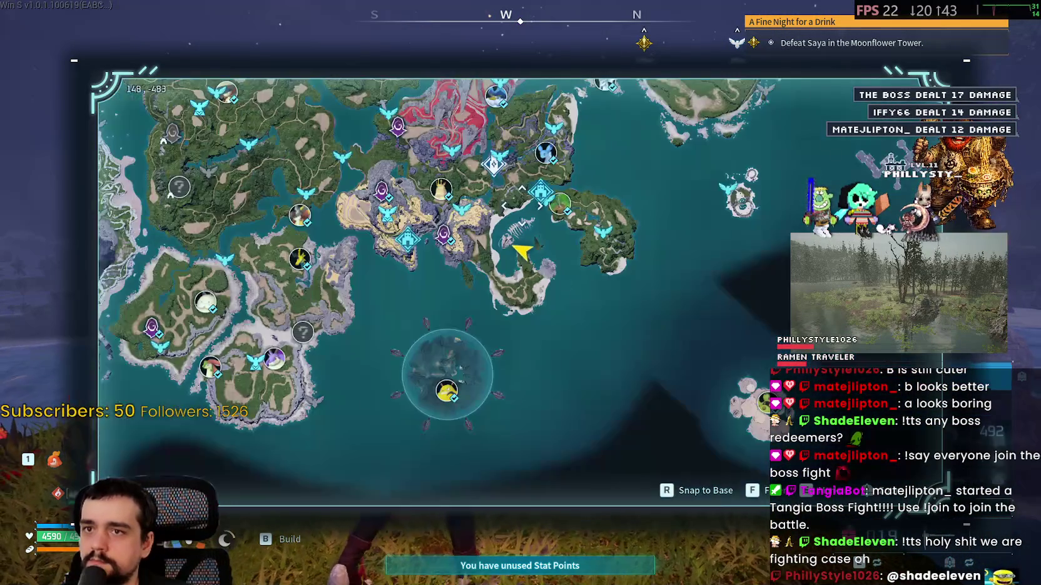
scroll(481, 290, up, 3)
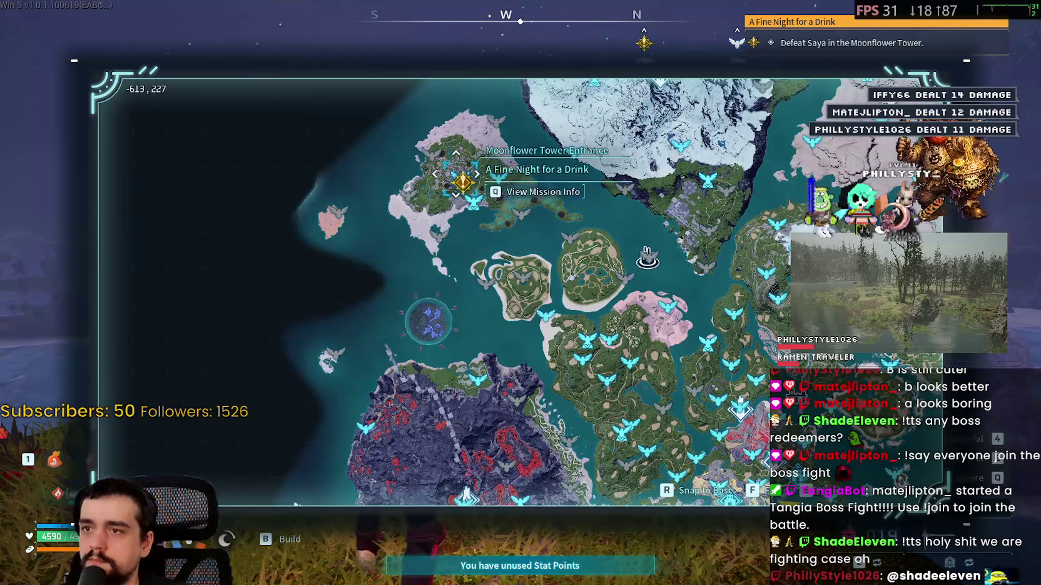
scroll(463, 182, up, 2)
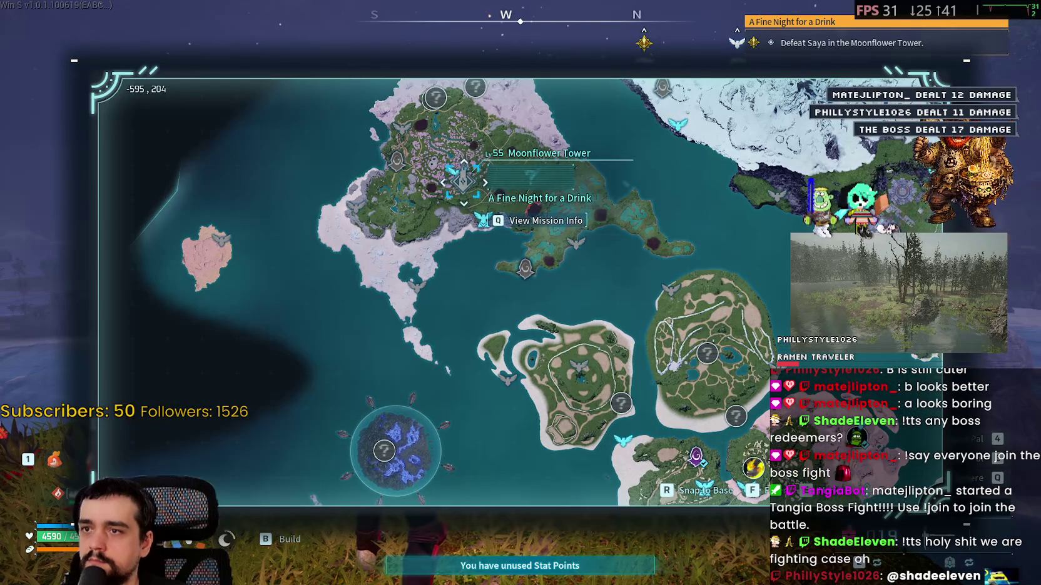
scroll(462, 177, down, 2)
mouse_move(325, 431)
mouse_down()
mouse_move(241, 447)
mouse_move(230, 365)
mouse_up()
key(m)
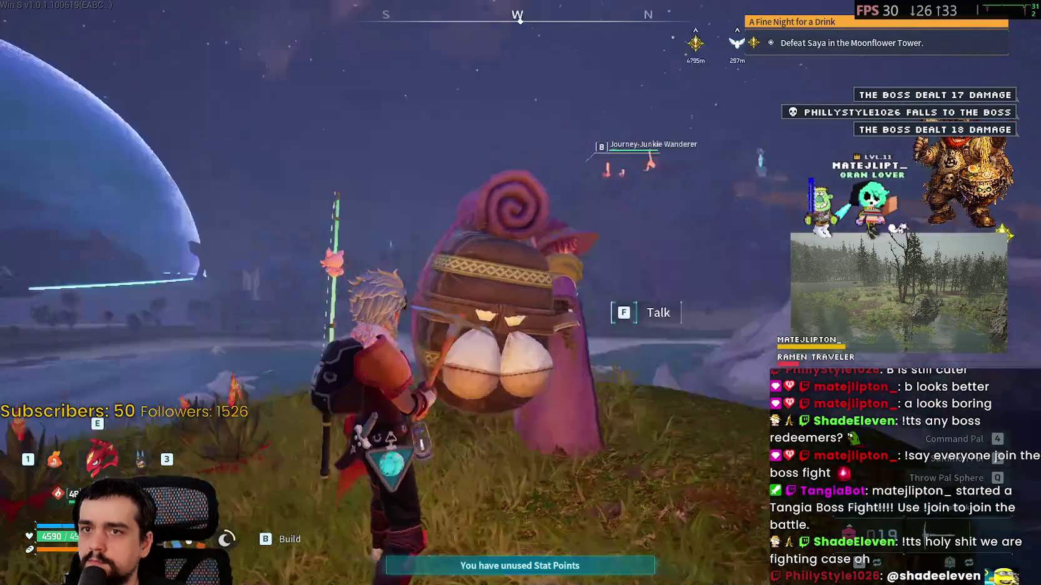
key(m)
scroll(406, 257, up, 4)
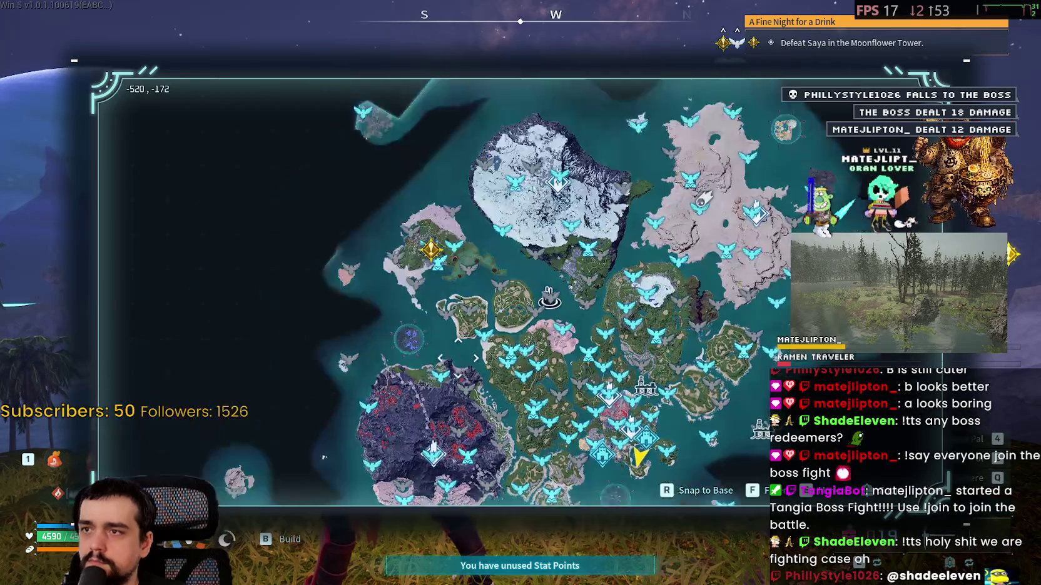
key(m)
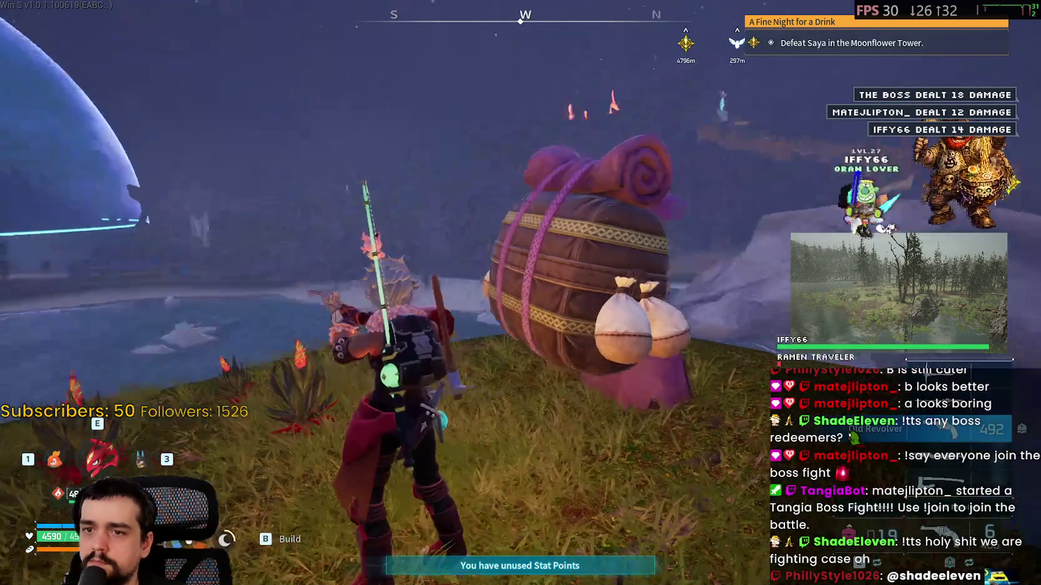
Try fast travelling to a central-island point and dismiss the Palboxes/Great Eagle Statues notice
key(m)
scroll(569, 225, up, 5)
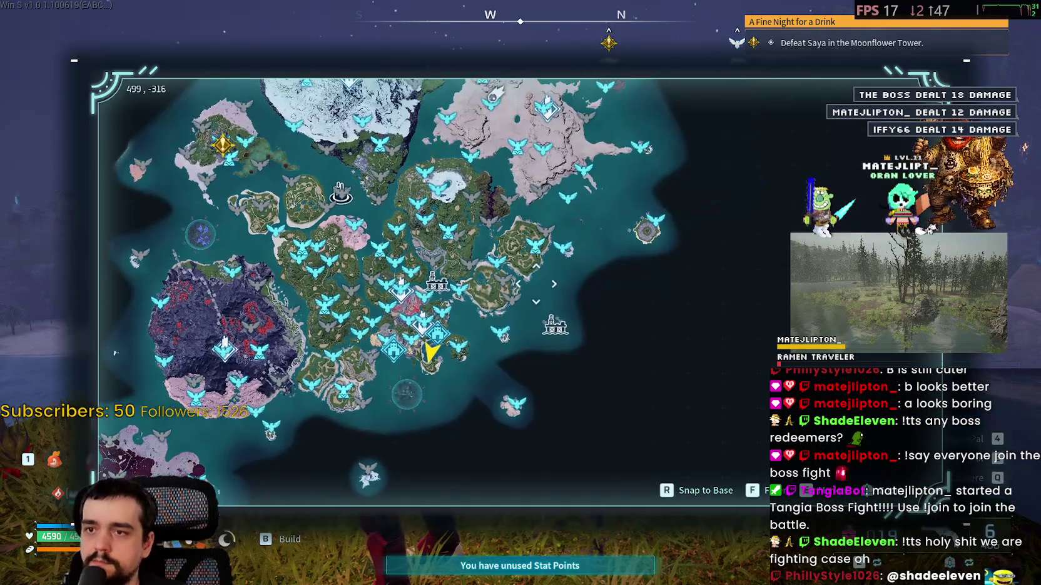
scroll(569, 226, down, 3)
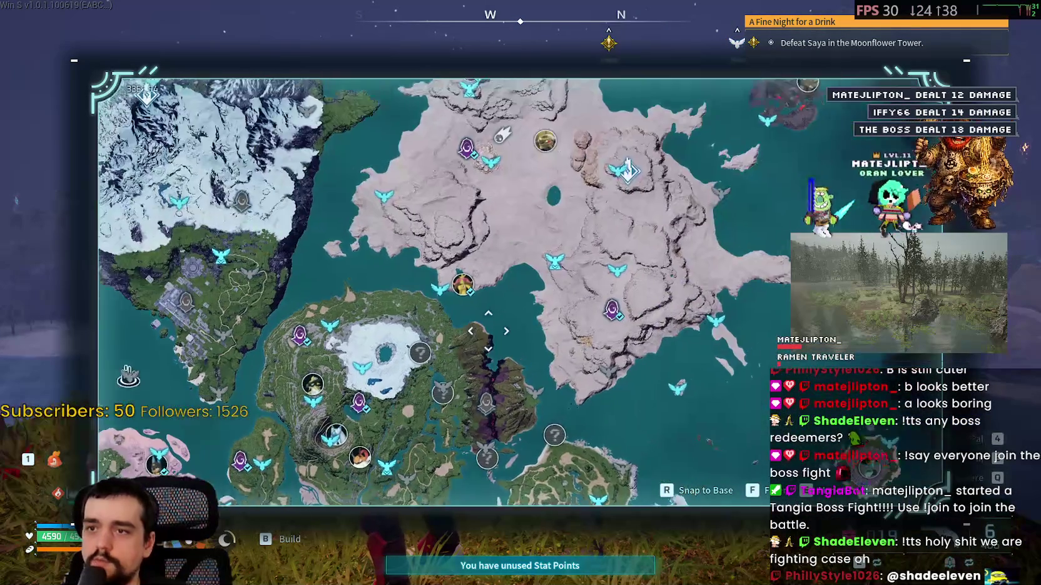
scroll(507, 254, up, 5)
drag(442, 351, 476, 307)
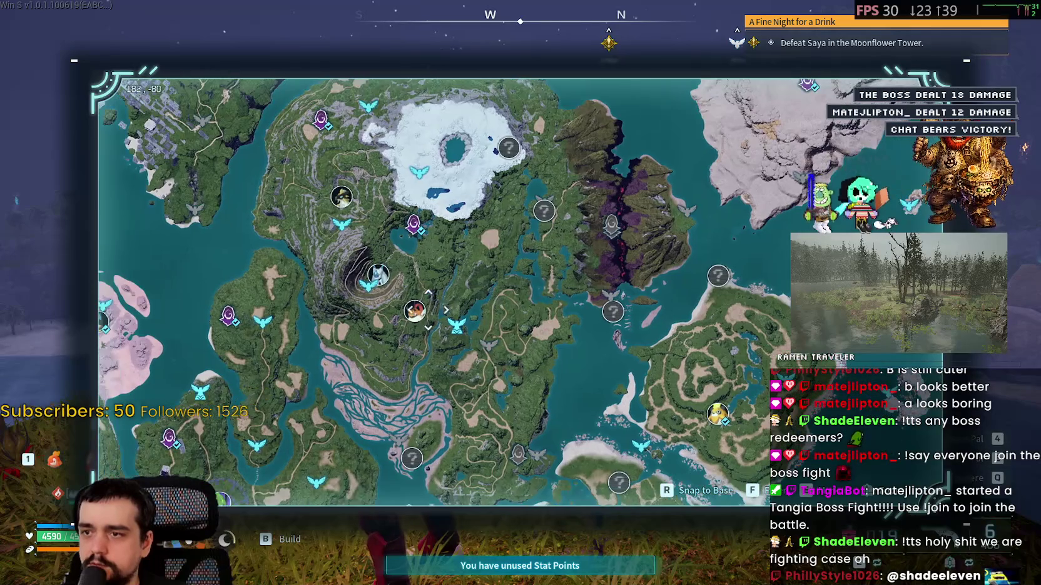
click(456, 325)
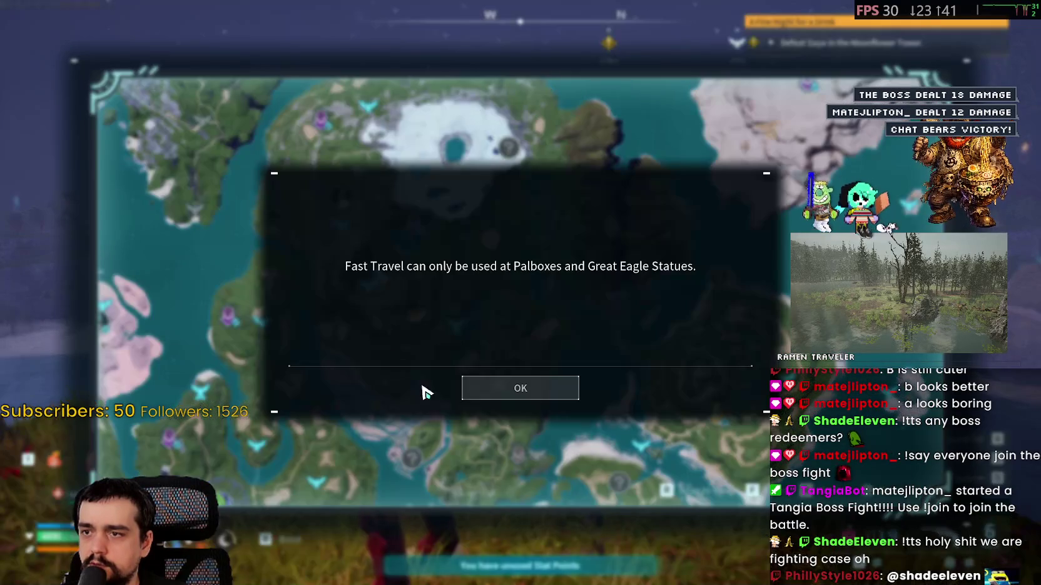
click(517, 391)
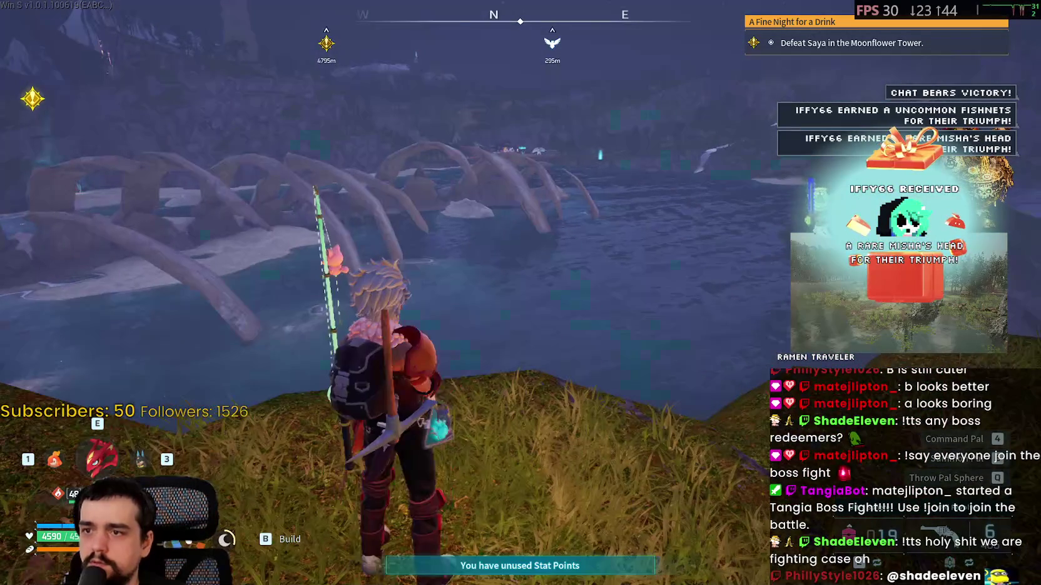
Check the world map, then summon and mount Suzaku
key(m)
key(m)
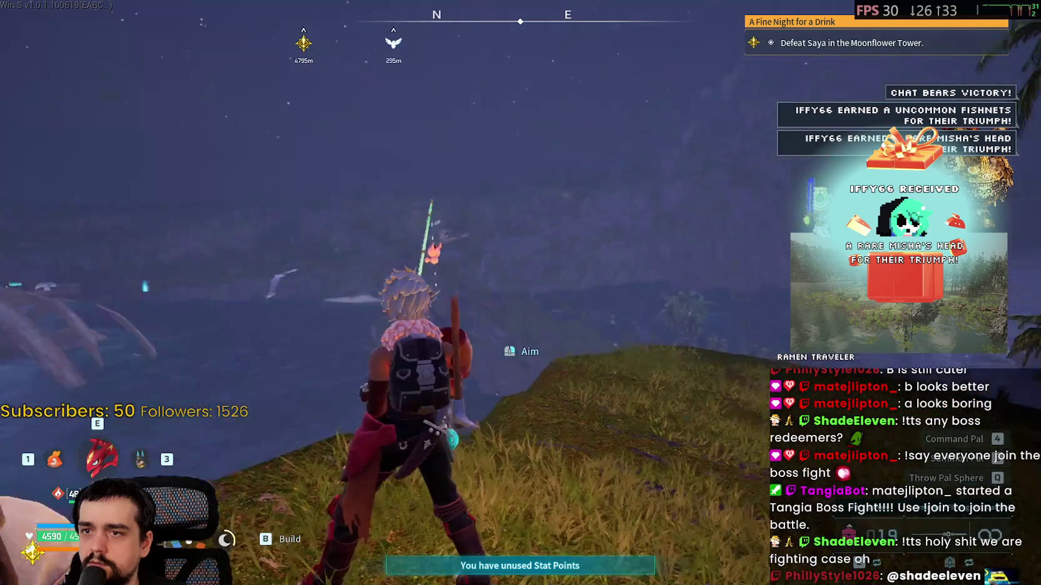
key(e)
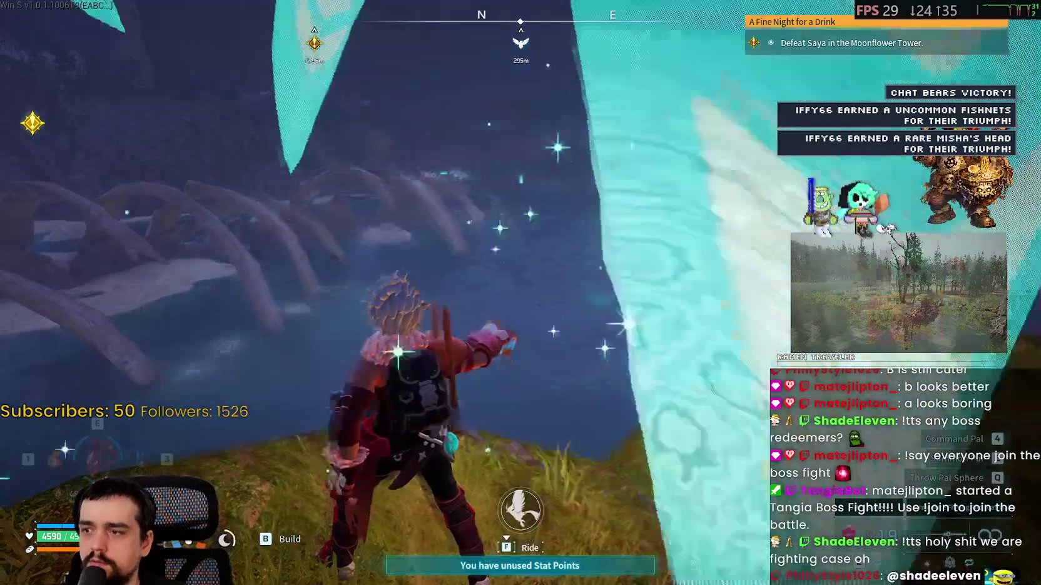
key(f)
Fly Suzaku across the valley and descend over the lake toward the Great Eagle Statue
key(w)
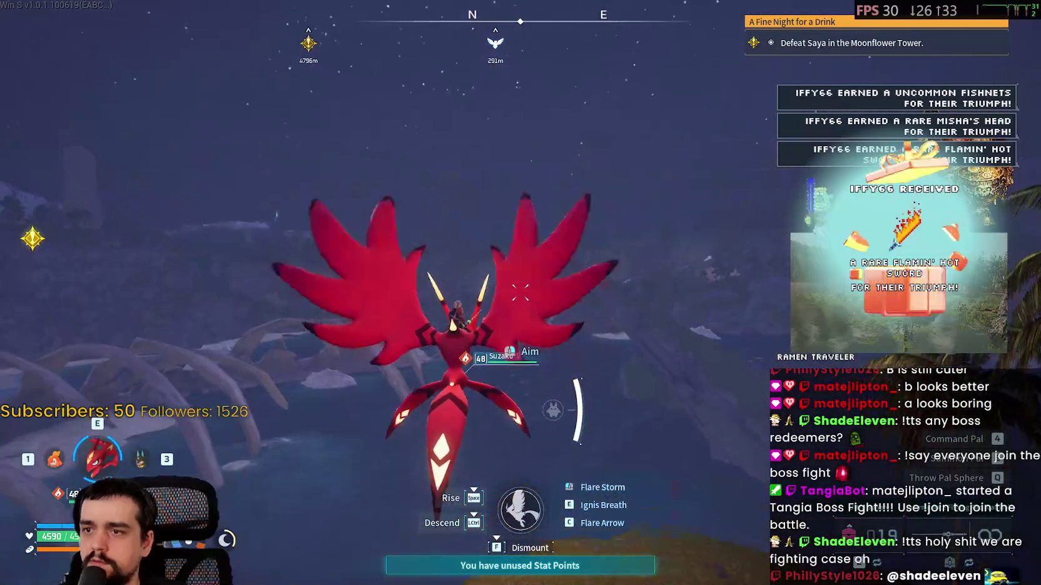
key(w)
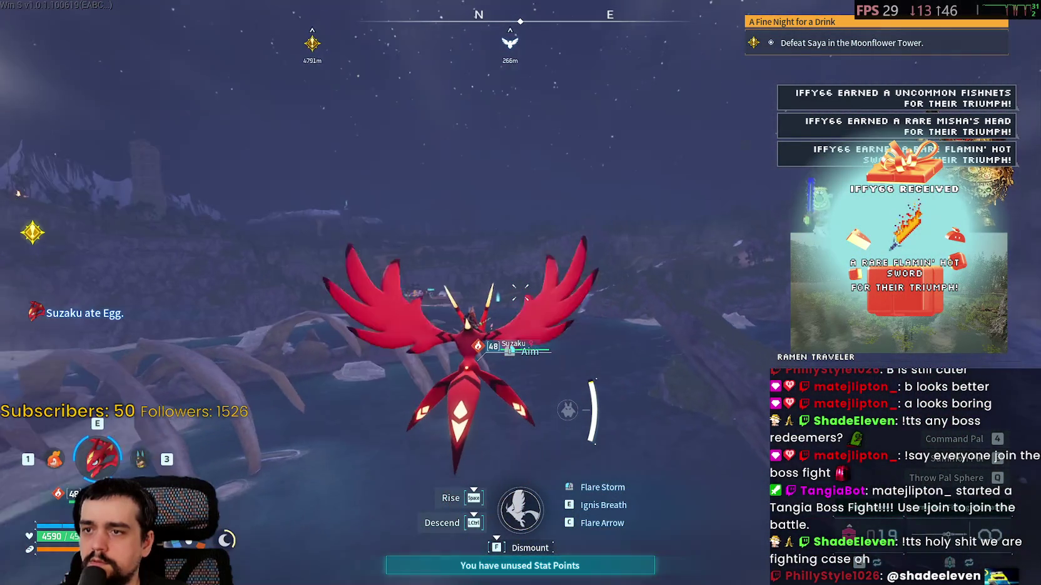
key(w)
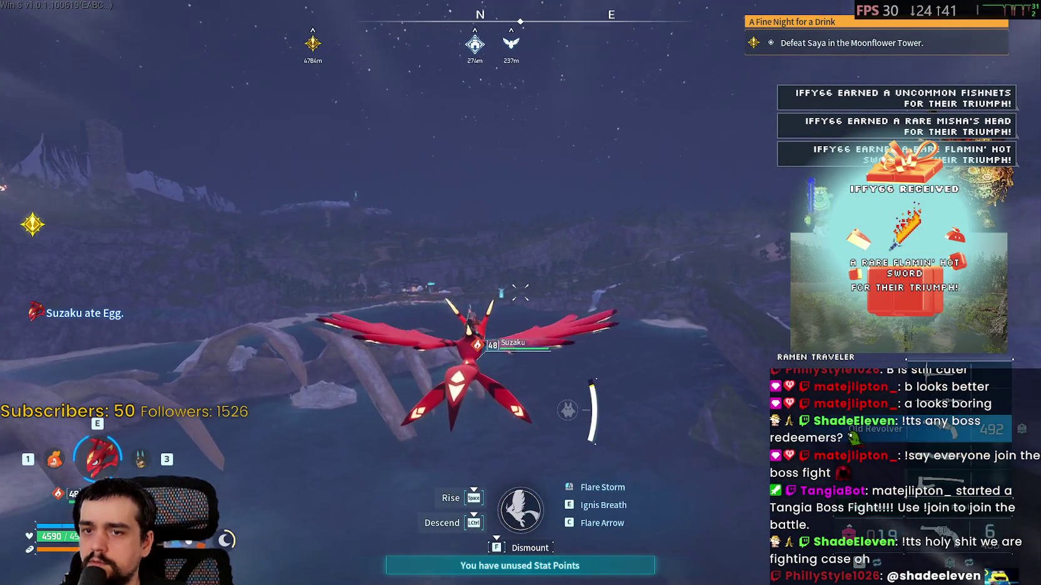
key(w)
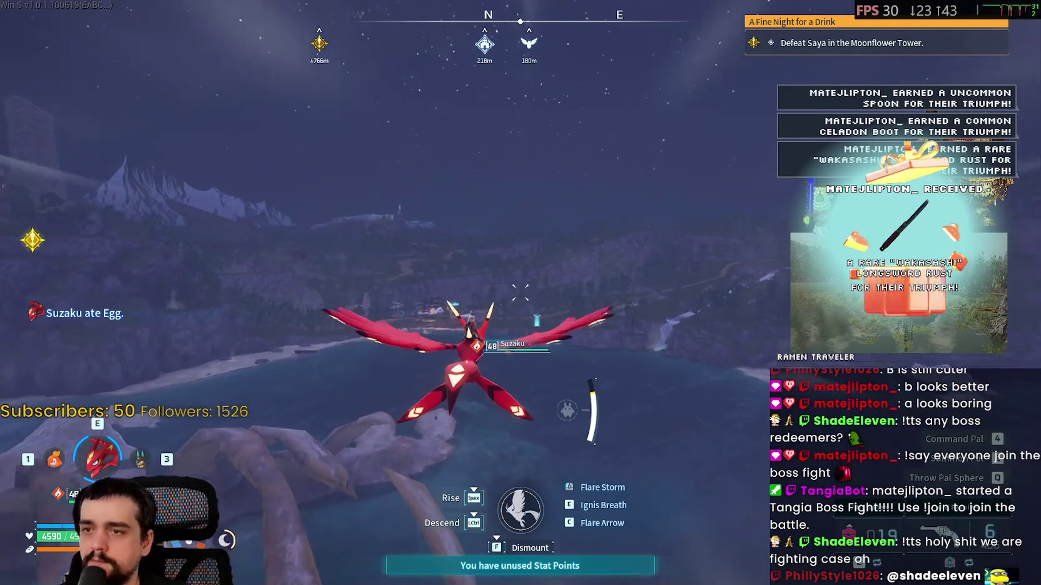
key(w)
key(w)
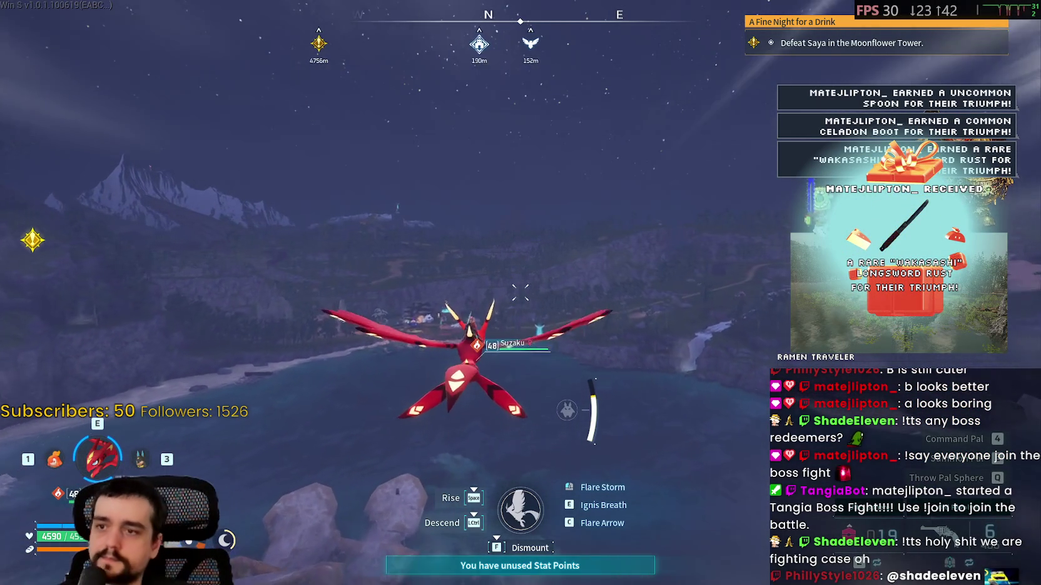
key(w)
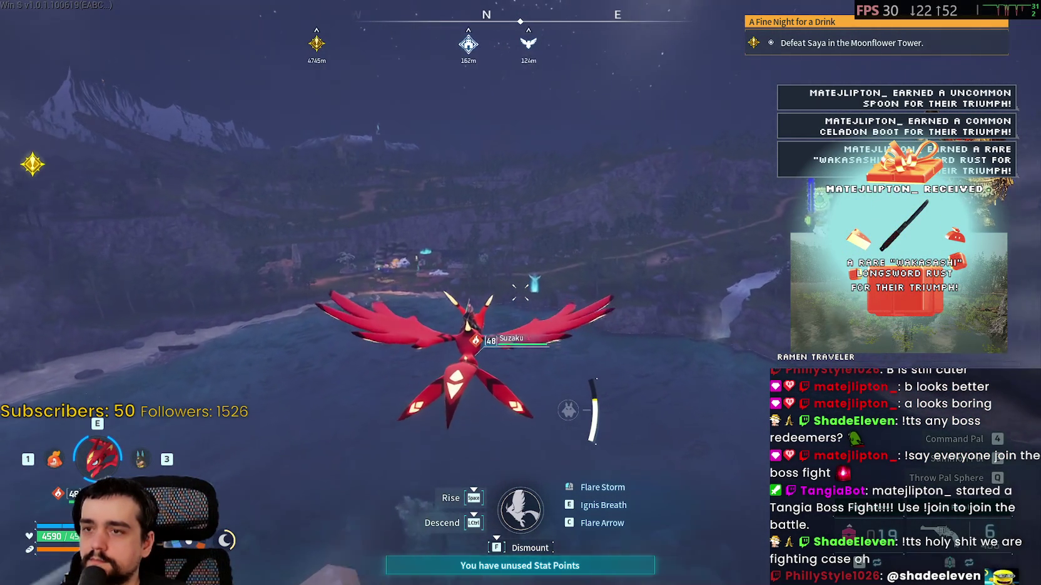
key(w)
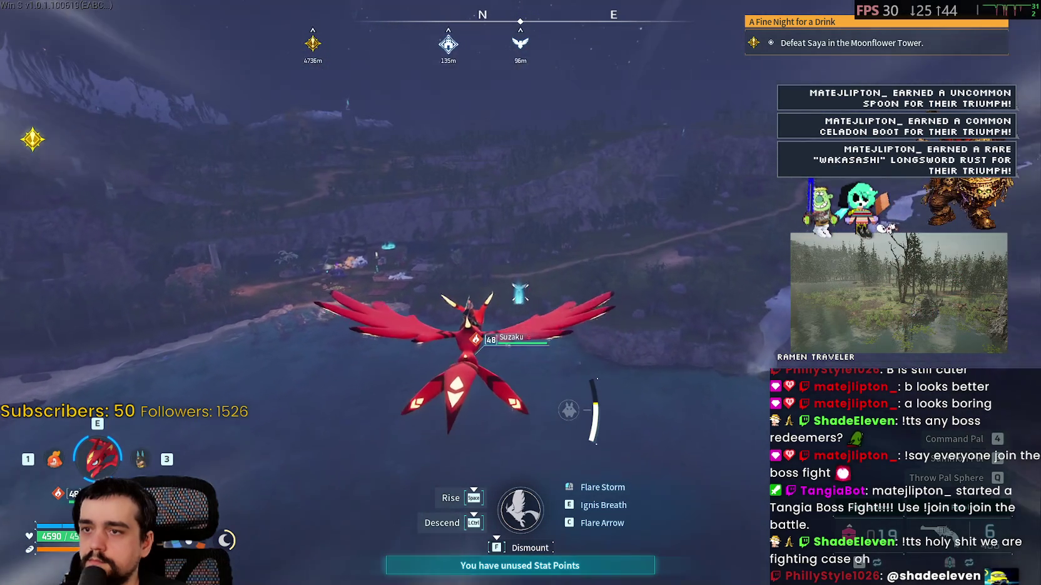
key(ctrl)
key(w)
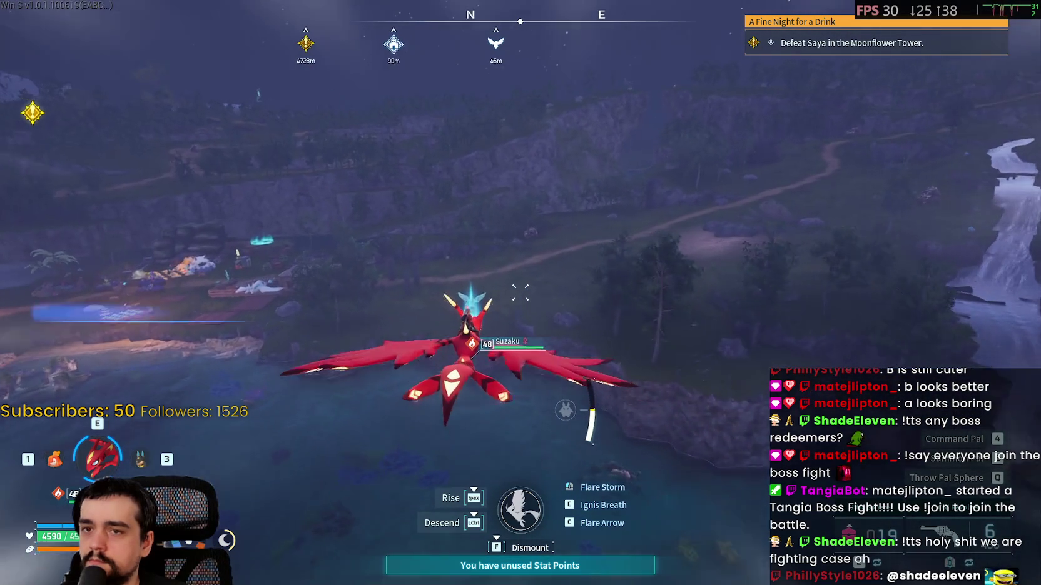
key(w)
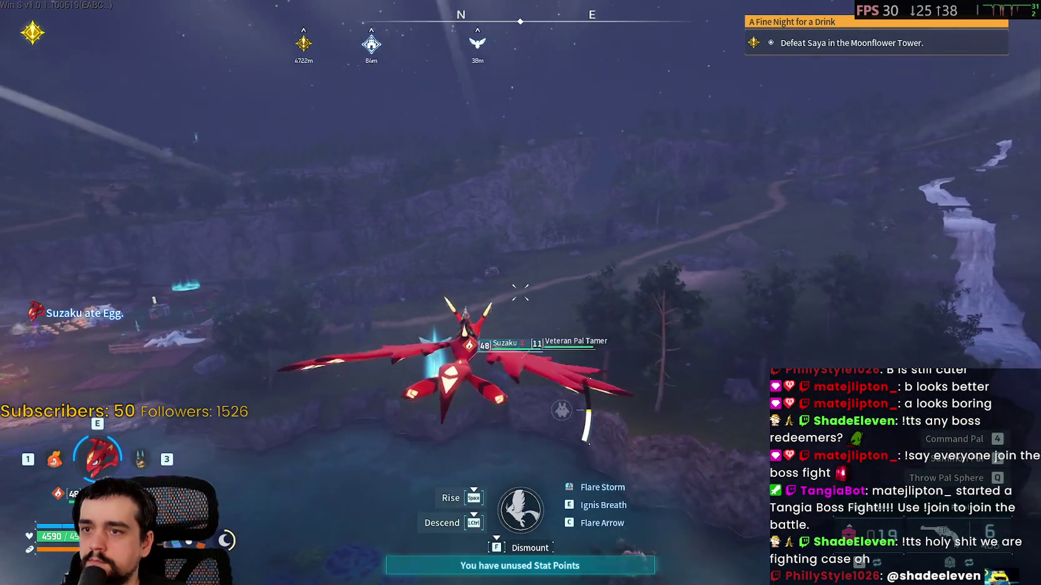
key(w)
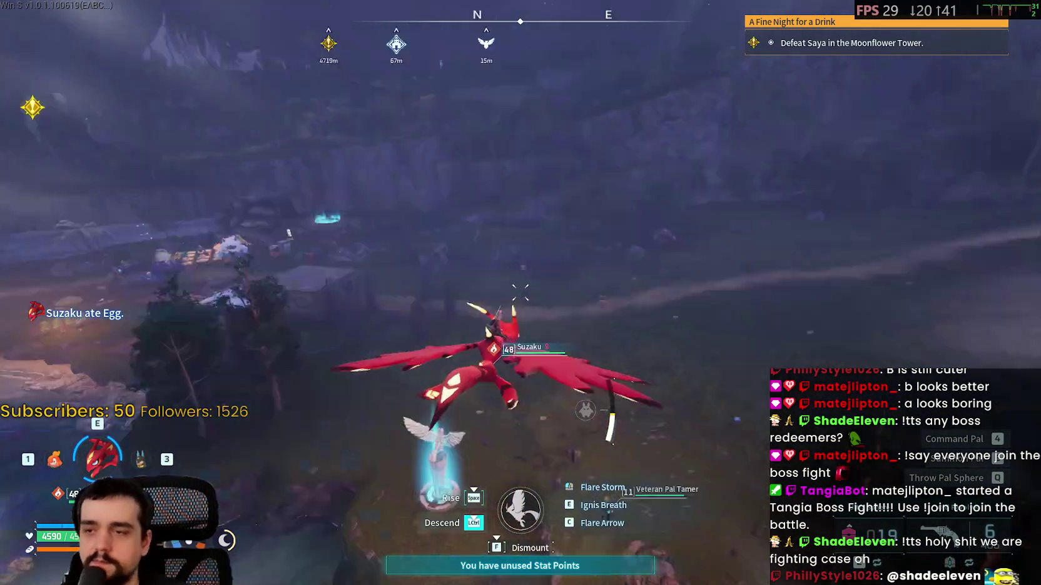
key(ctrl)
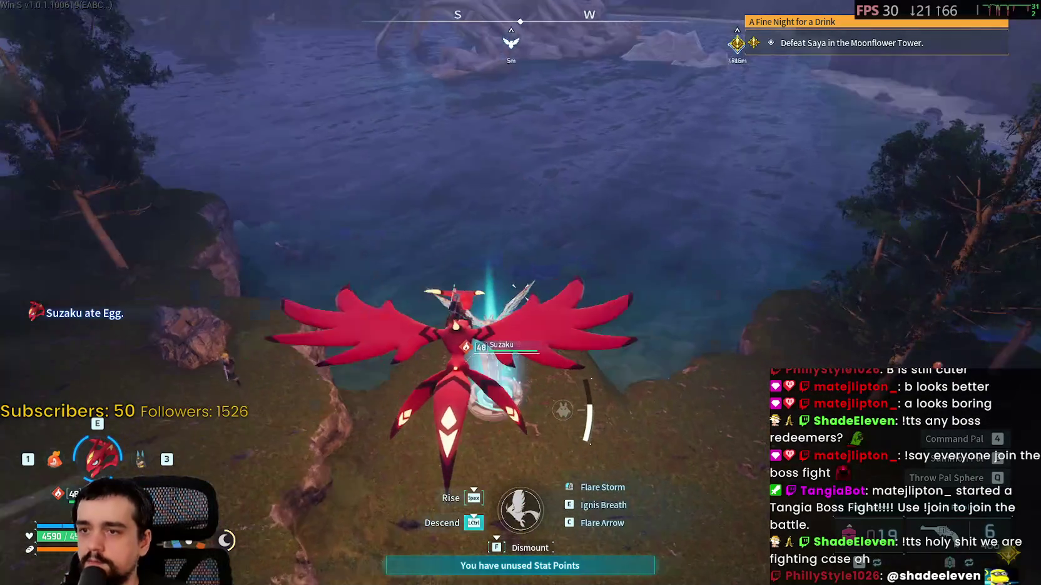
Open the eagle statue's fast-travel map, pick the tower destination and confirm Yes
key(f)
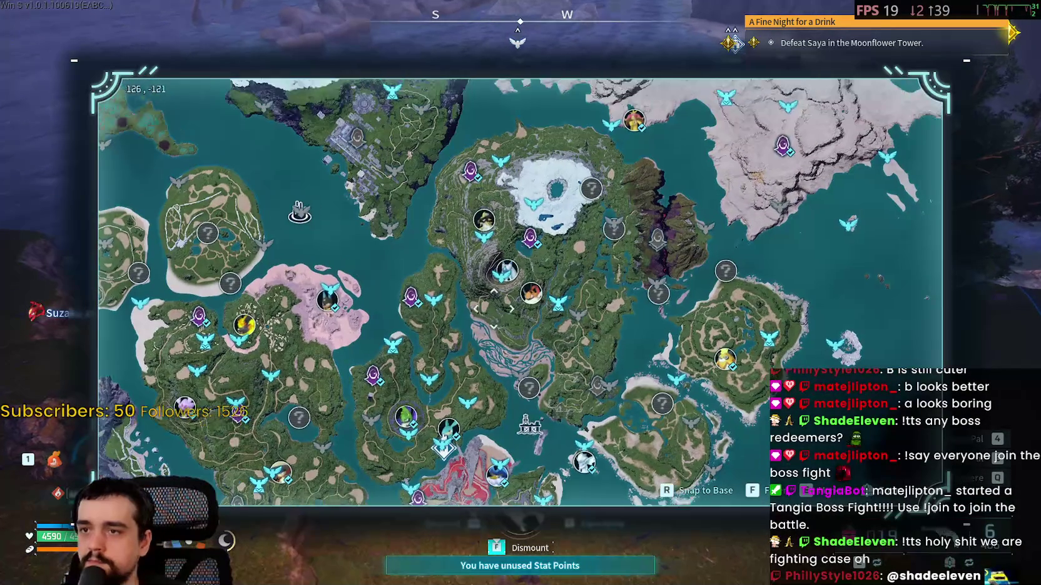
scroll(574, 312, up, 3)
click(574, 311)
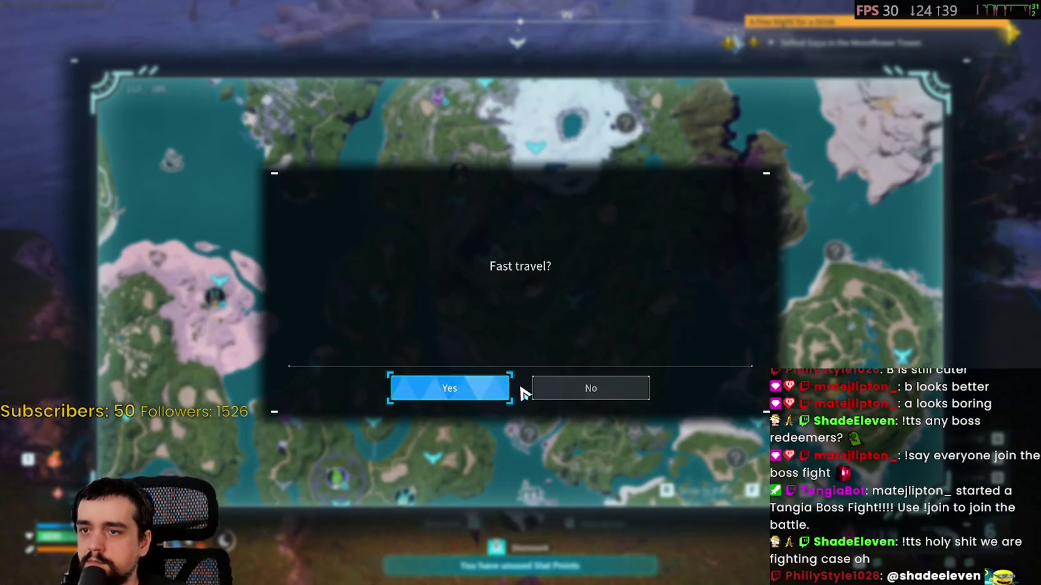
key(Escape)
scroll(469, 359, up, 4)
click(469, 359)
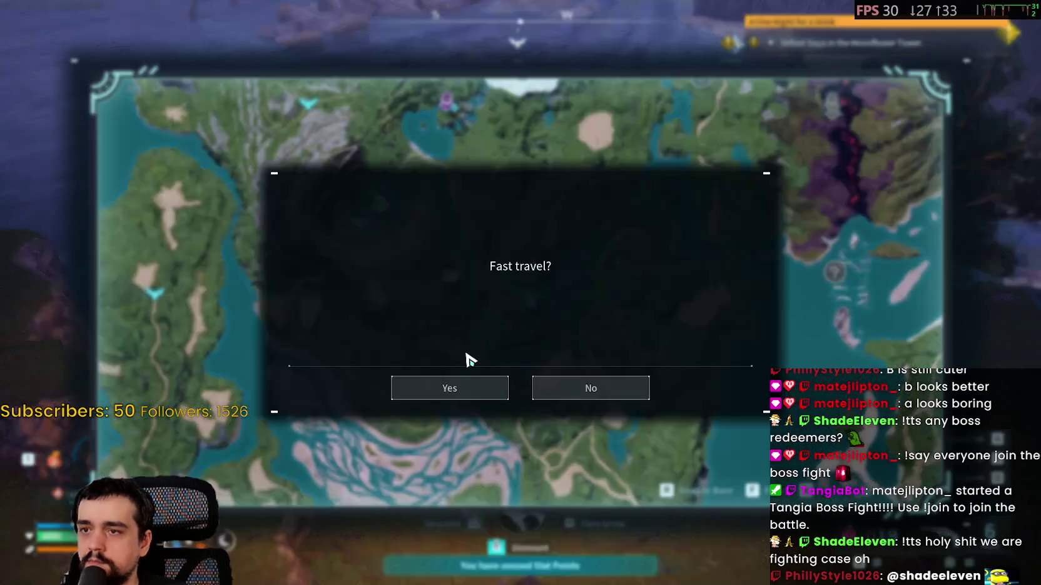
click(462, 390)
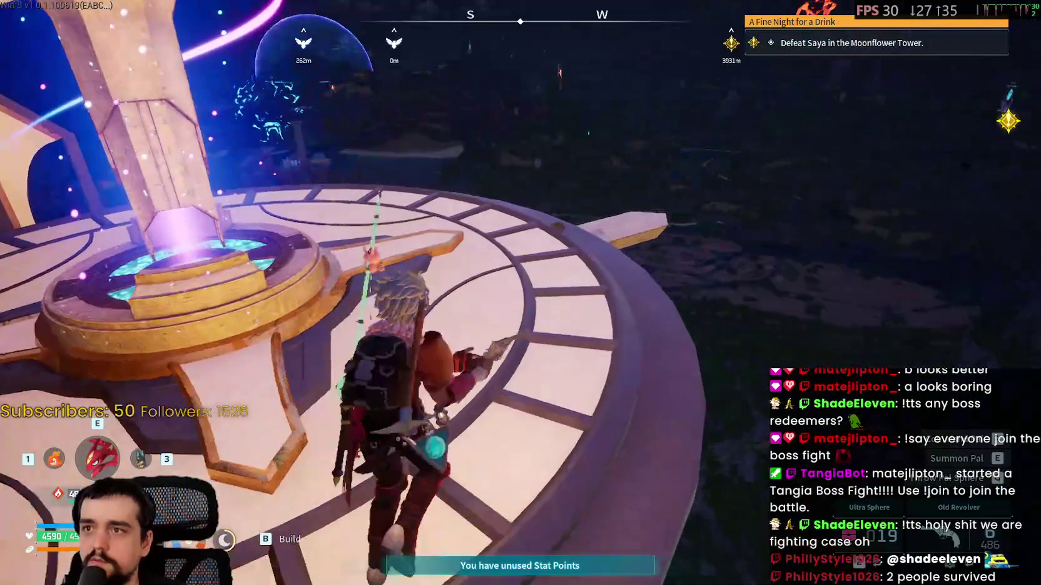
Close the map on the tower platform, summon Suzaku and mount it
key(w)
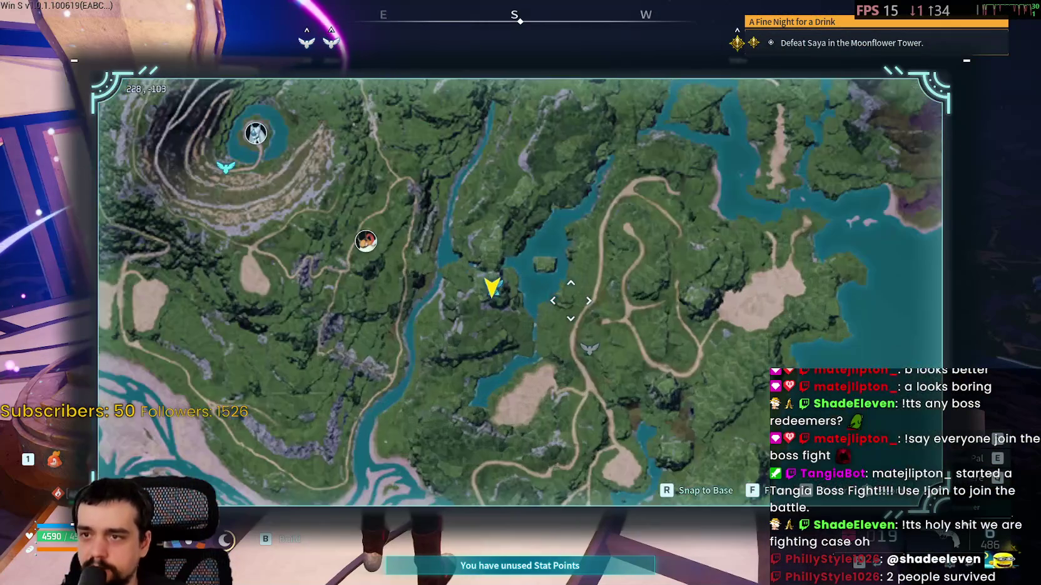
key(m)
key(w)
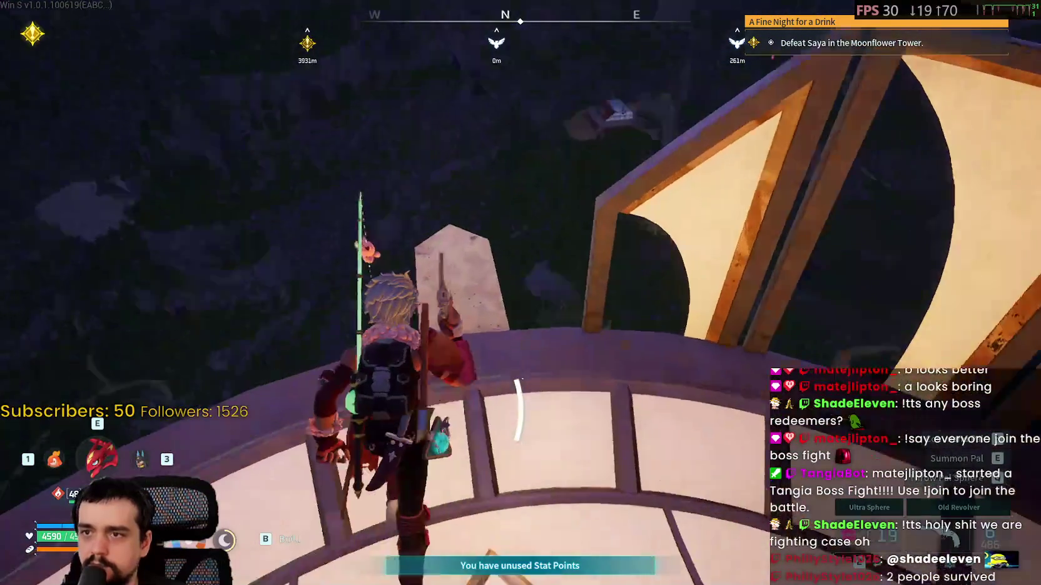
key(e)
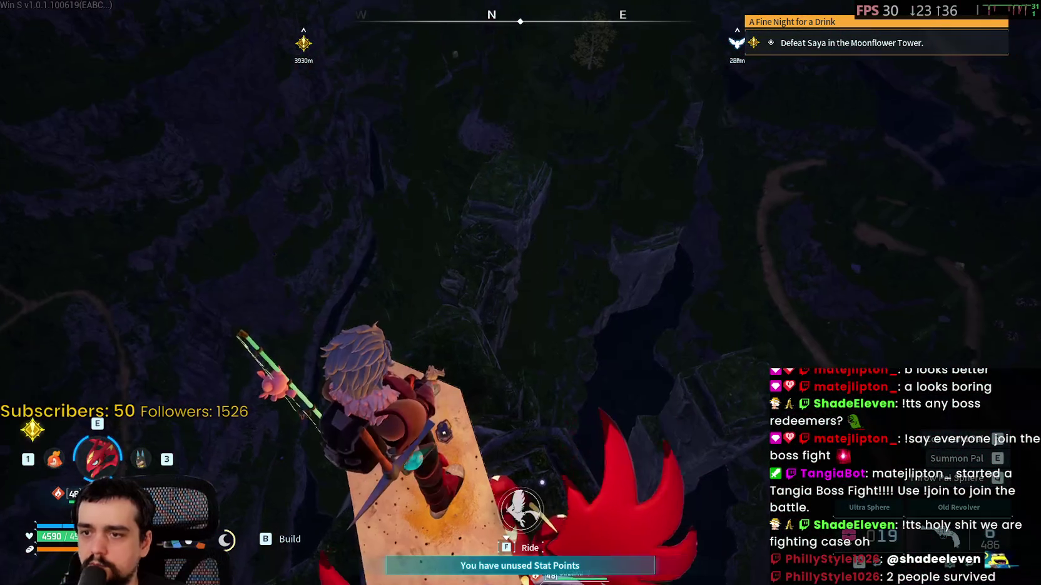
key(w)
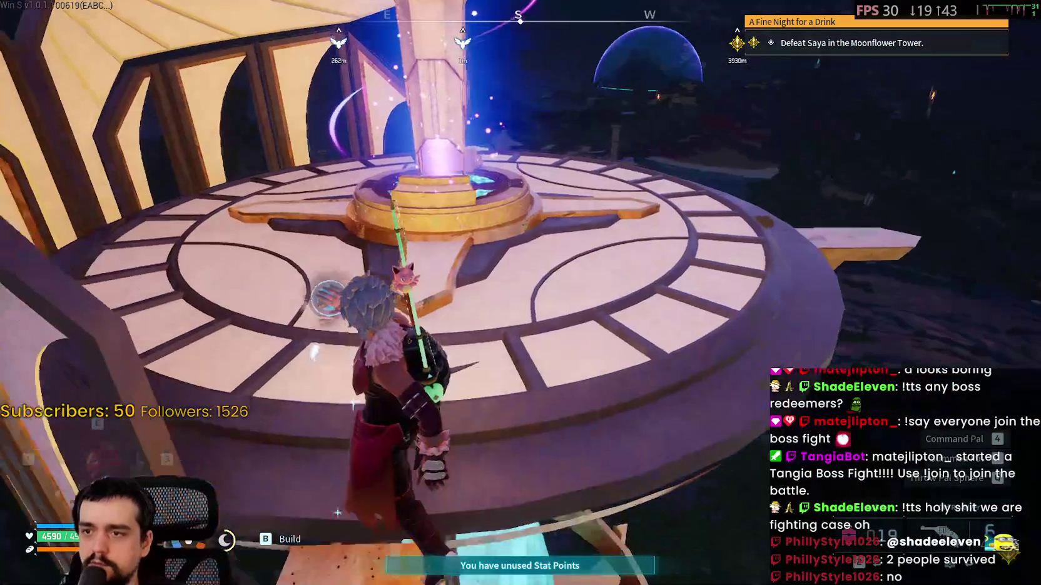
key(b)
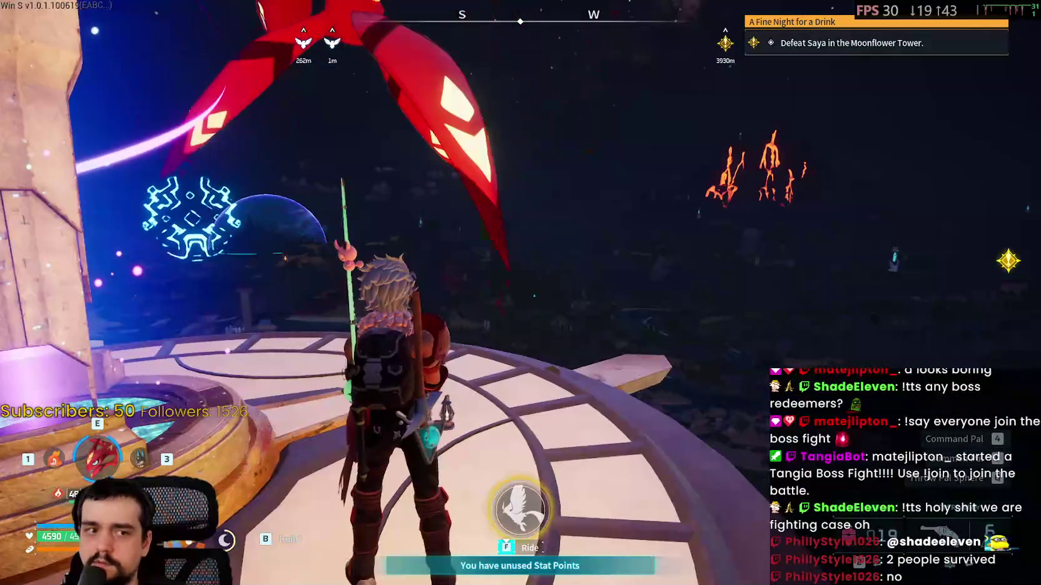
Fly Suzaku off the tower, descending into the wooded valley toward the cliff
key(w)
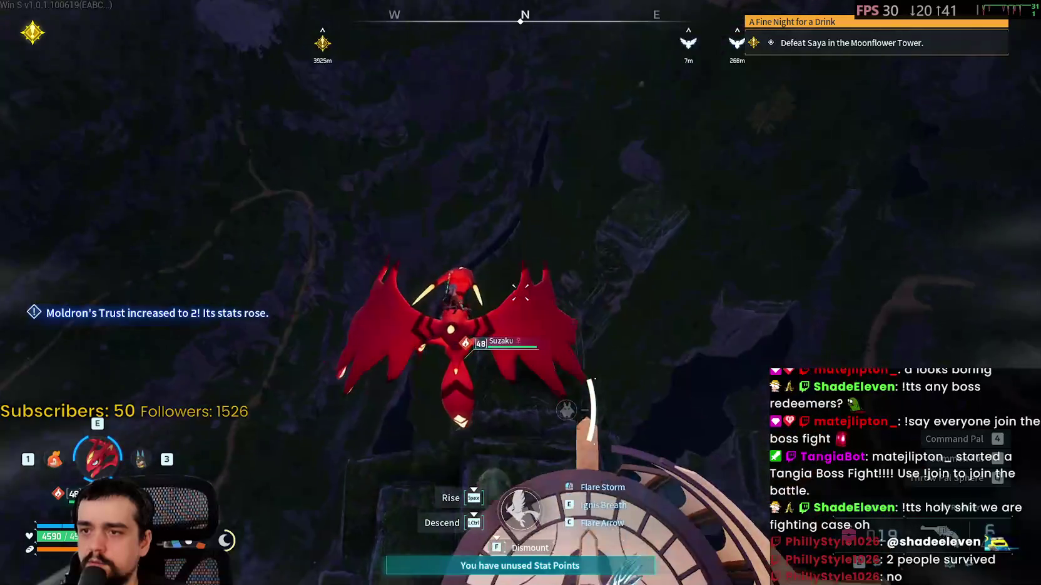
key(m)
key(m)
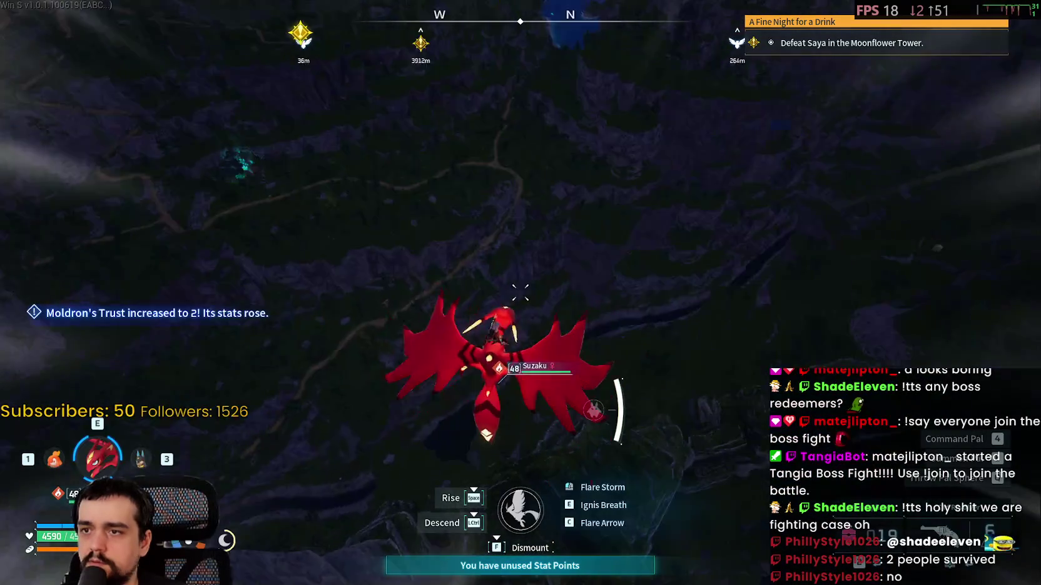
key(space)
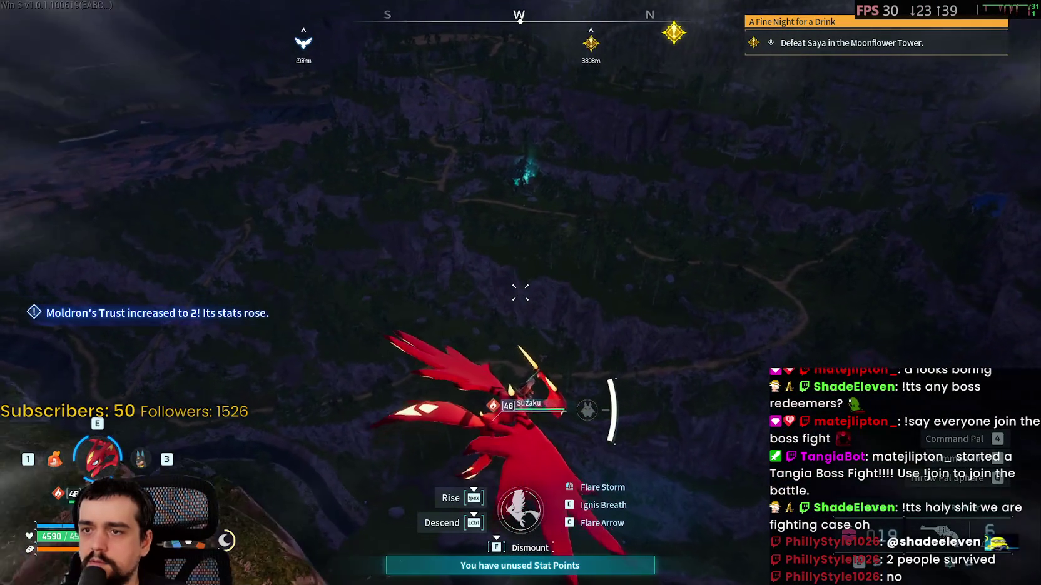
key(ctrl)
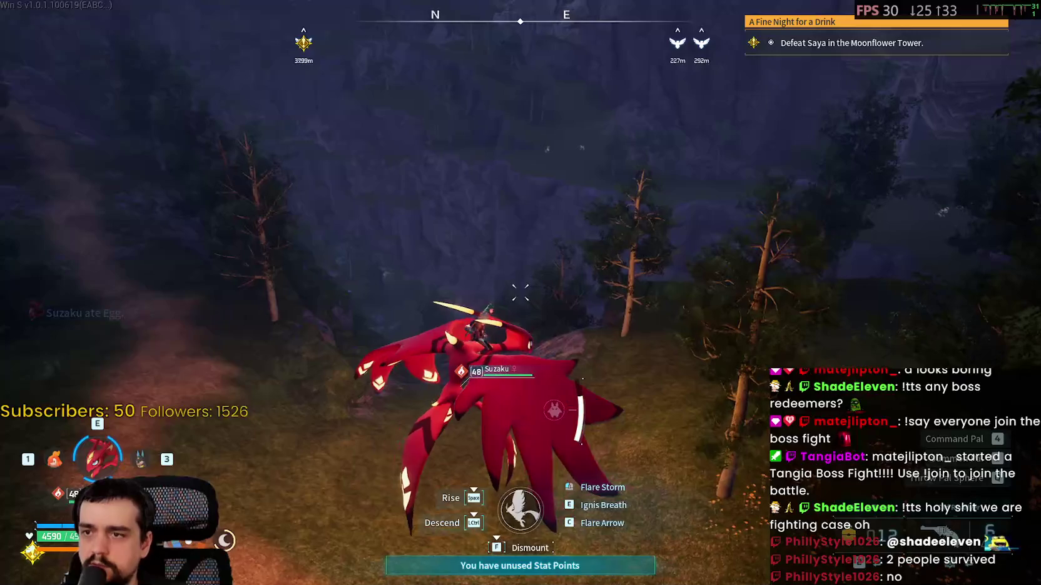
key(m)
key(m)
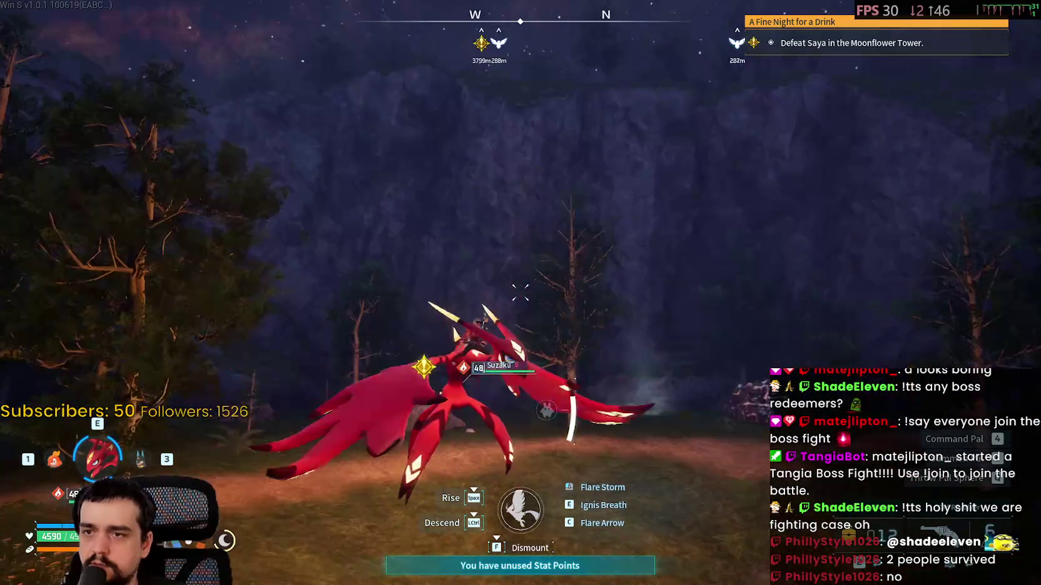
key(m)
key(m)
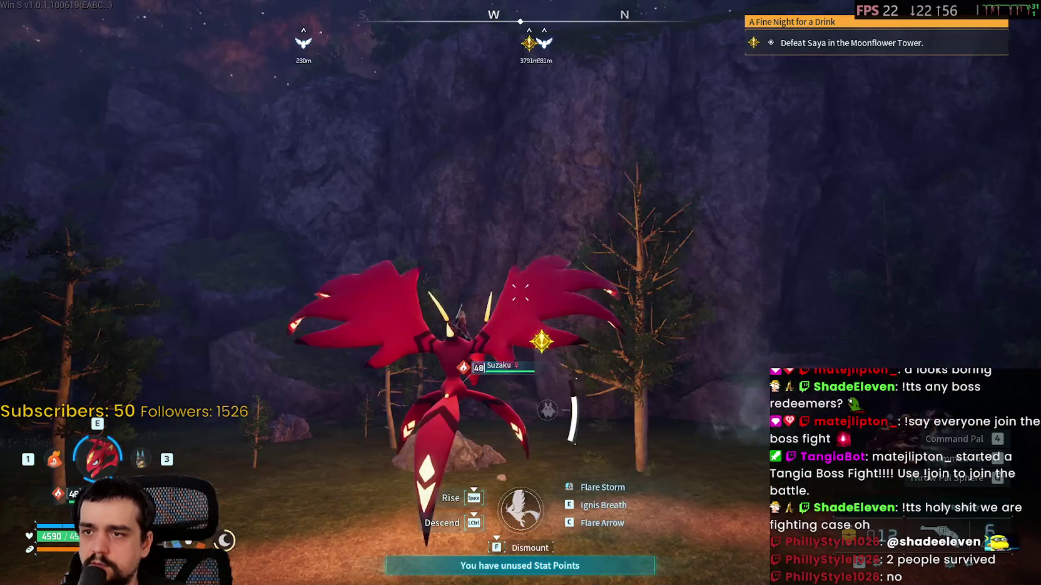
key(space)
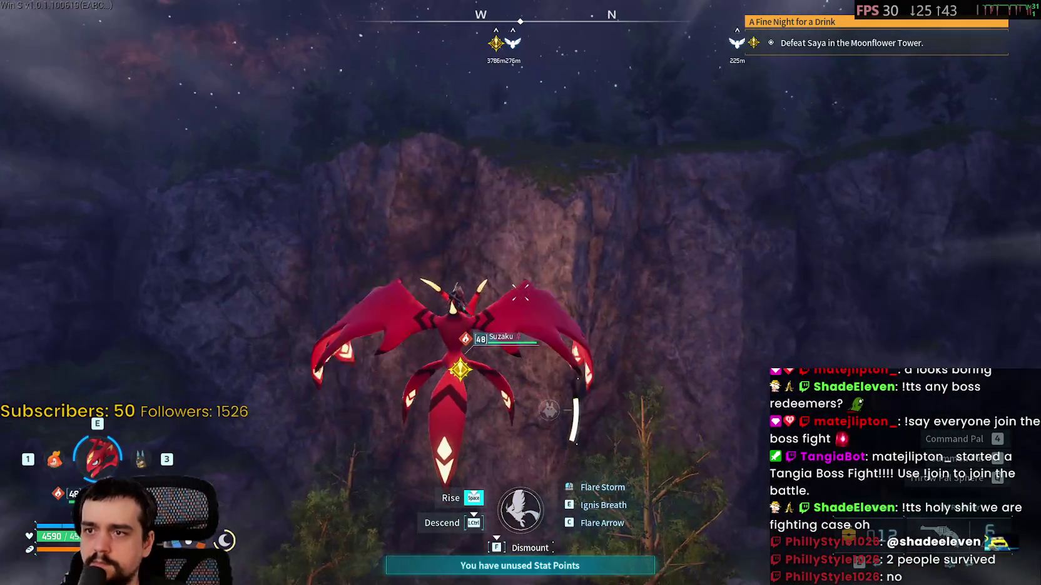
Land in the forest, dismount, summon Anubis and head toward the Elizabee boss
key(ctrl)
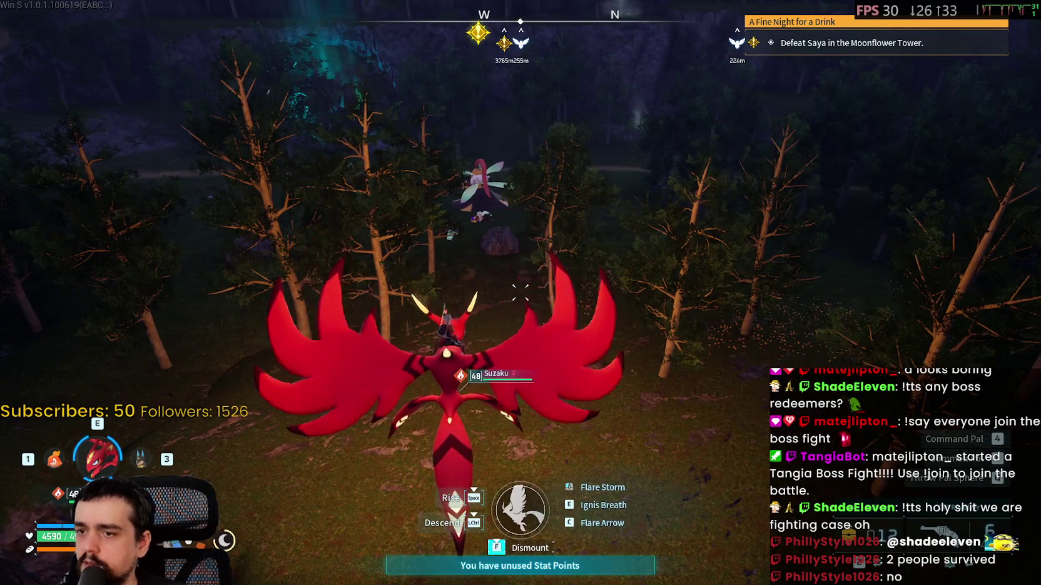
key(f)
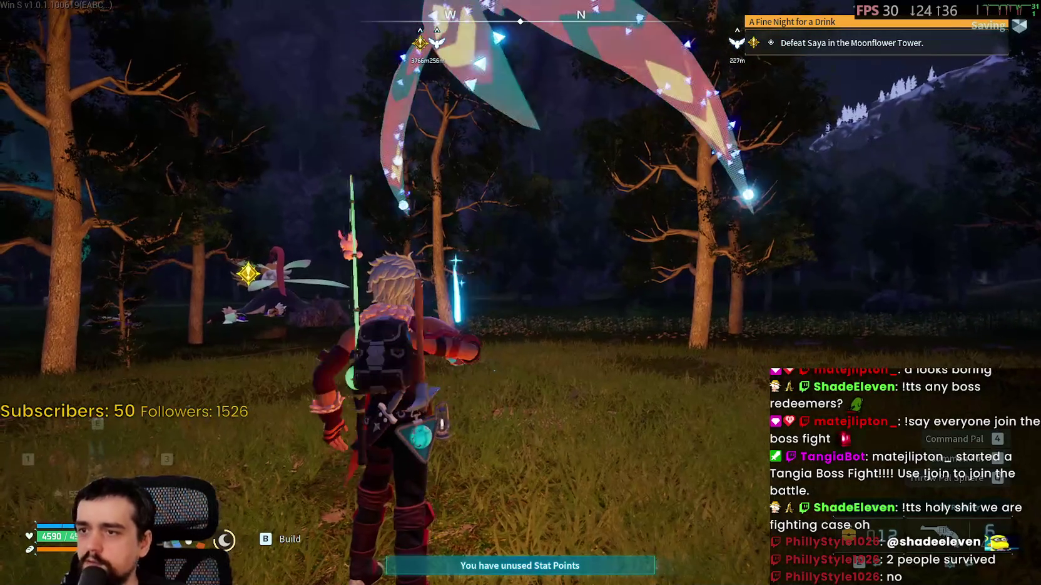
key(e)
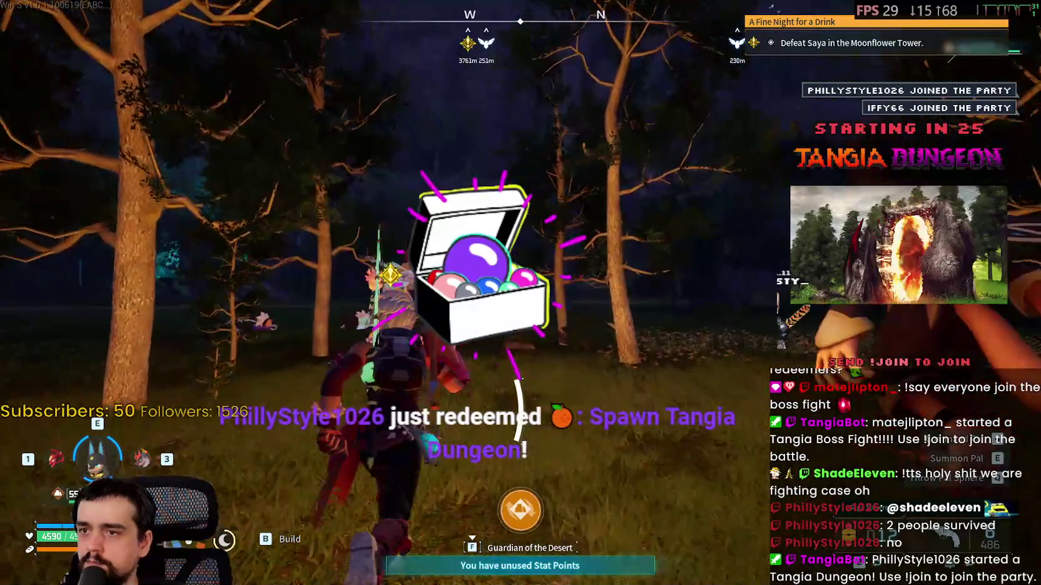
key(w)
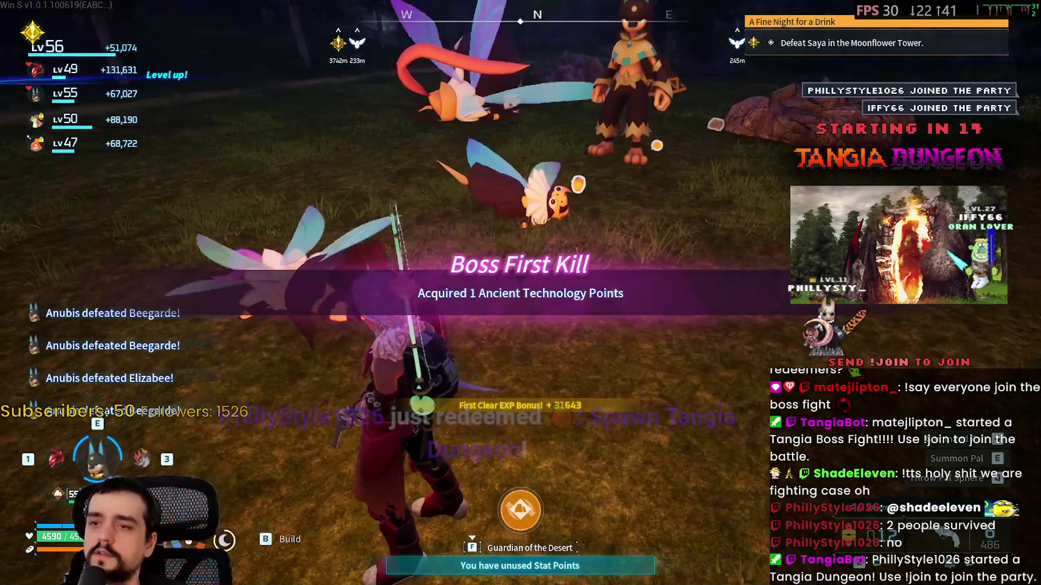
Defeat Elizabee and collect the Honey, Ancient Civilization Parts and Precious Plume drops
key(Tab)
key(Tab)
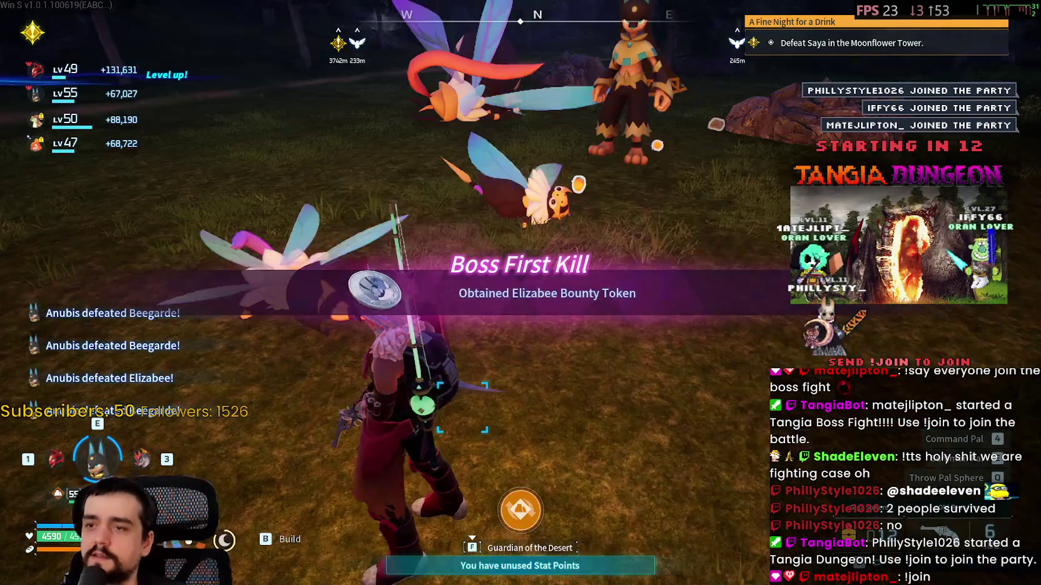
key(w)
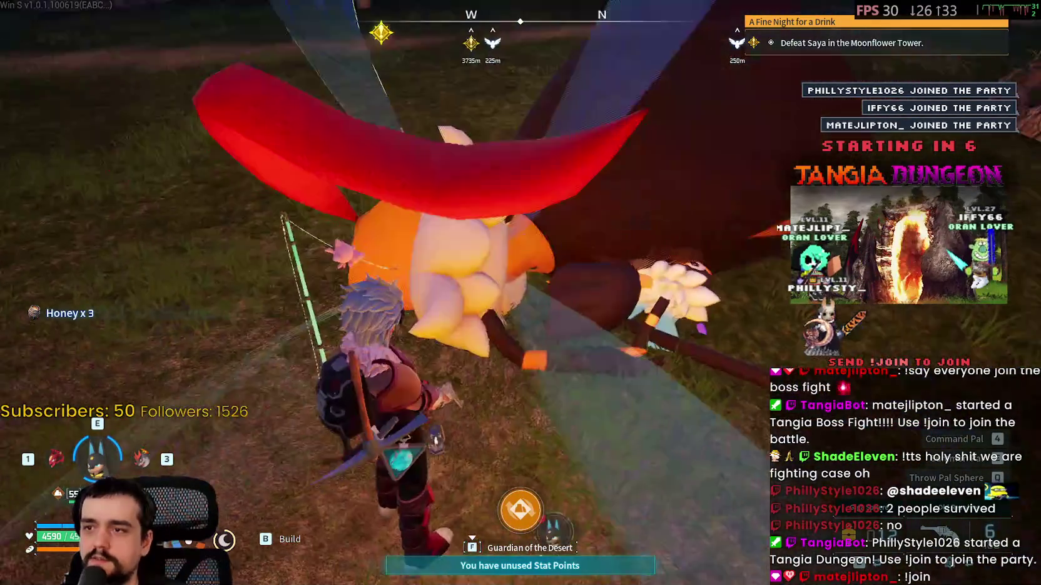
key(f)
key(w)
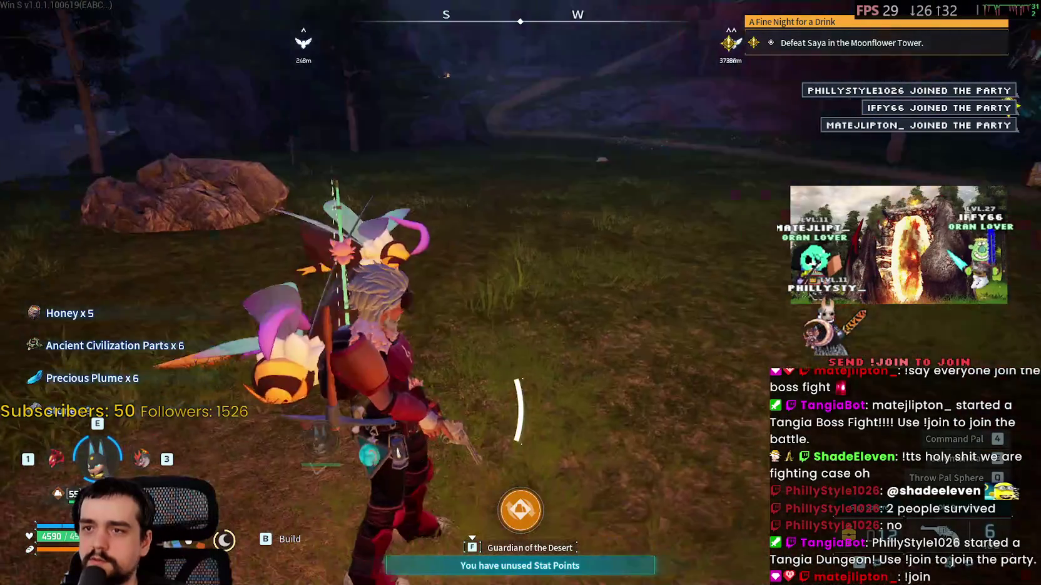
Recall Anubis, mount Suzaku and fly out over the rocky cliff
key(m)
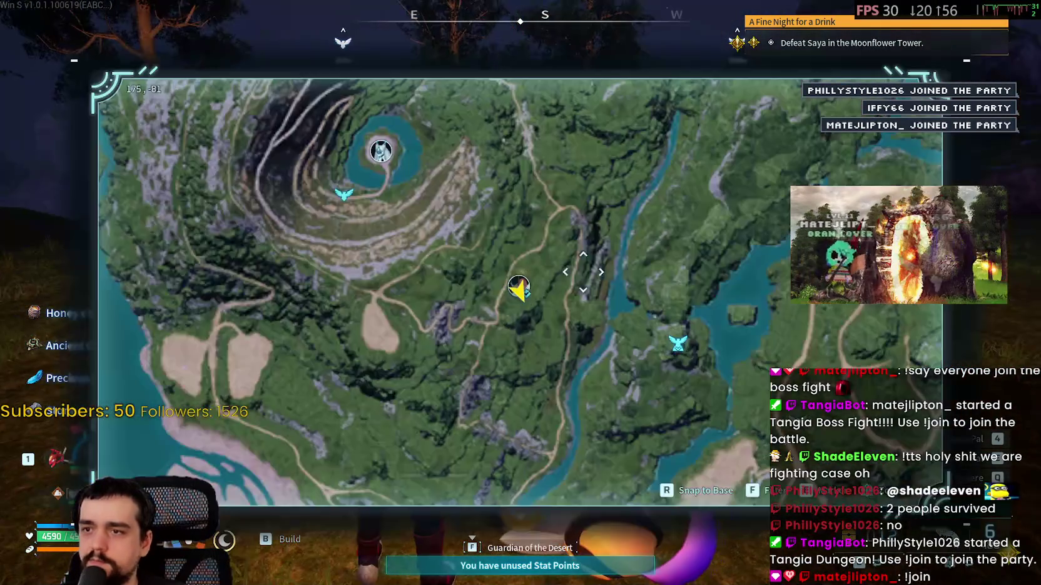
key(m)
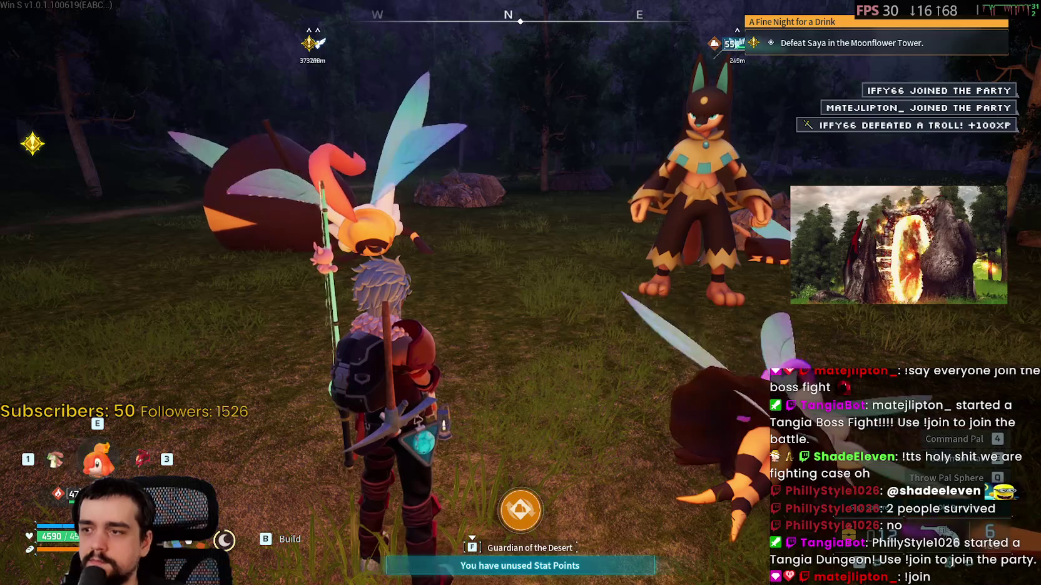
key(1)
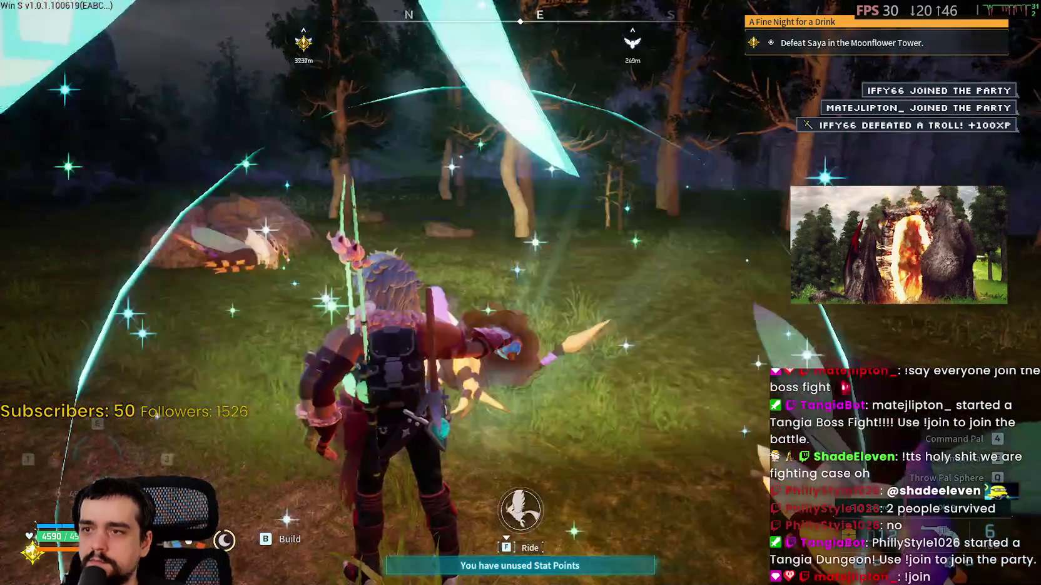
key(f)
key(m)
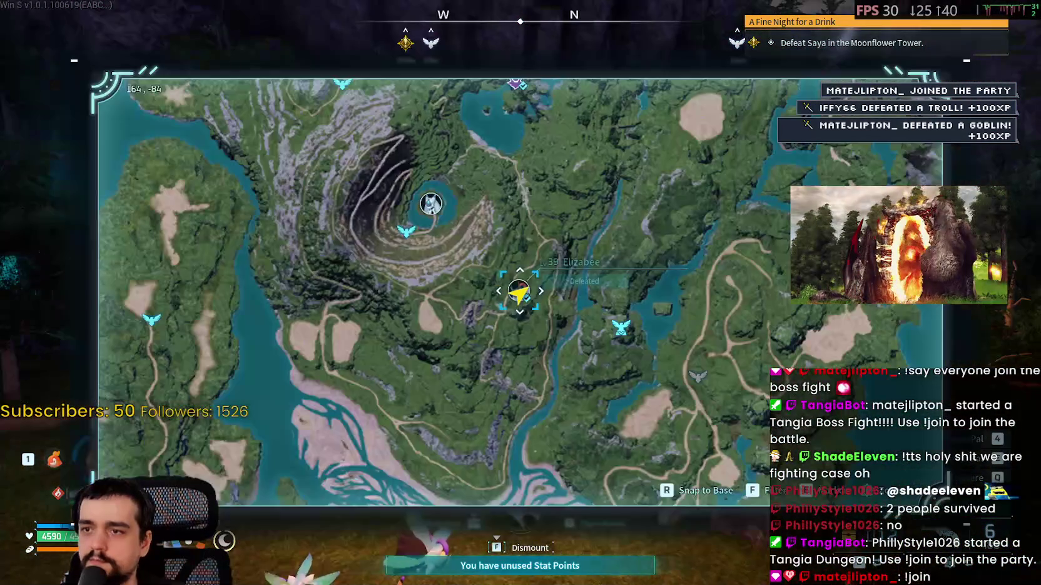
key(m)
key(space)
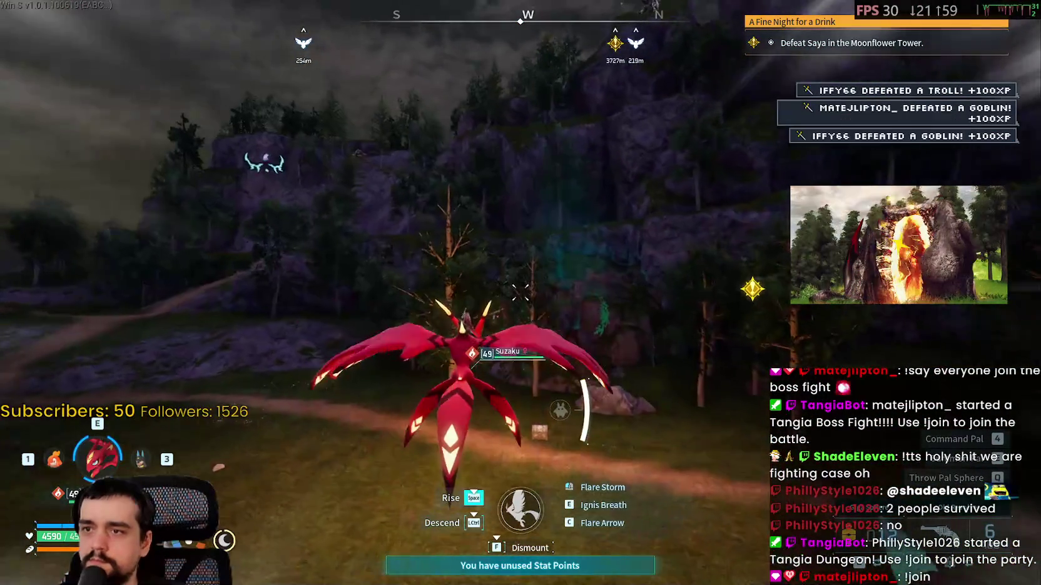
key(w)
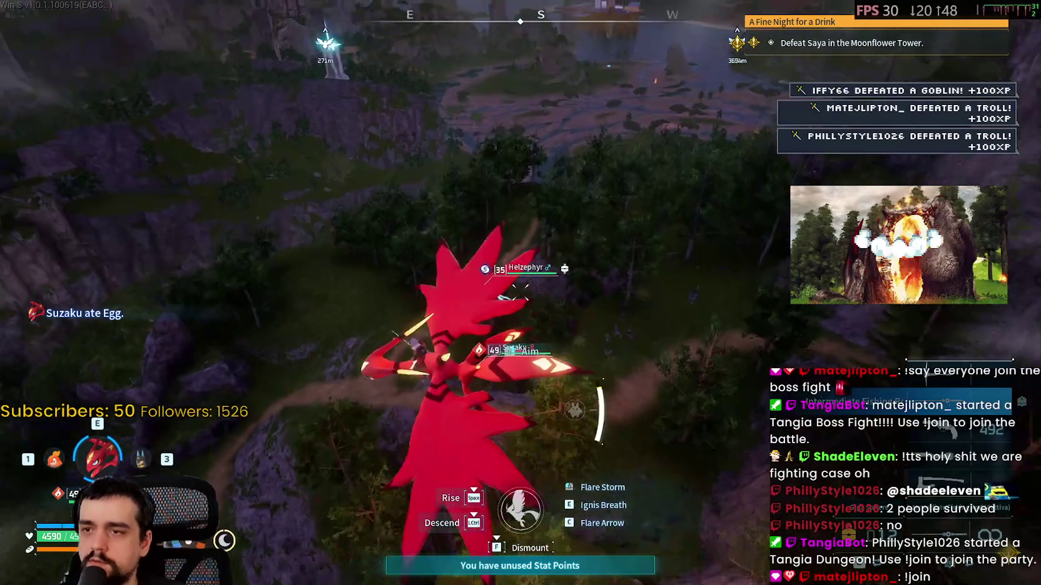
Dive on the level 35 Helzephyr, wear it down with fire and revolver, then ready a Pal Sphere
key(ctrl)
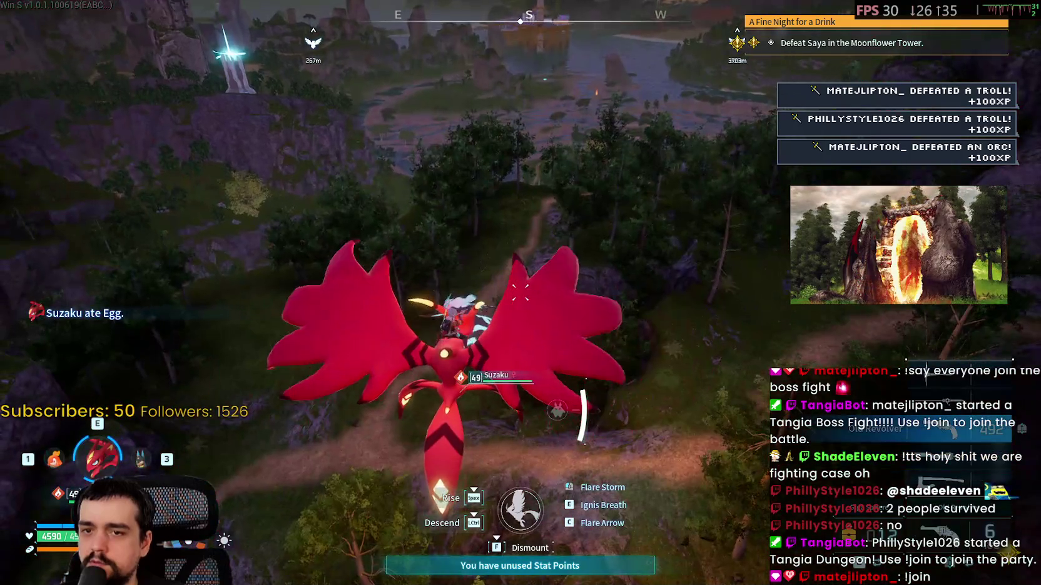
click(520, 293)
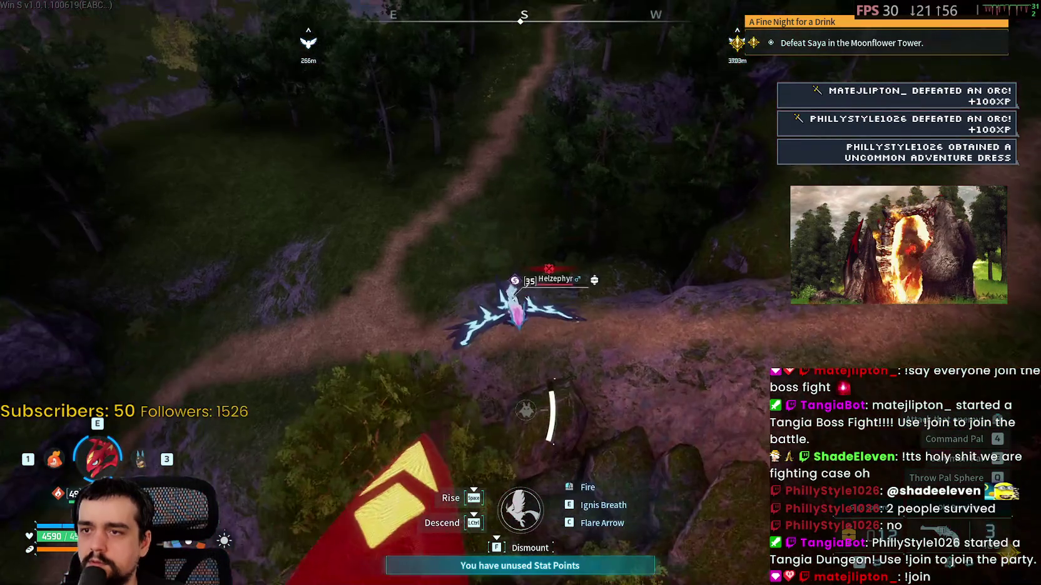
click(520, 292)
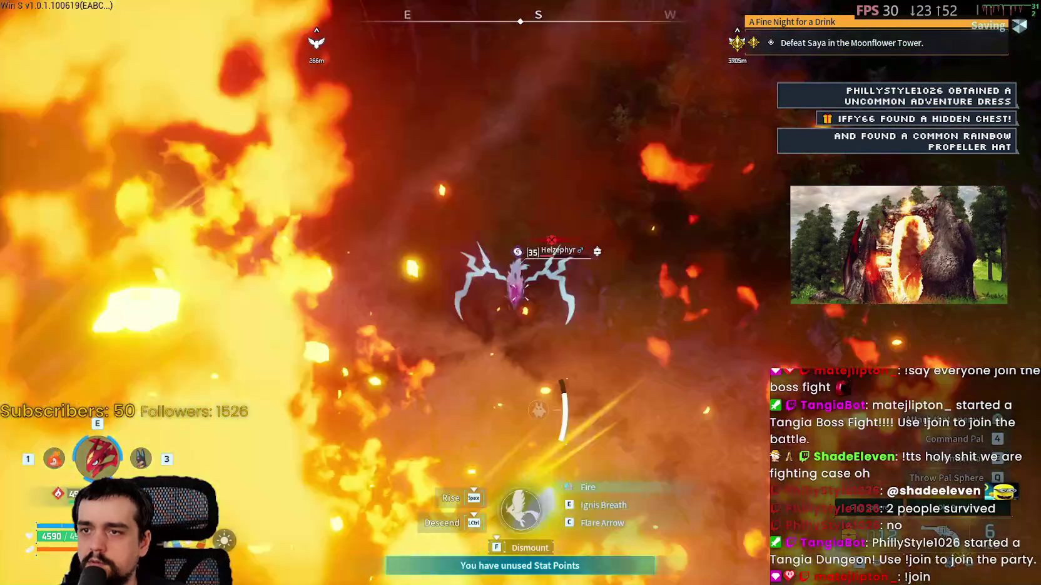
key(ctrl)
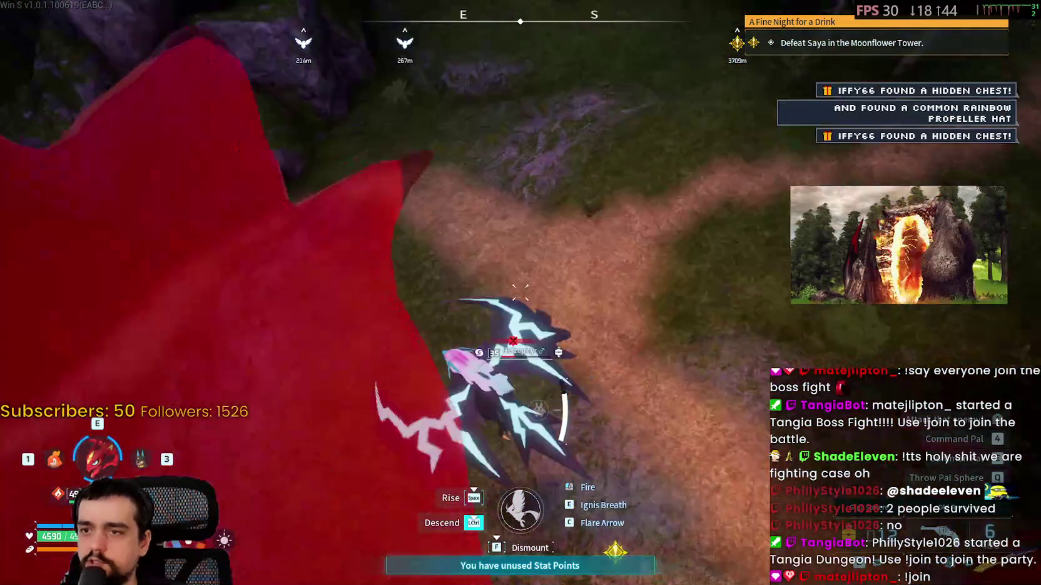
scroll(521, 293, down, 1)
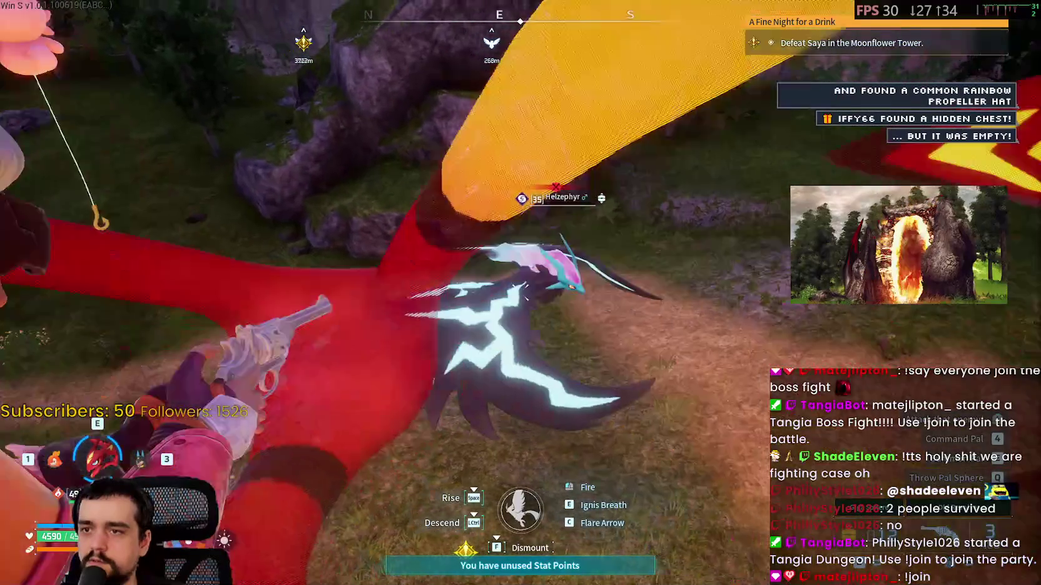
click(521, 293)
key(q)
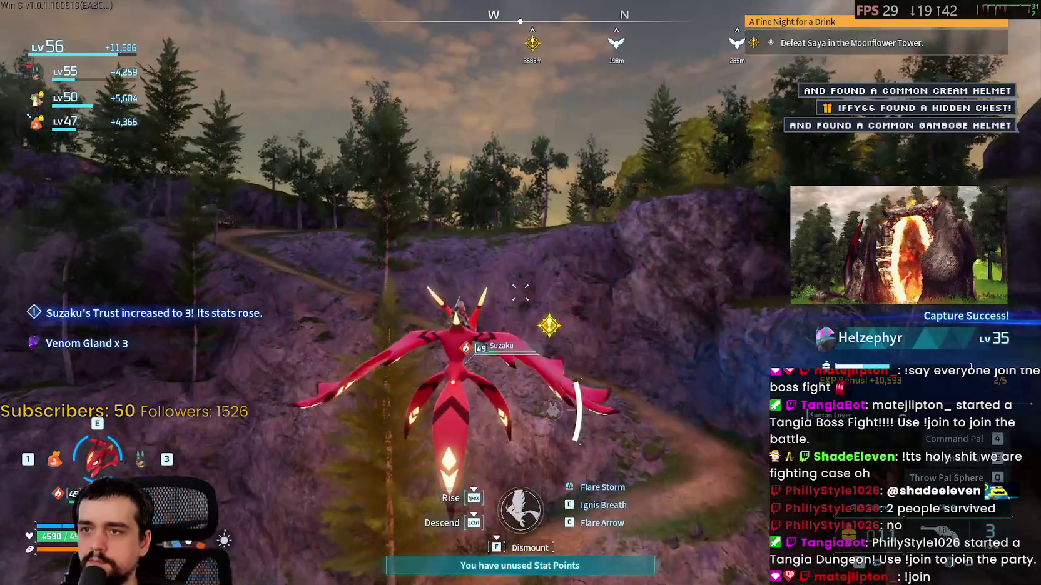
Dive Suzaku onto the wild Grintale, hit it with fire and the bow, and throw a Pal Sphere
key(m)
key(m)
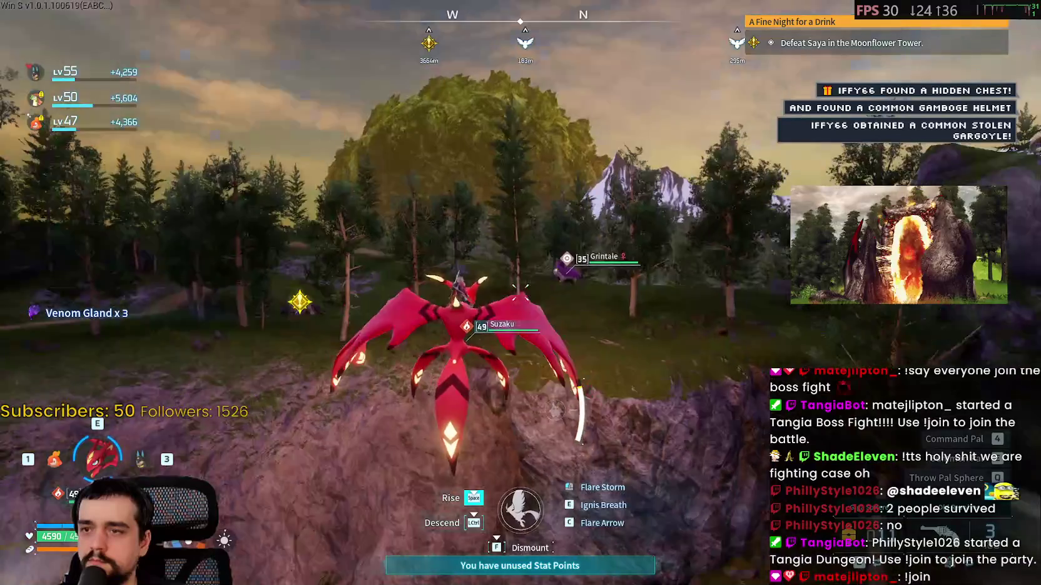
key(ctrl)
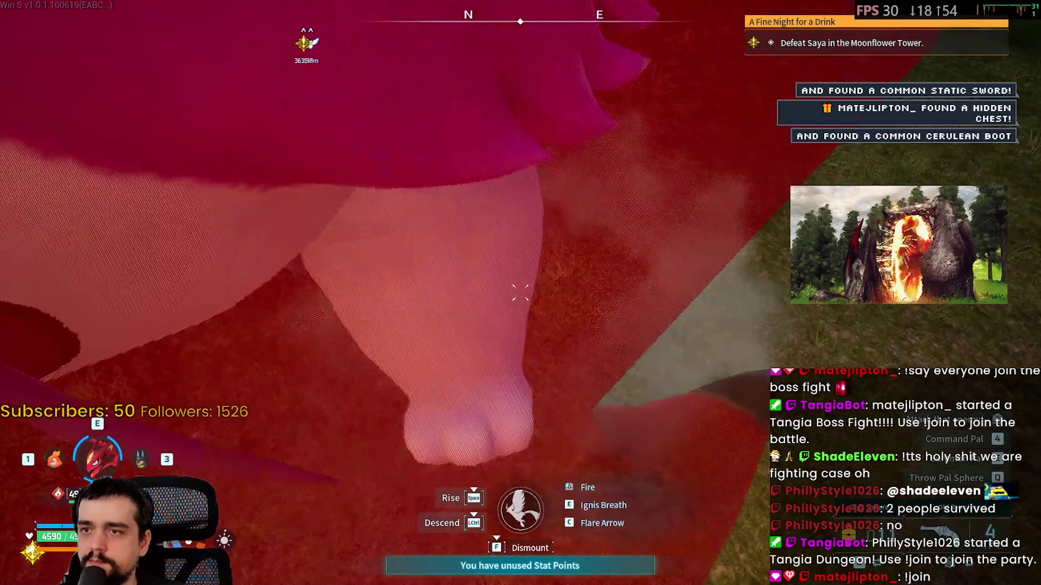
click(520, 293)
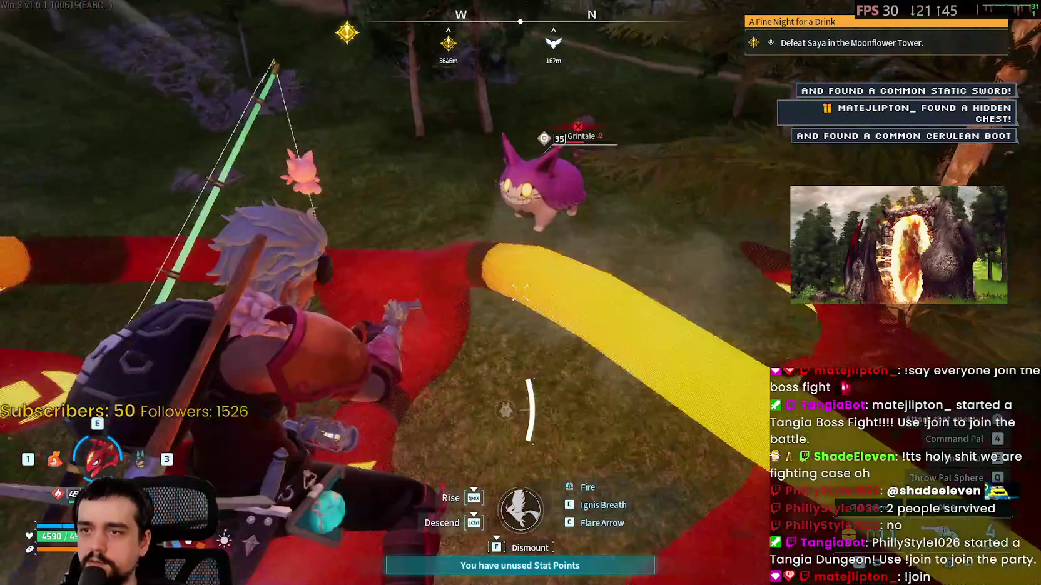
click(520, 293)
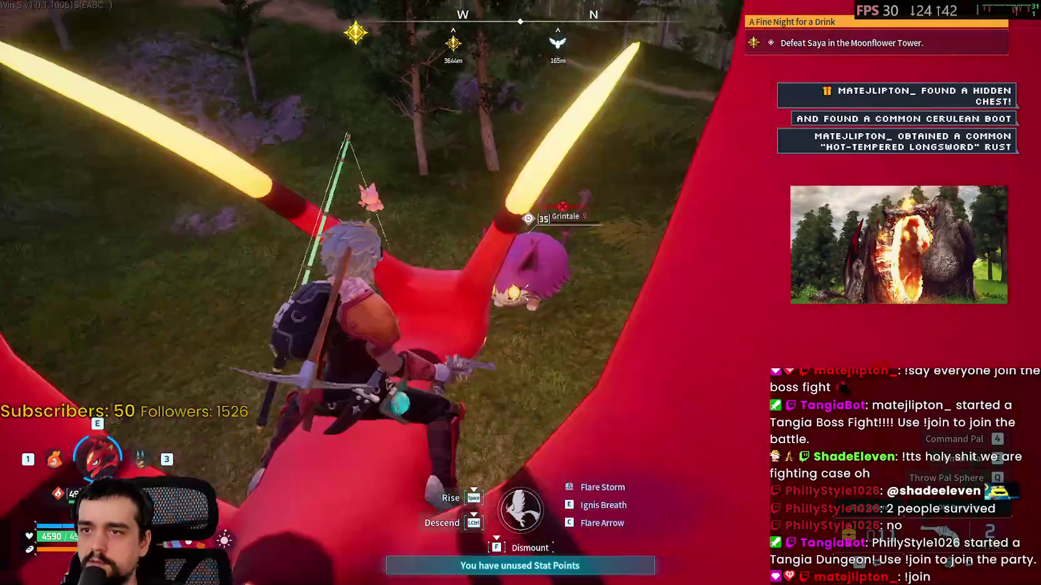
key(q)
click(520, 293)
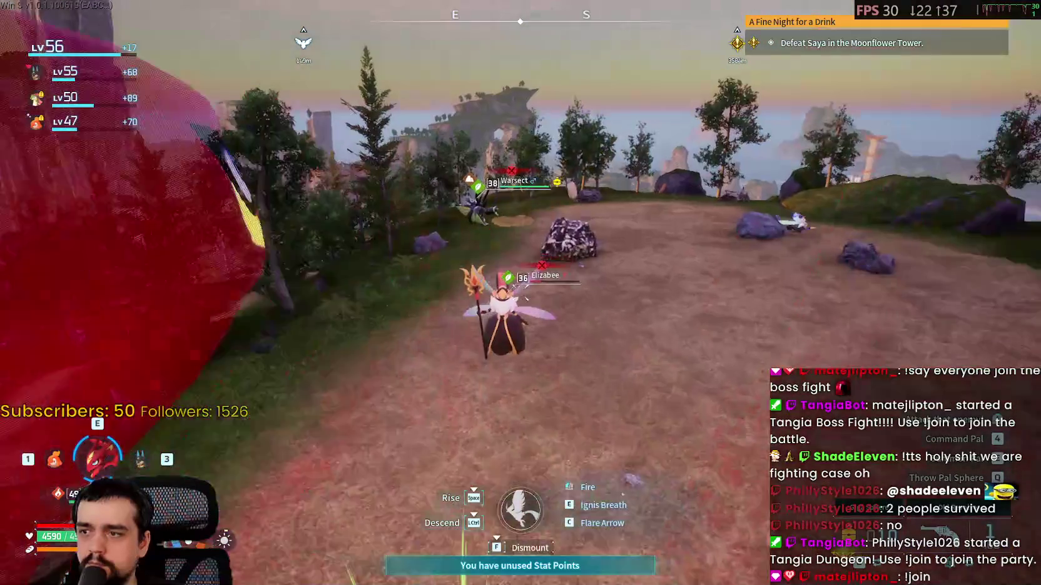
Descend from above the clearing to capture the level 36 Elizabee, then head toward the ringed lake
key(space)
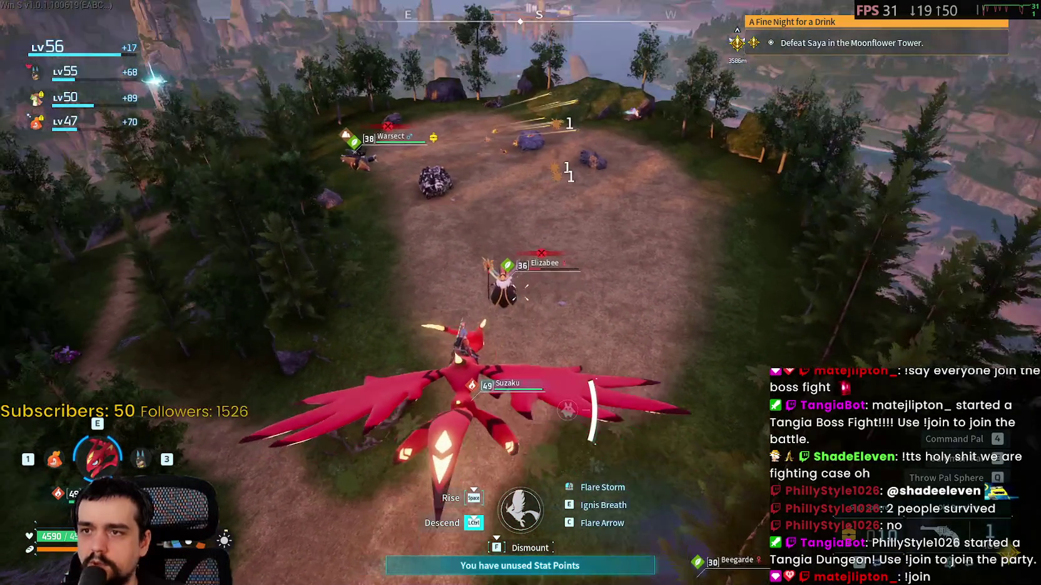
key(ctrl)
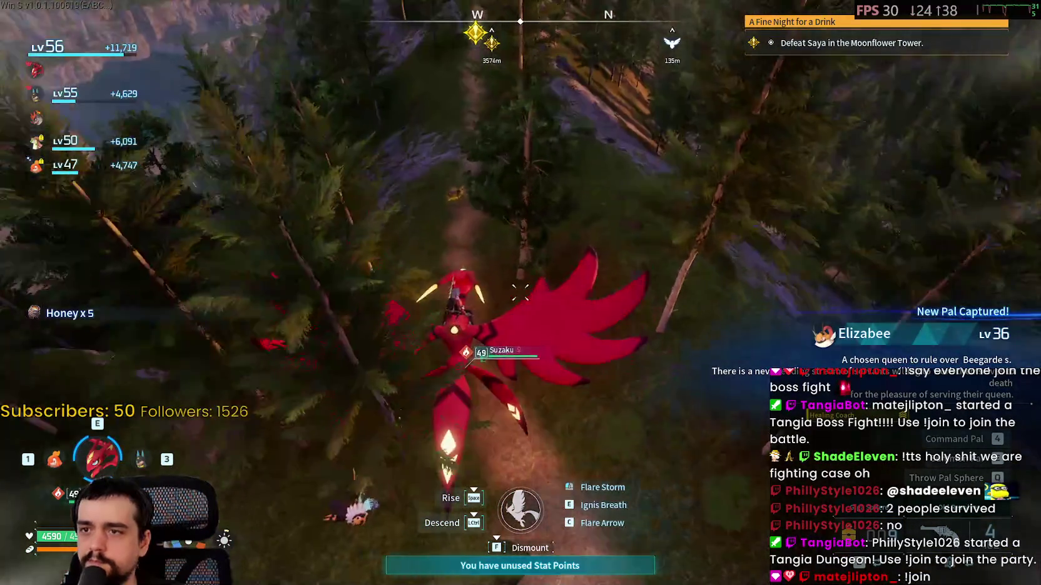
key(m)
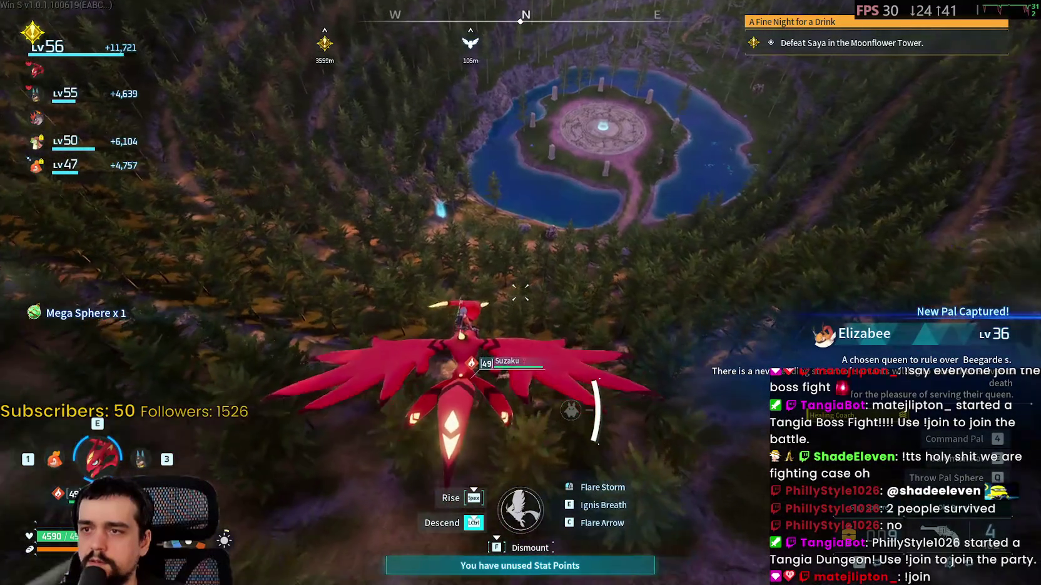
Fly Suzaku down toward the lake shrine's stone circle
key(w)
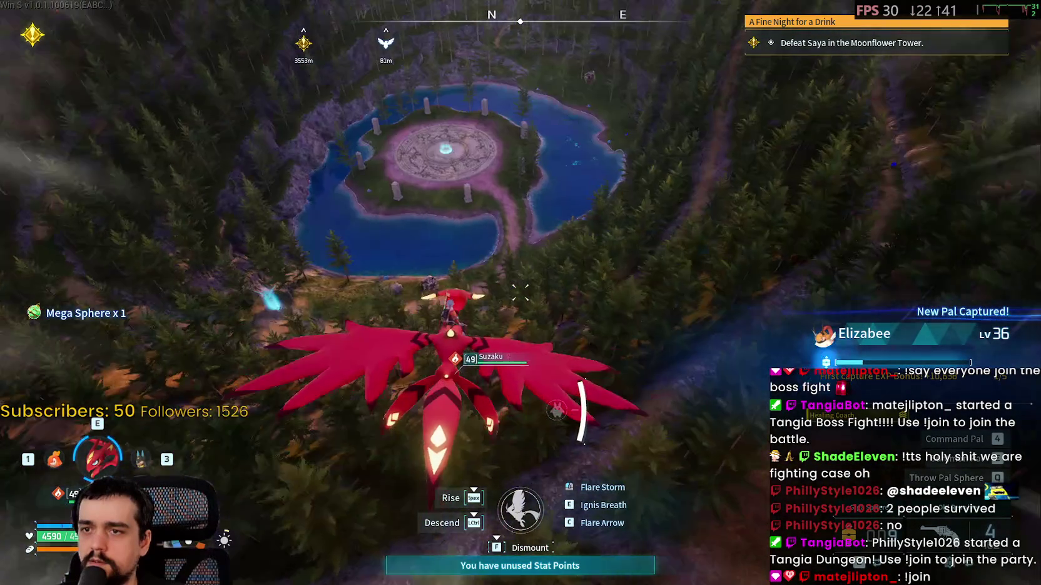
key(ctrl)
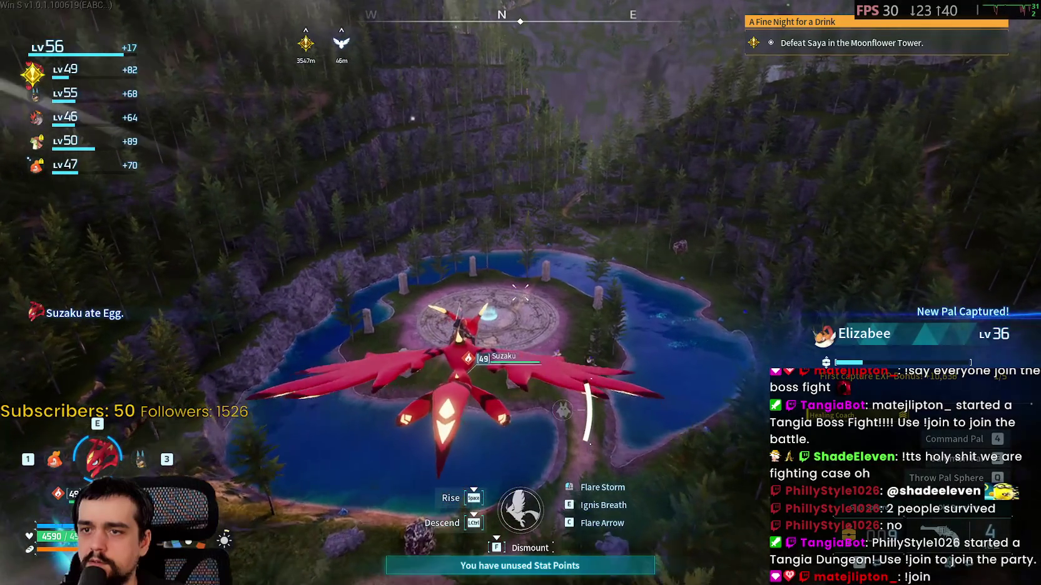
key(ctrl)
key(ctrl)
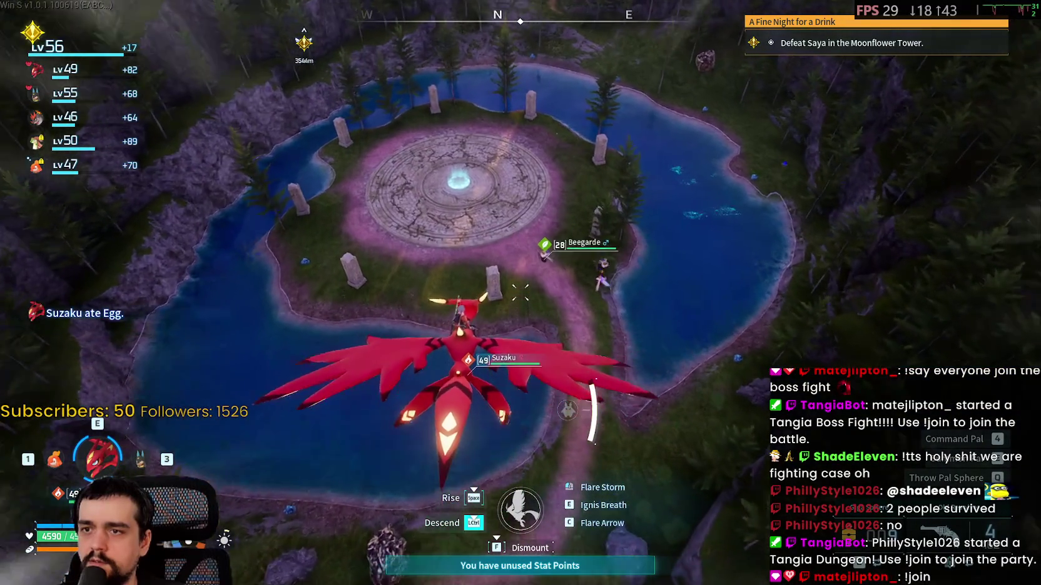
key(ctrl)
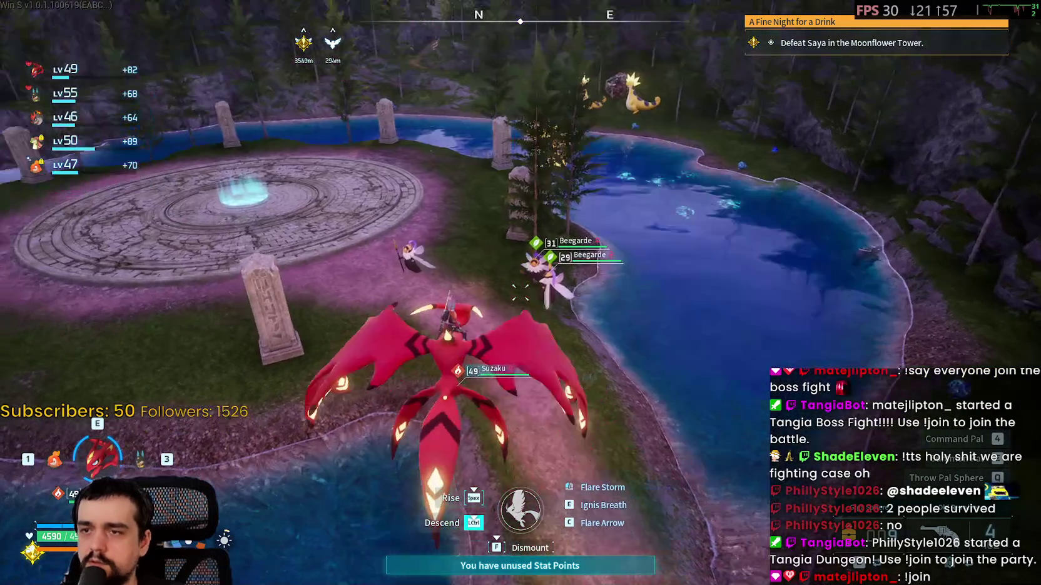
Weaken a Beegarde with revolver shots, capture it with a Pal Sphere, then land on the platform
right_click(521, 293)
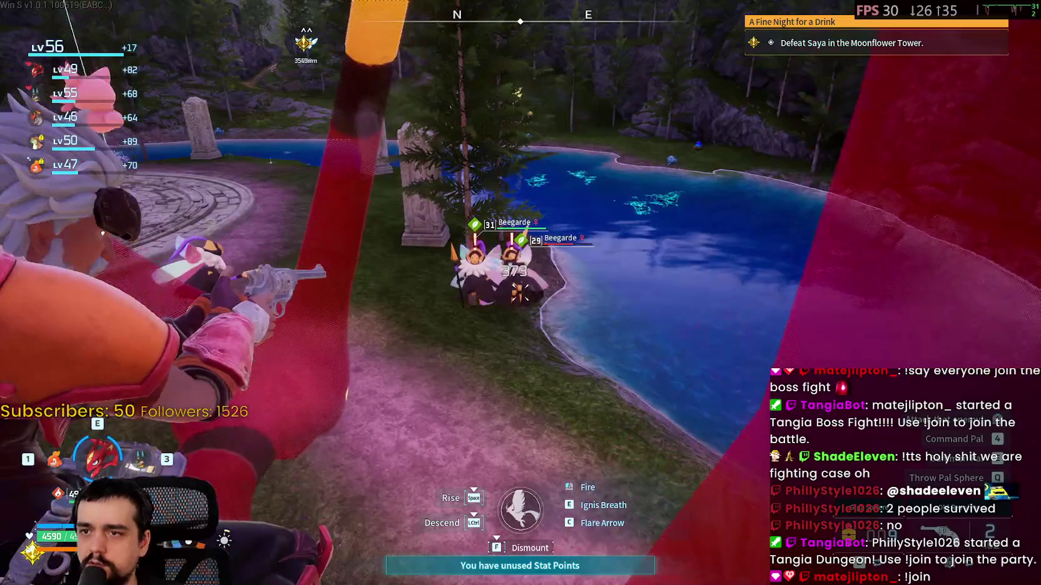
click(520, 293)
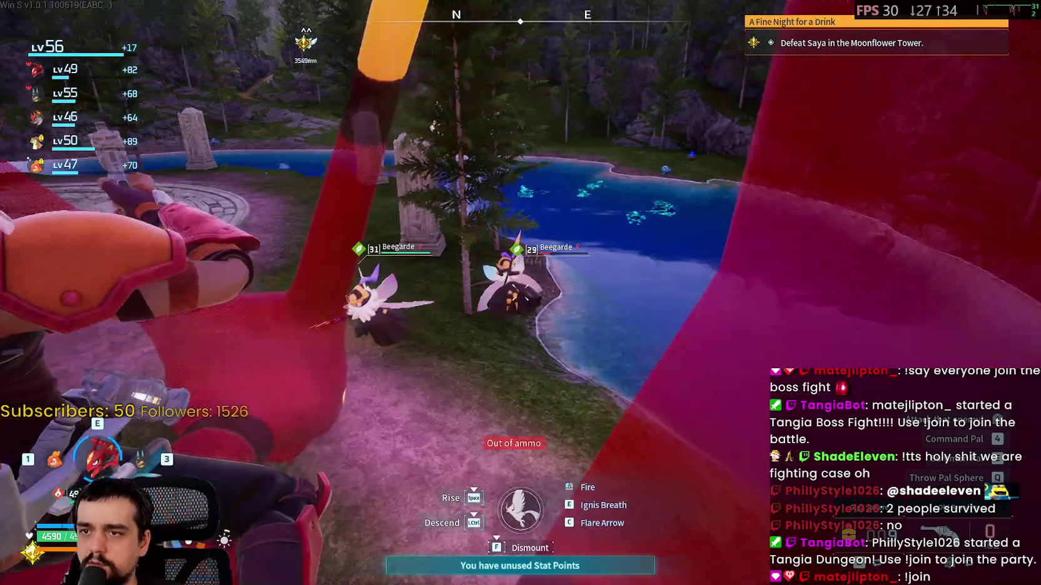
click(521, 293)
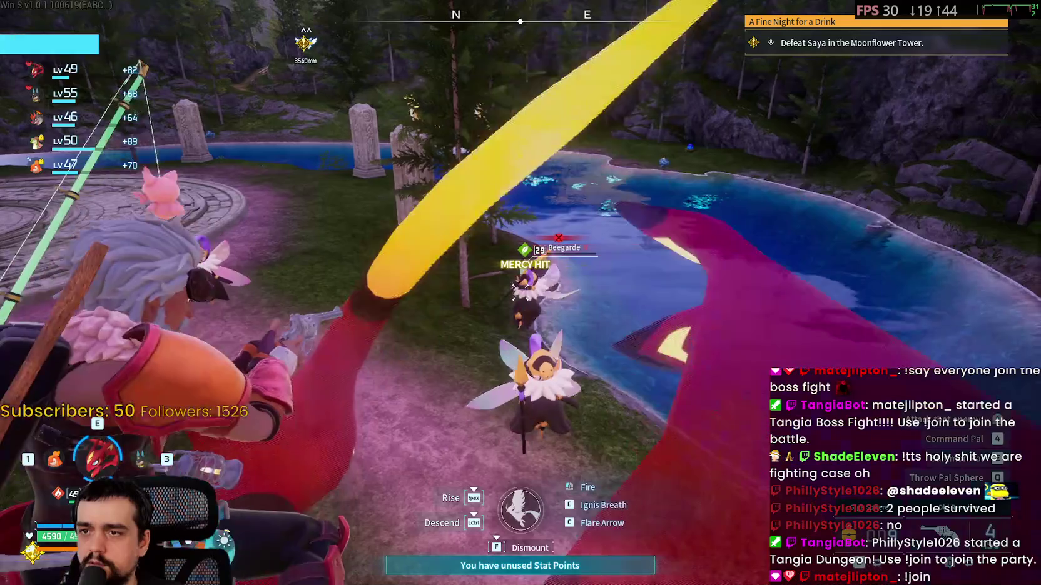
click(521, 293)
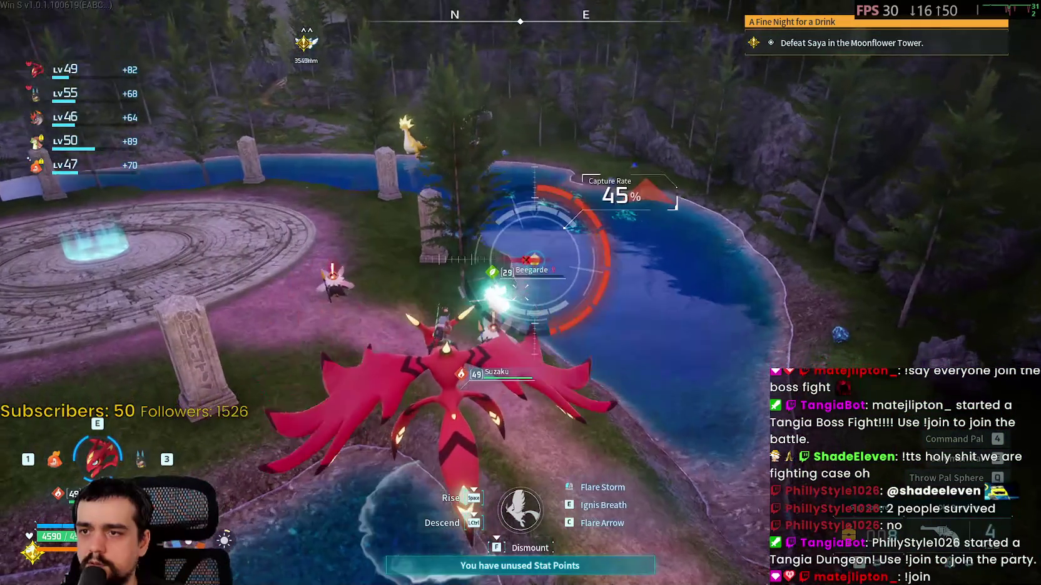
click(521, 293)
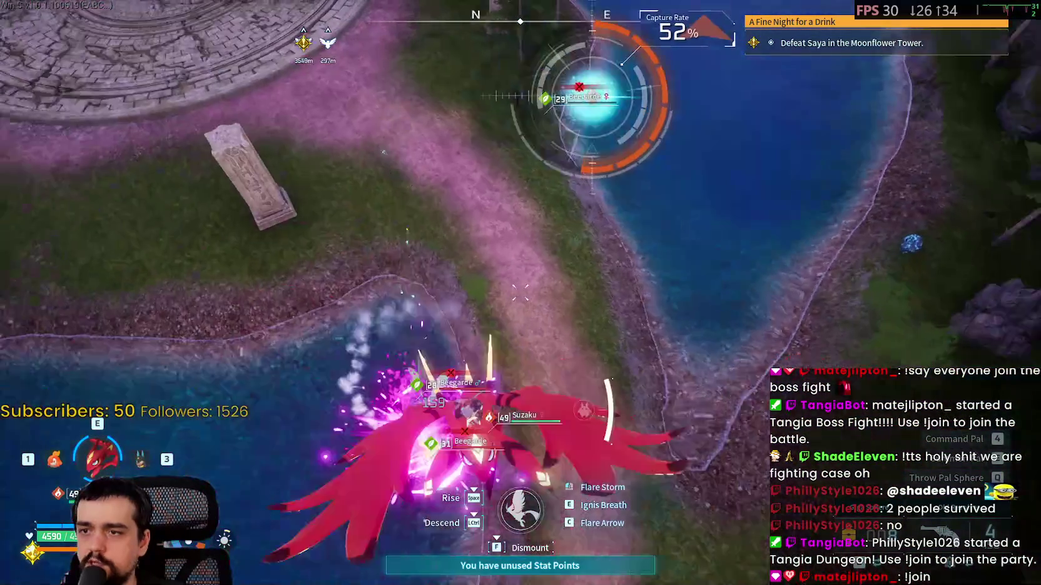
click(520, 293)
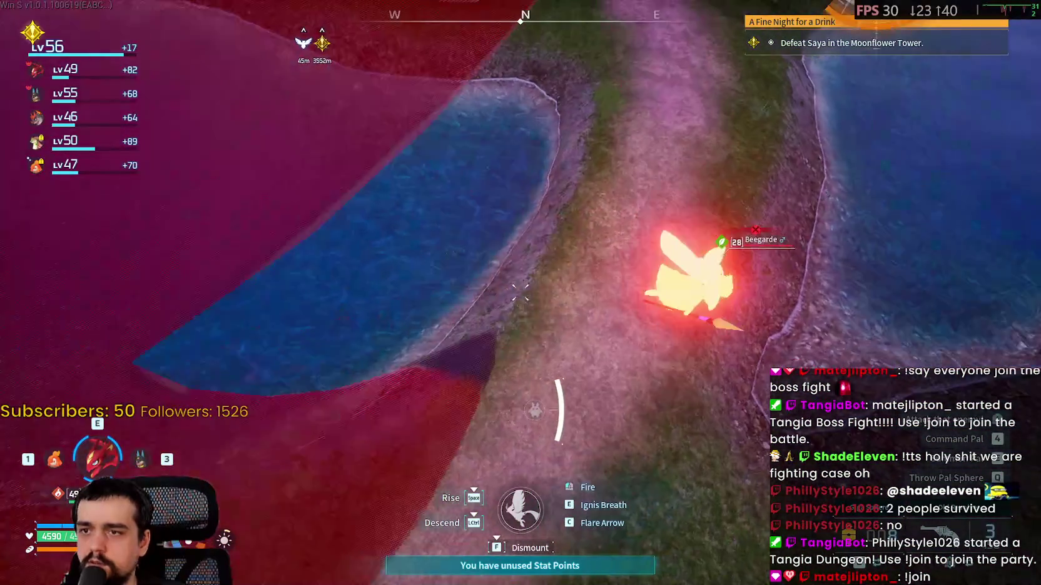
key(q)
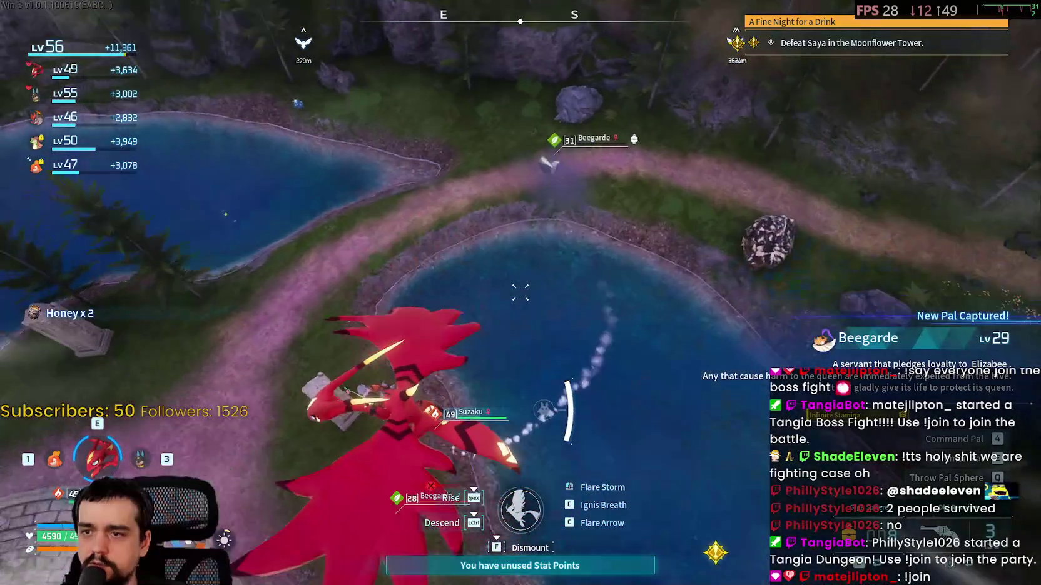
click(520, 293)
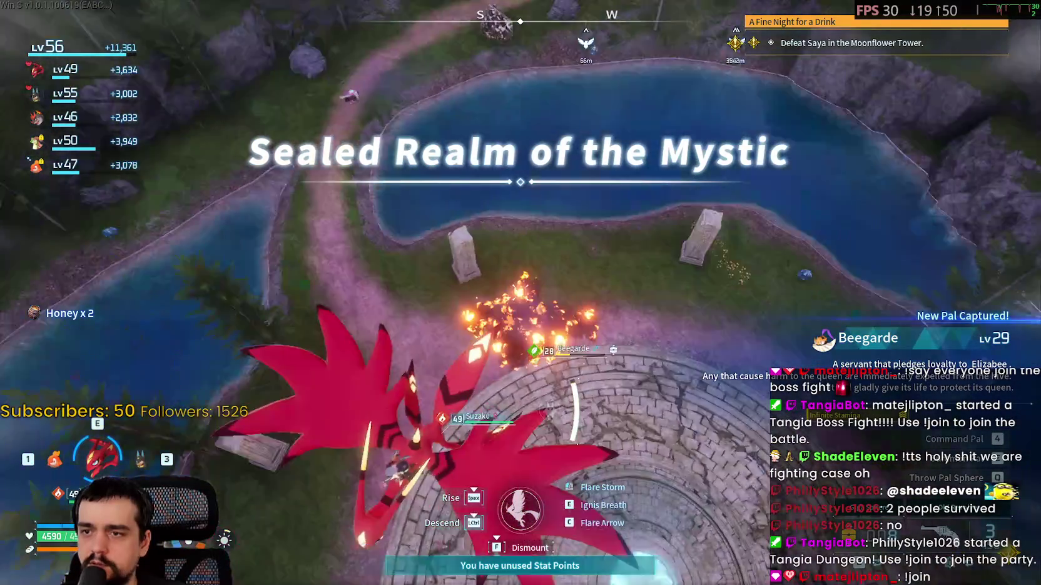
key(ctrl)
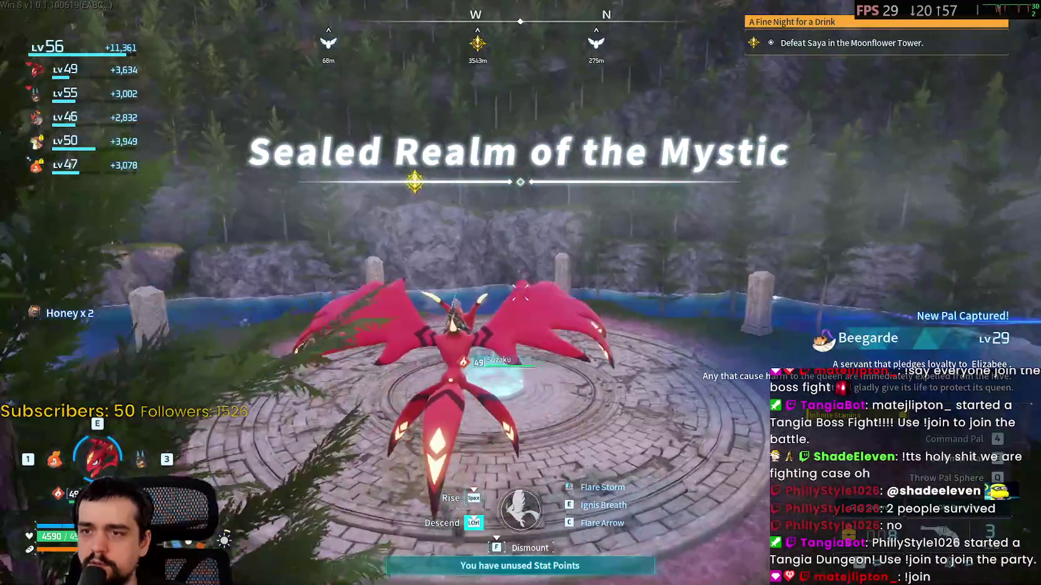
Enter the Sealed Realm dungeon and run toward the Lunaris boss
key(f)
click(532, 390)
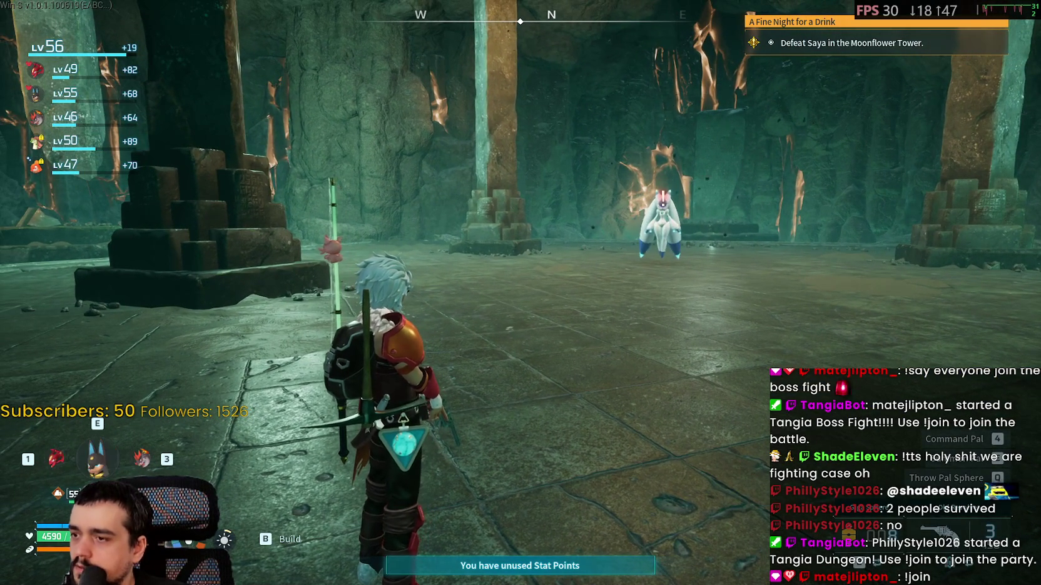
key(3)
key(3)
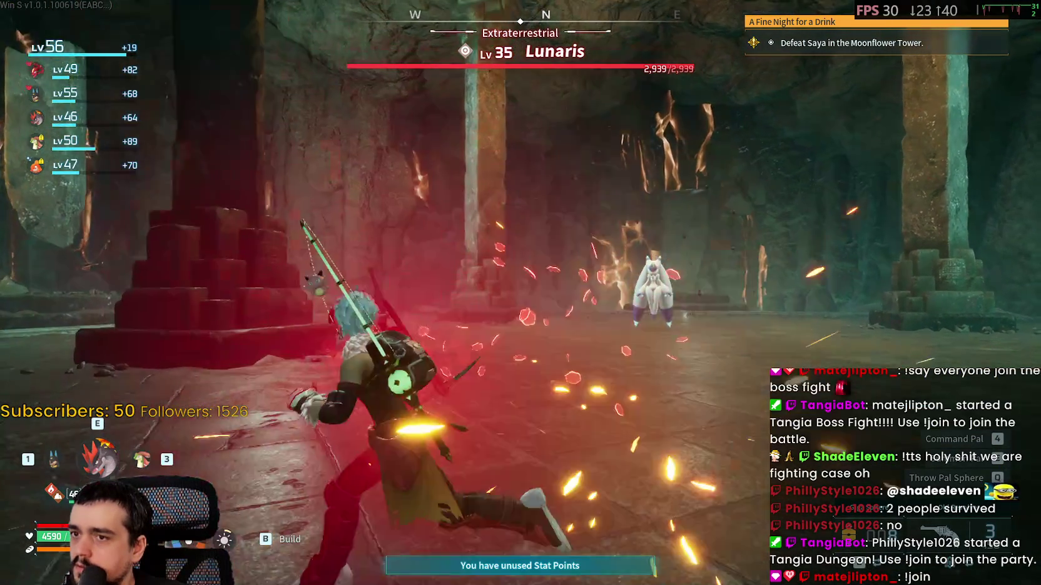
key(w)
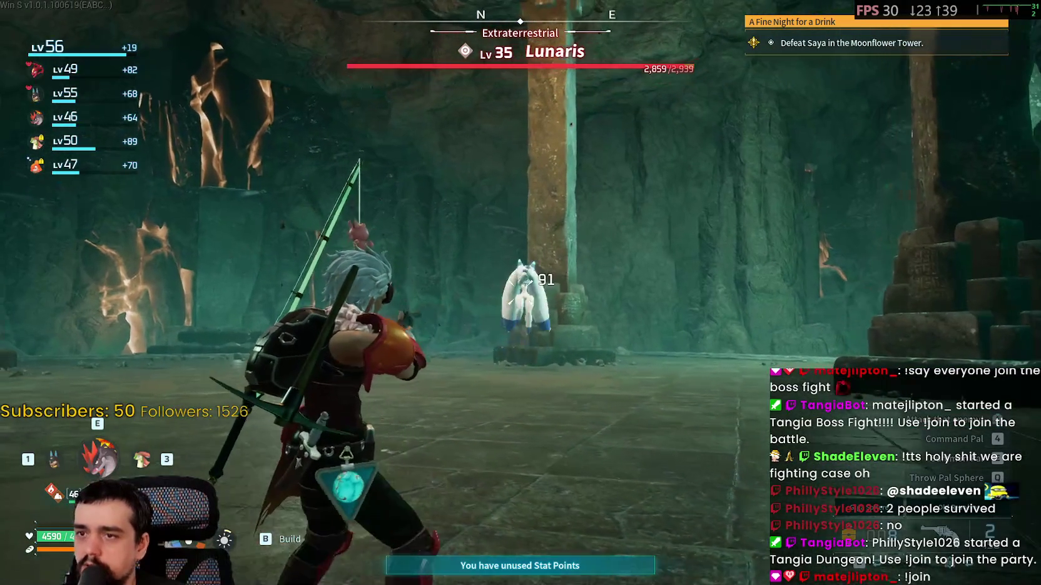
Send Suzaku against Lunaris while dodging through the ruins, bringing it to 101/2,939 health
key(1)
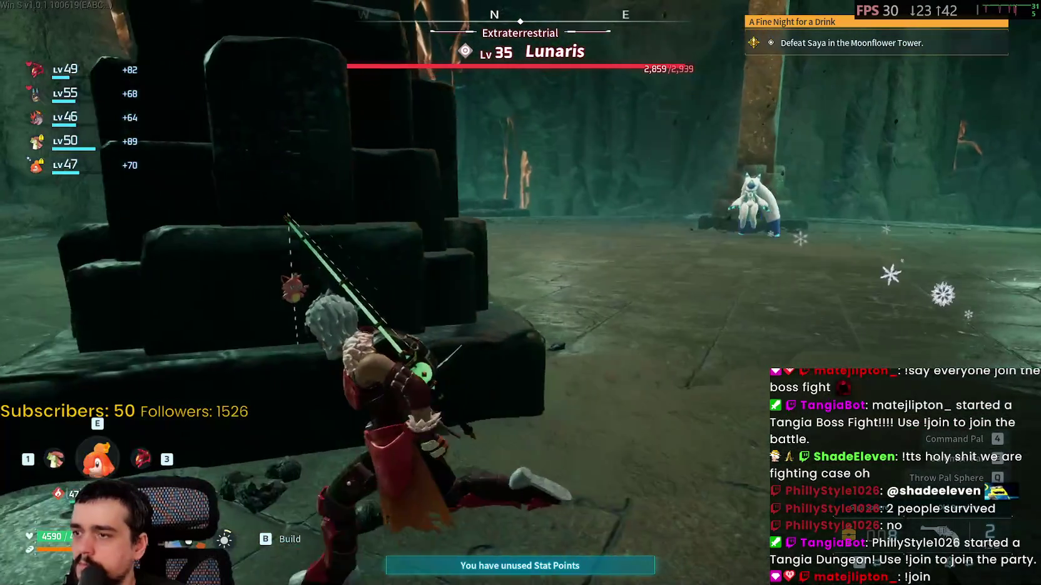
key(3)
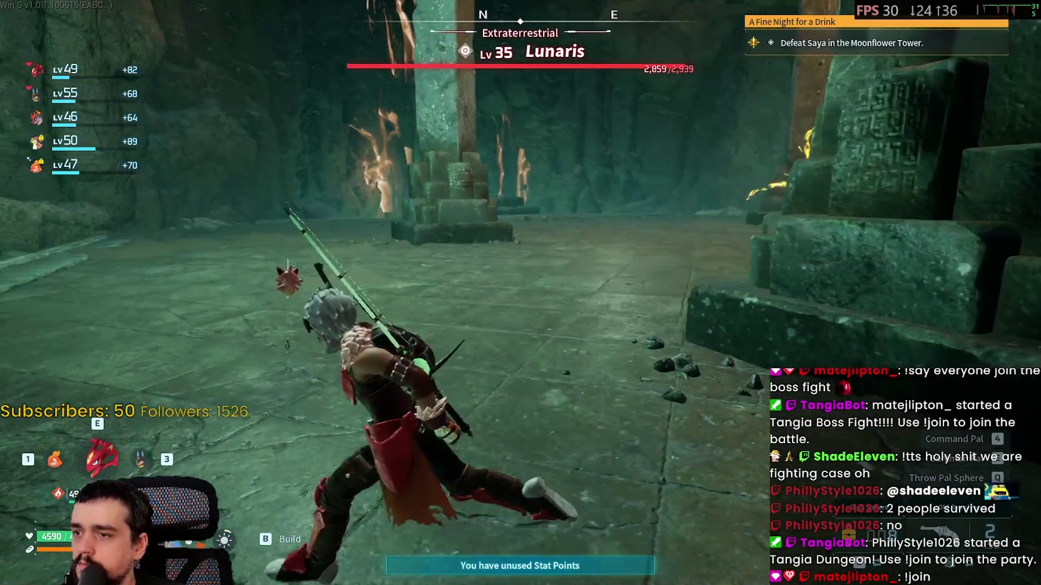
key(a)
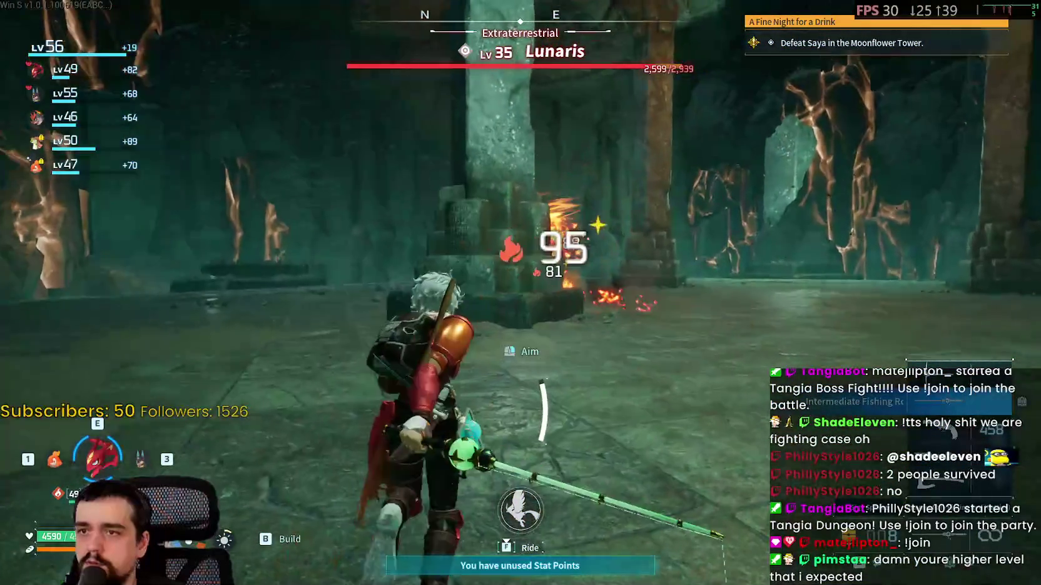
key(w)
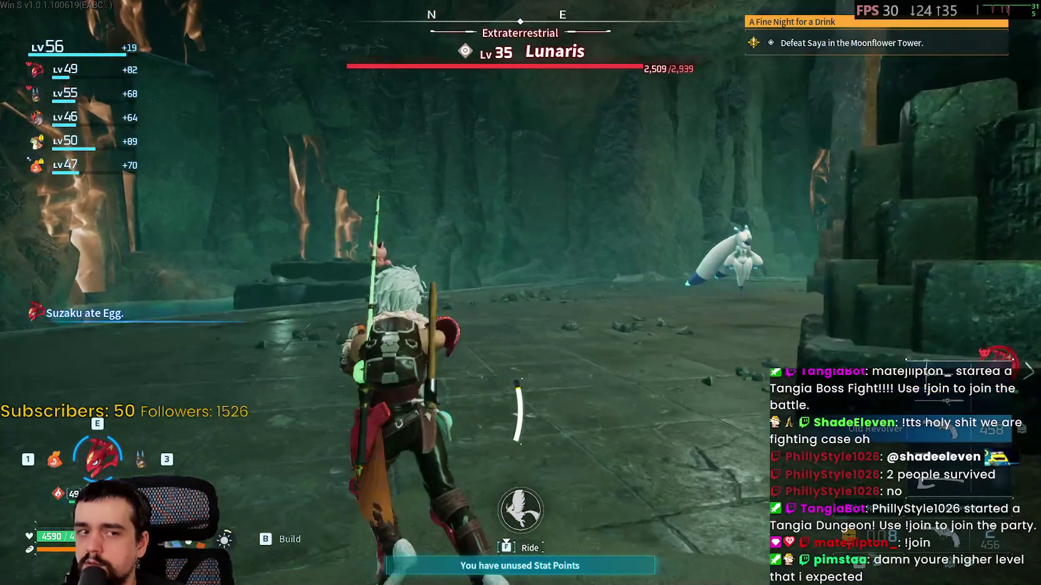
key(w)
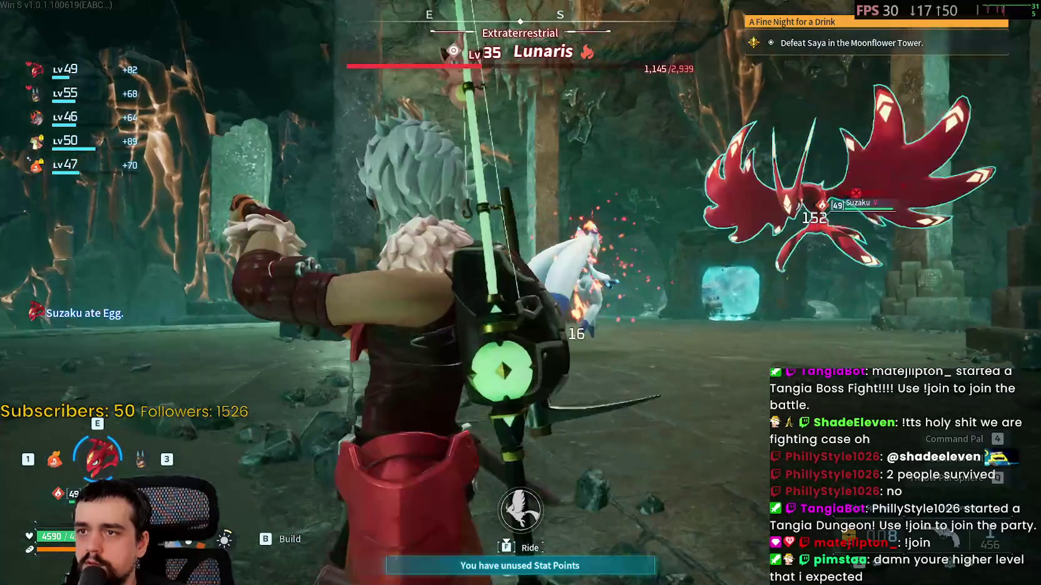
key(w)
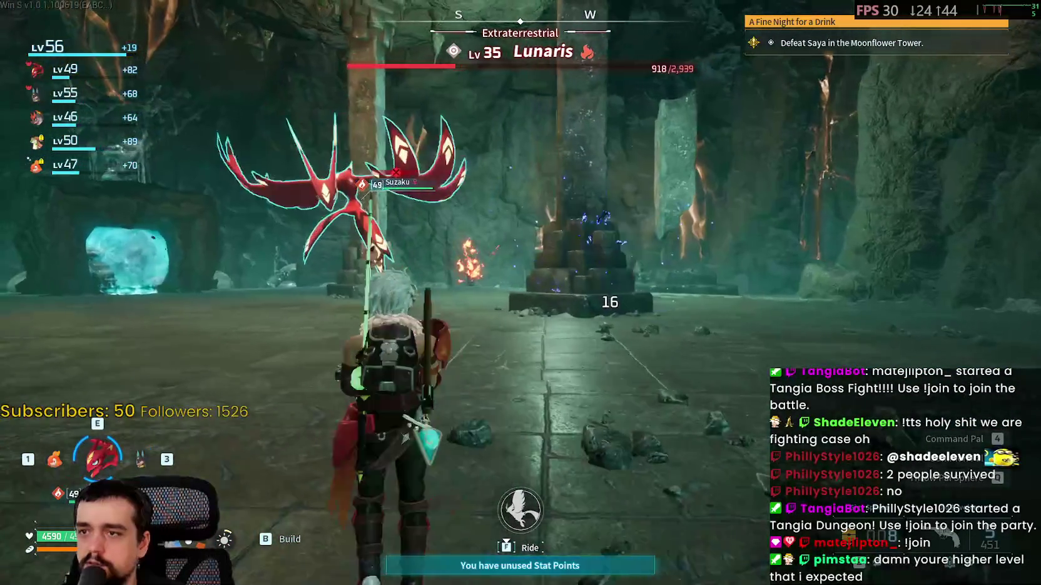
key(w)
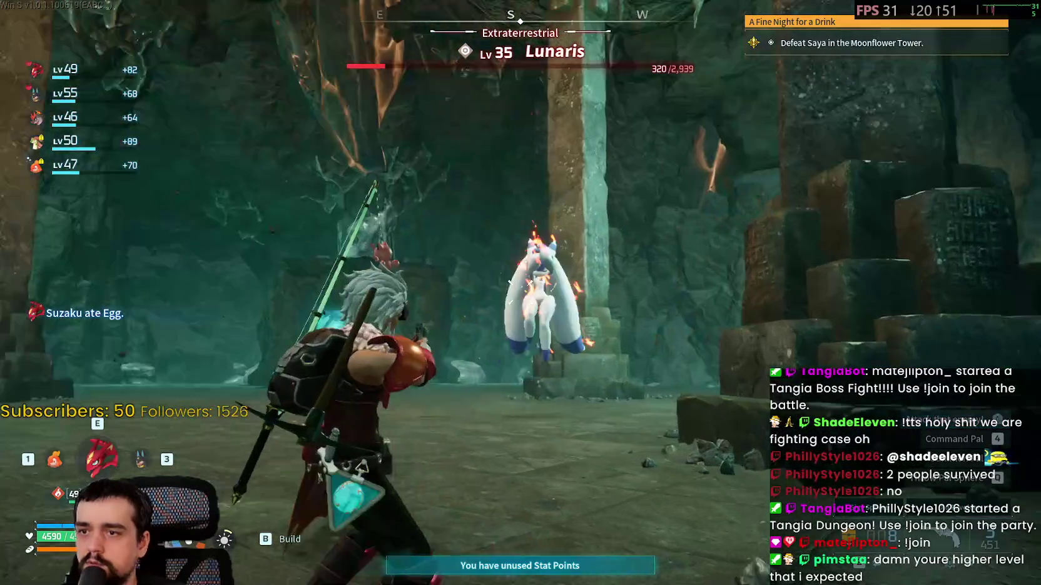
key(e)
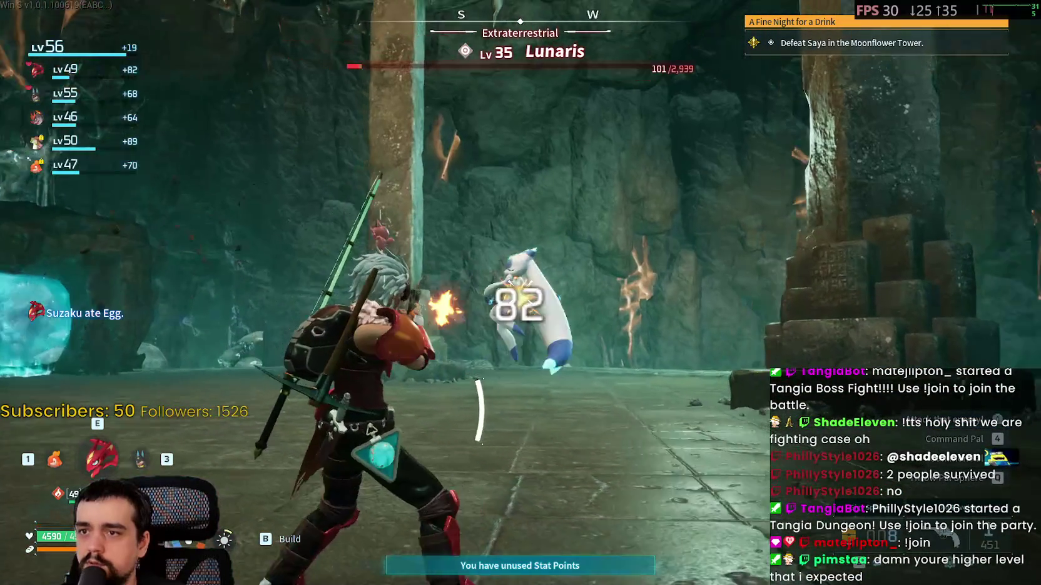
Throw Pal Spheres at Lunaris, dodging as it breaks free, until it falls for the Bounty Token
key(ctrl)
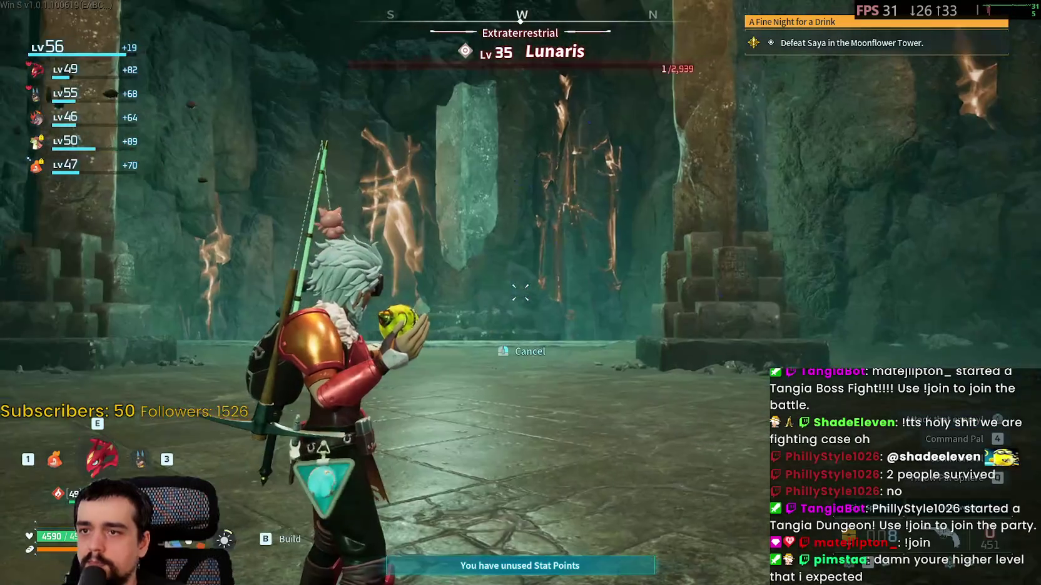
key(q)
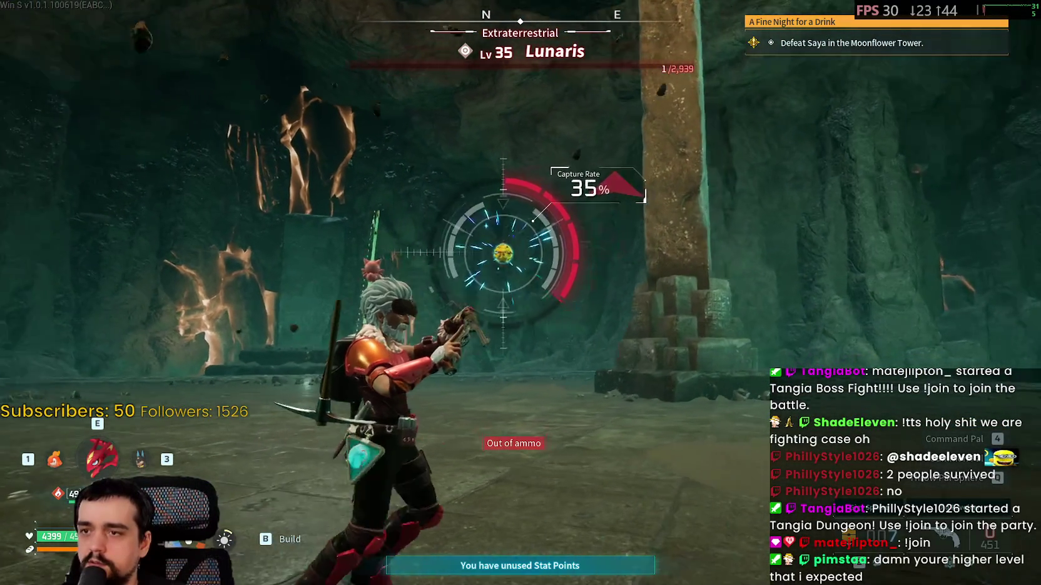
click(520, 292)
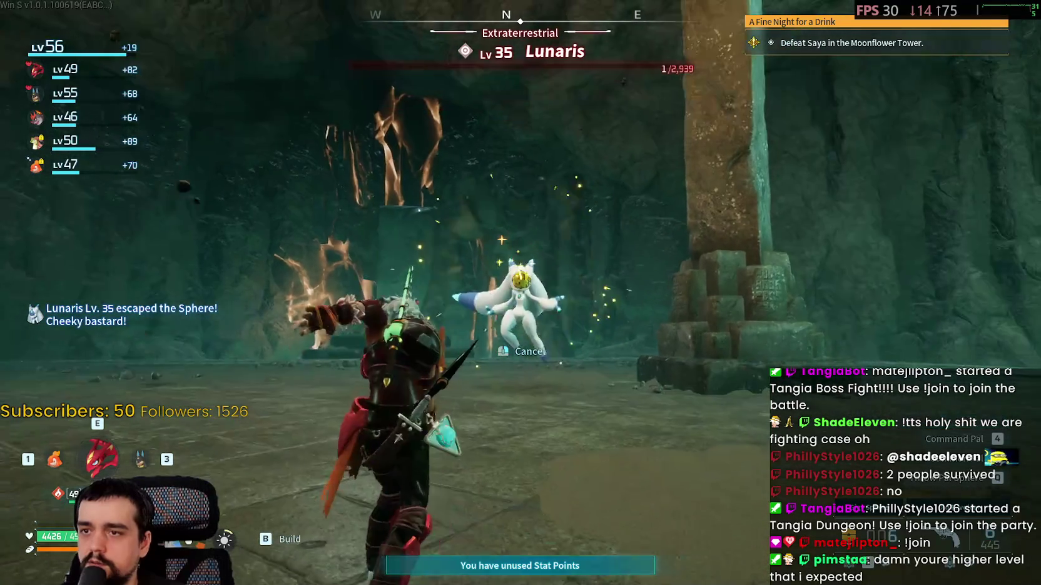
key(ctrl)
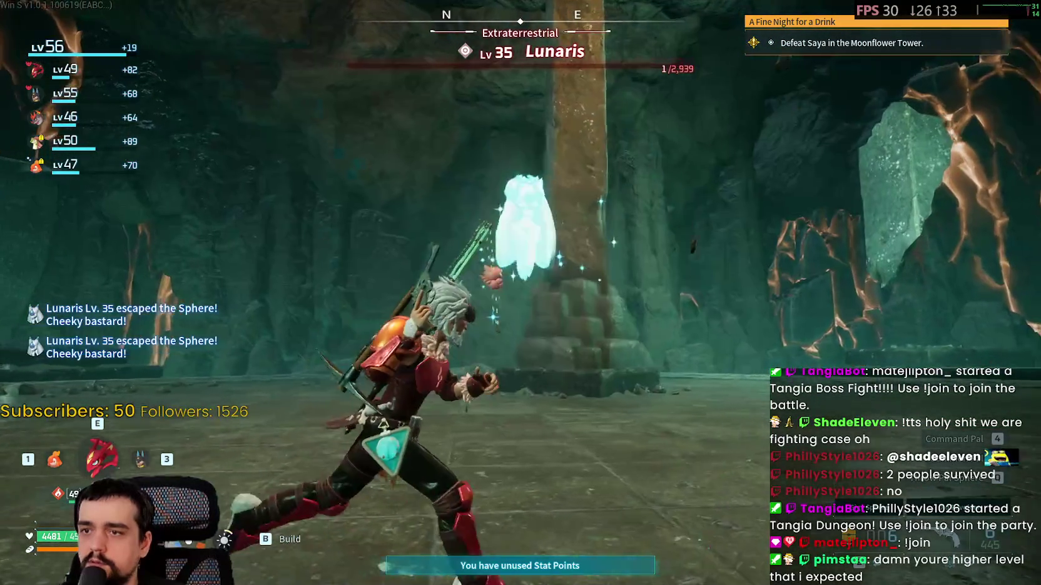
key(q)
key(ctrl)
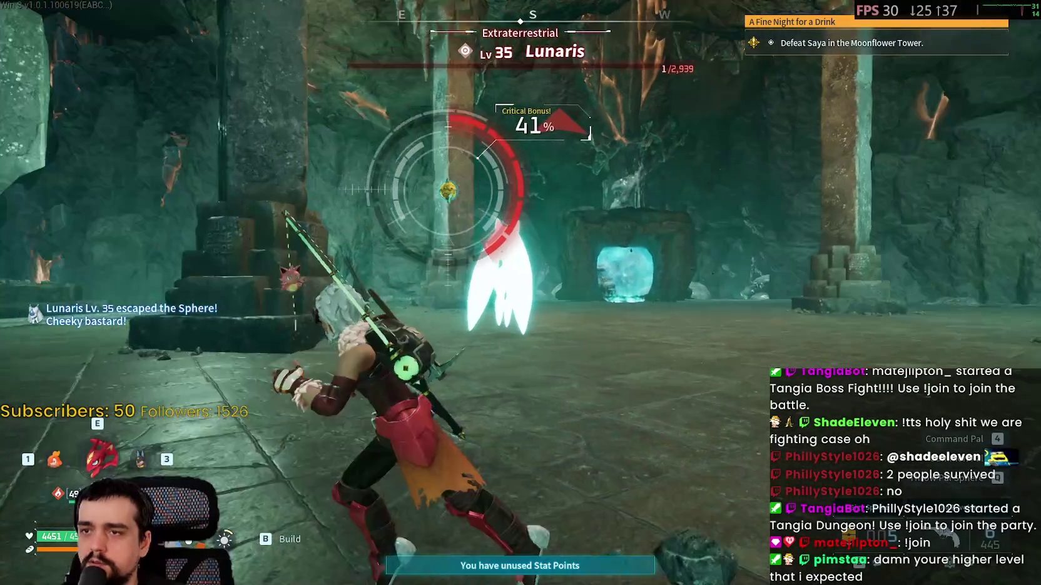
scroll(520, 292, down, 1)
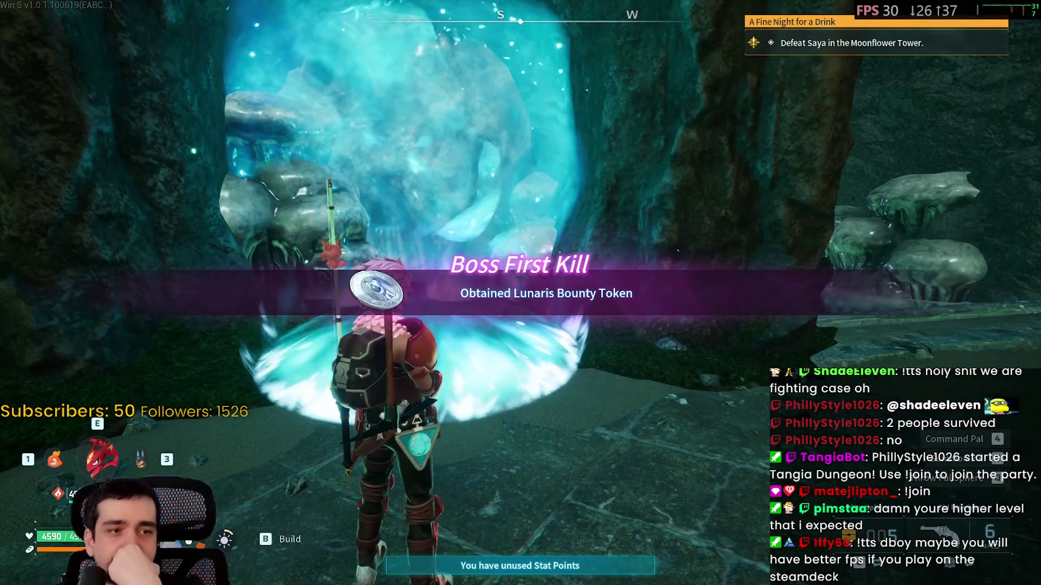
Exit through the dungeon portal back to the stone shrine platform by the ringed lake
key(f)
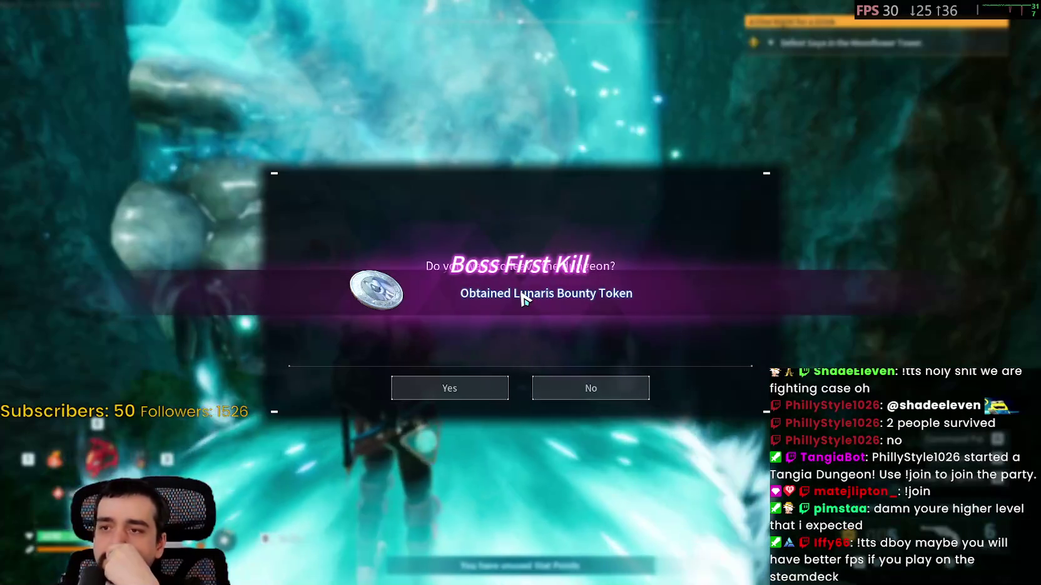
click(449, 399)
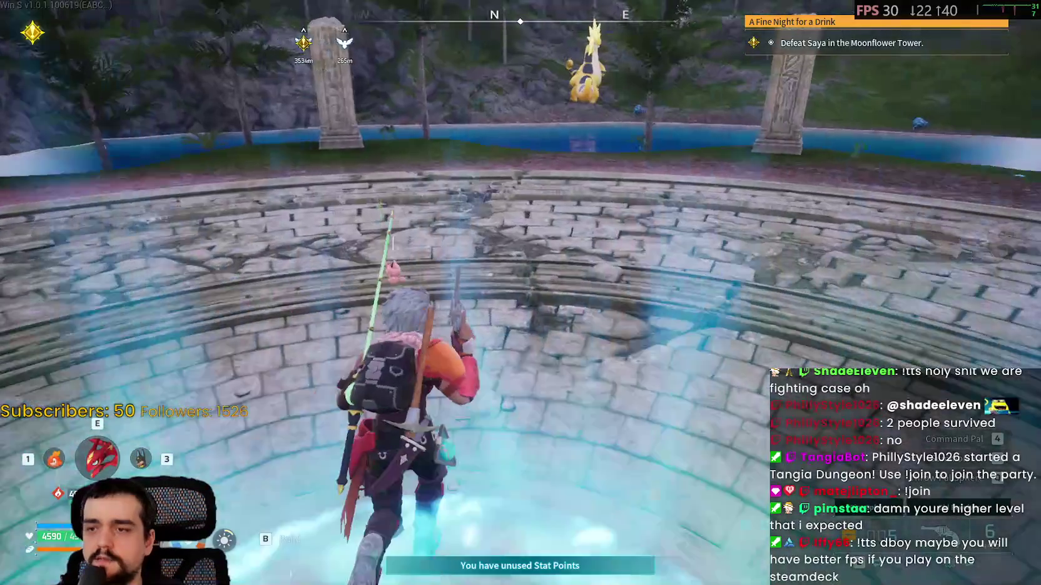
Mount Suzaku and fly across the pond toward the two Relaxaurus Lux on shore
key(e)
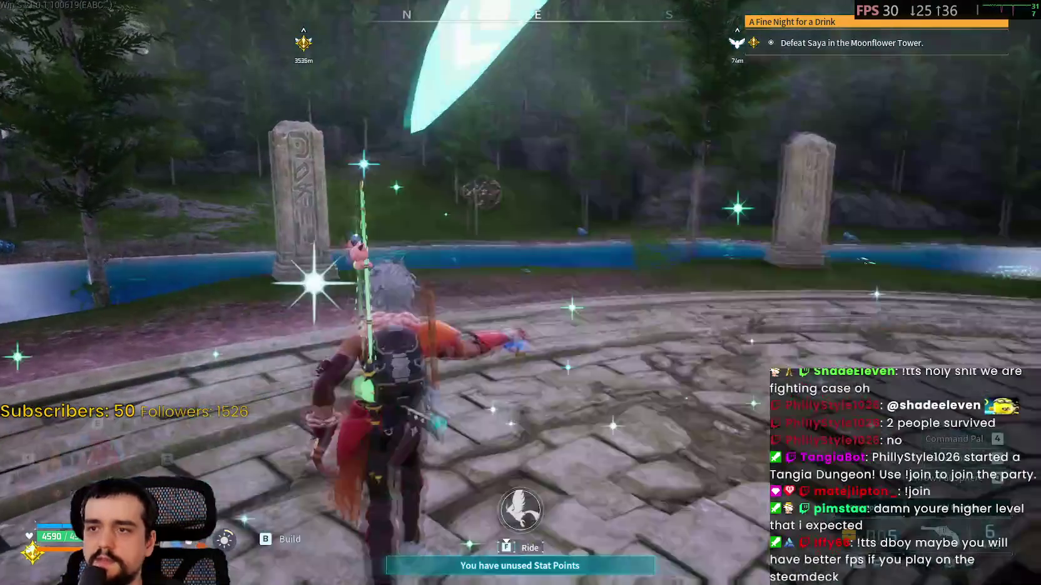
key(f)
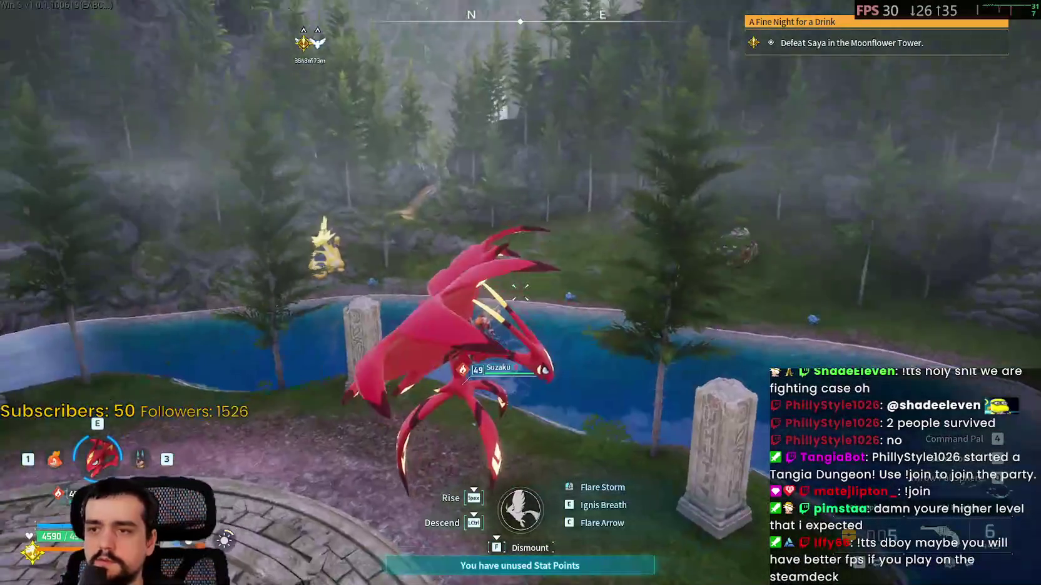
key(w)
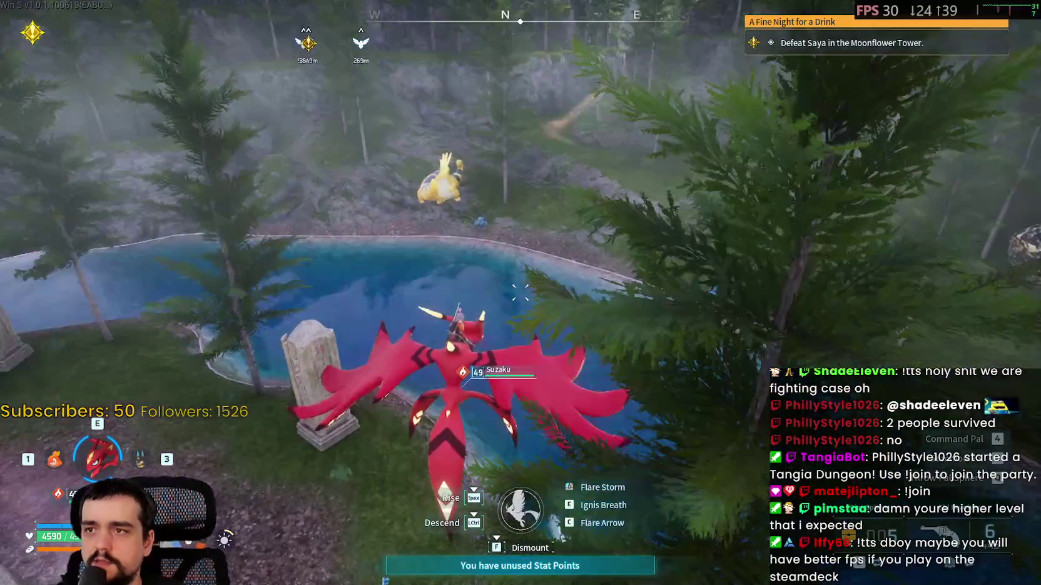
key(w)
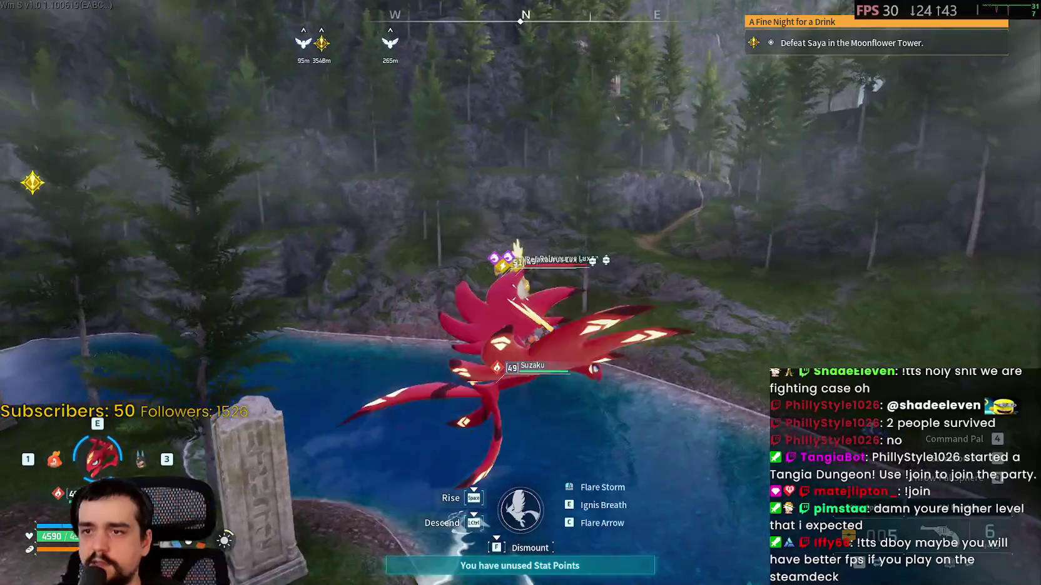
key(w)
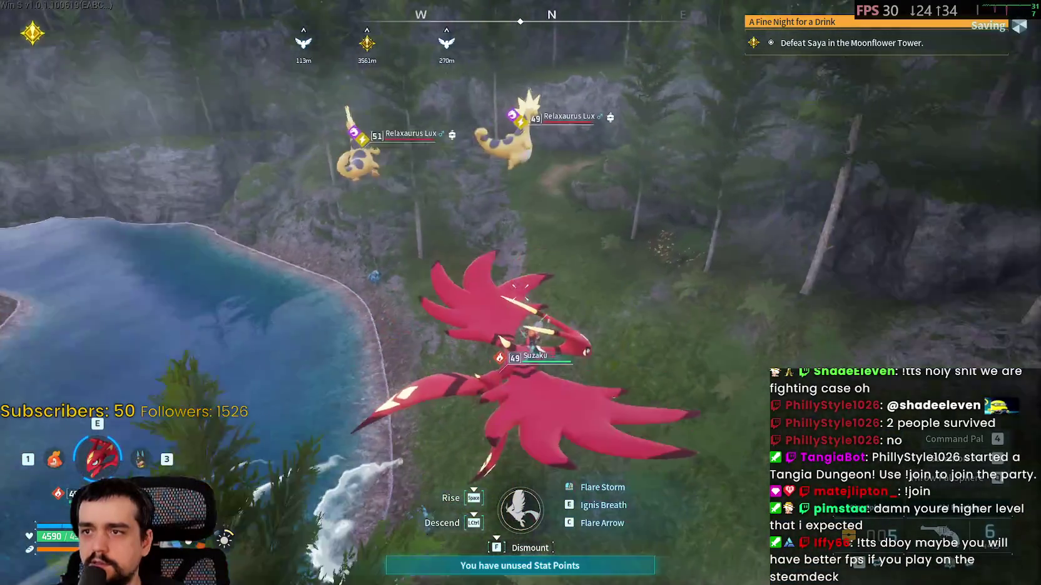
key(w)
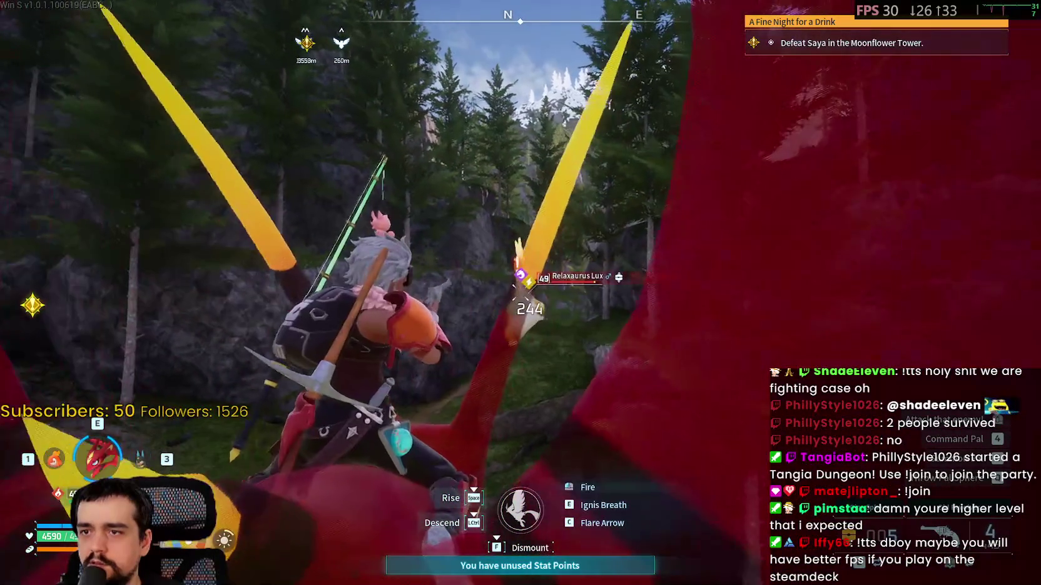
key(w)
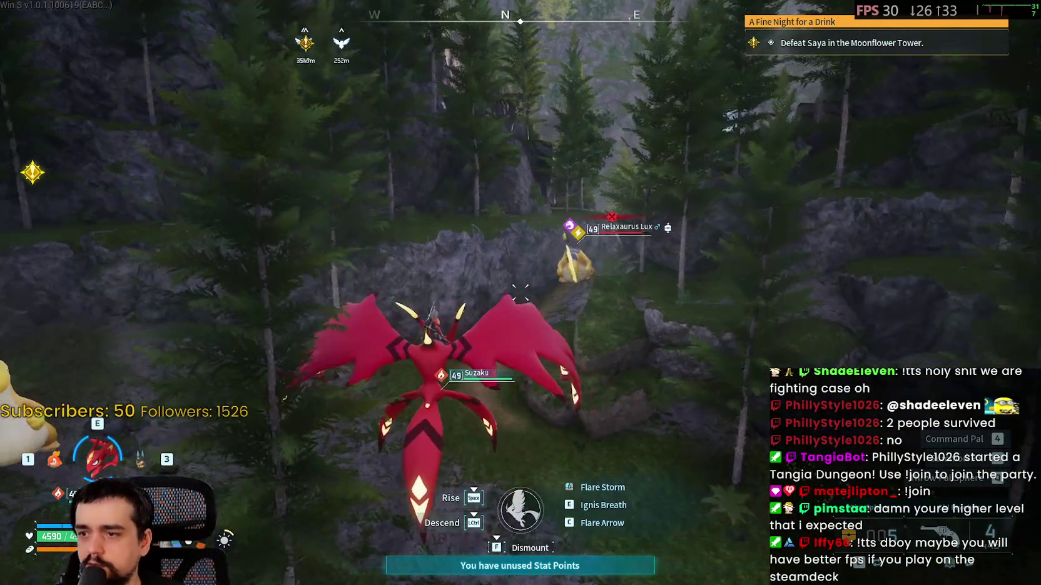
Hit the level 49 Relaxaurus Lux with Flare Arrow and revolver shots near the waterfall
key(w)
key(c)
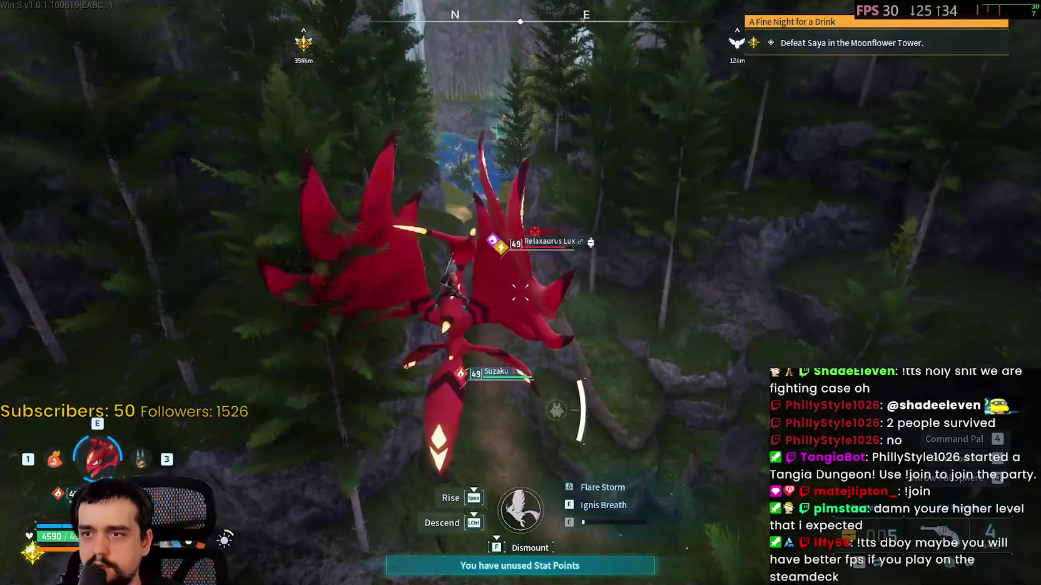
key(w)
key(w)
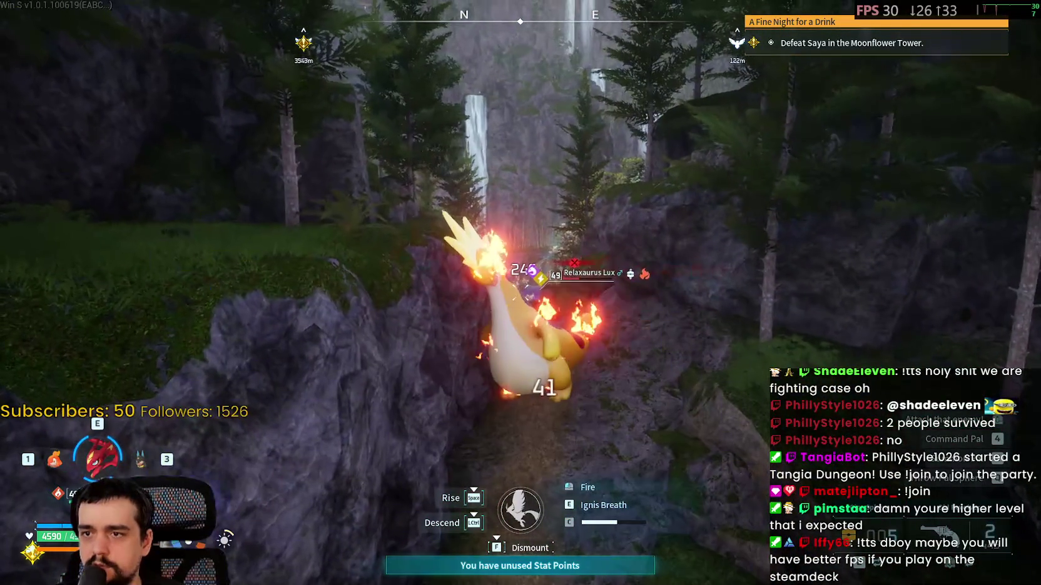
click(520, 293)
click(521, 293)
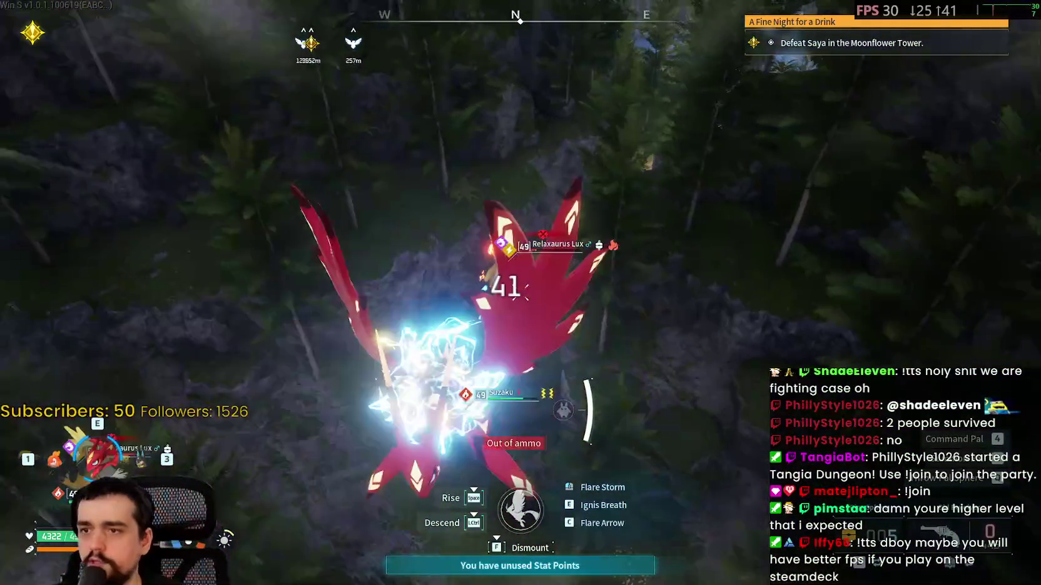
key(q)
right_click(520, 293)
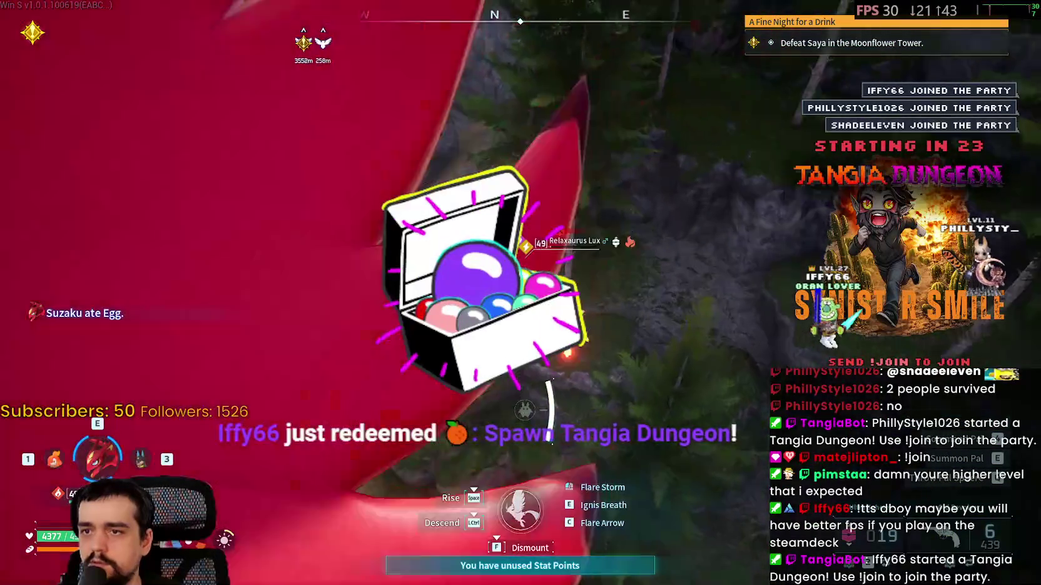
Throw repeated Pal Spheres at the Relaxaurus Lux, dismounting Suzaku for another throw, until defeated
key(q)
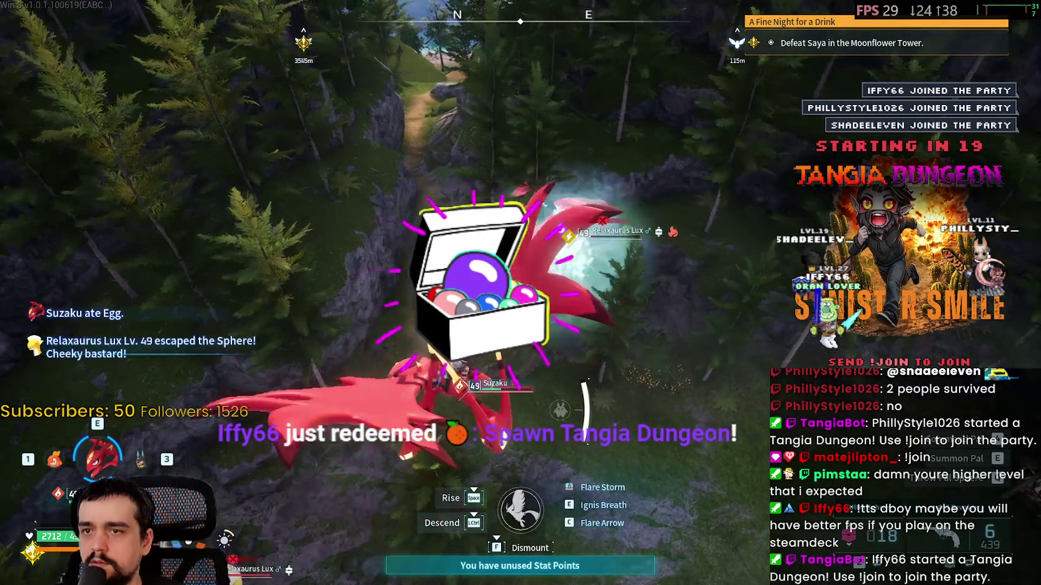
key(q)
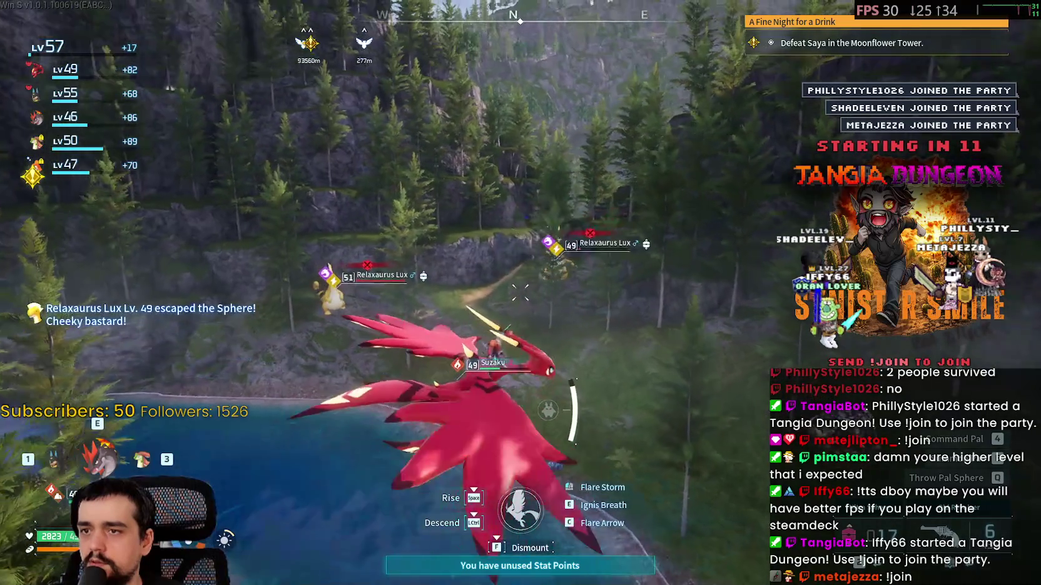
key(q)
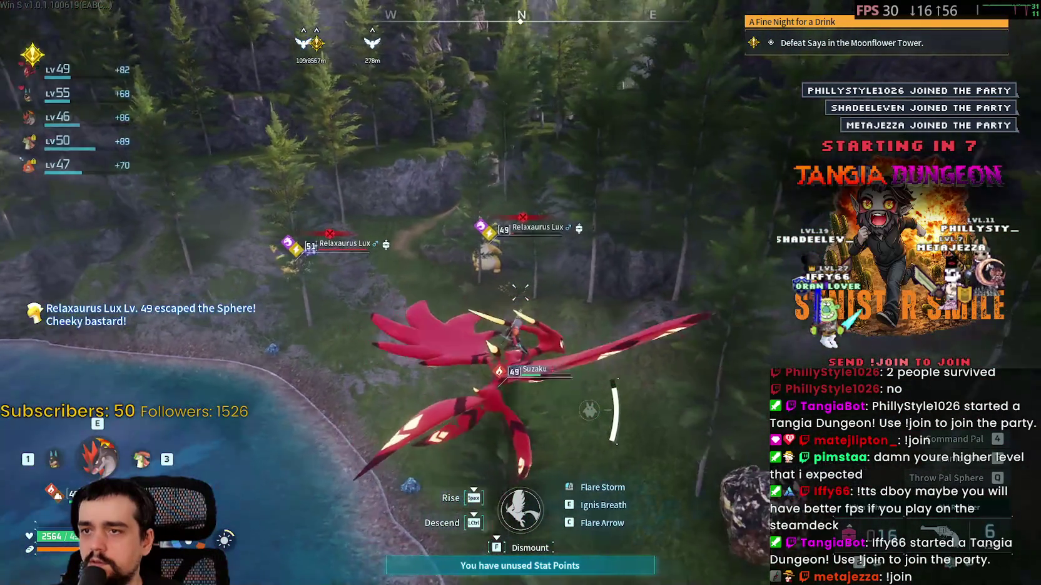
key(3)
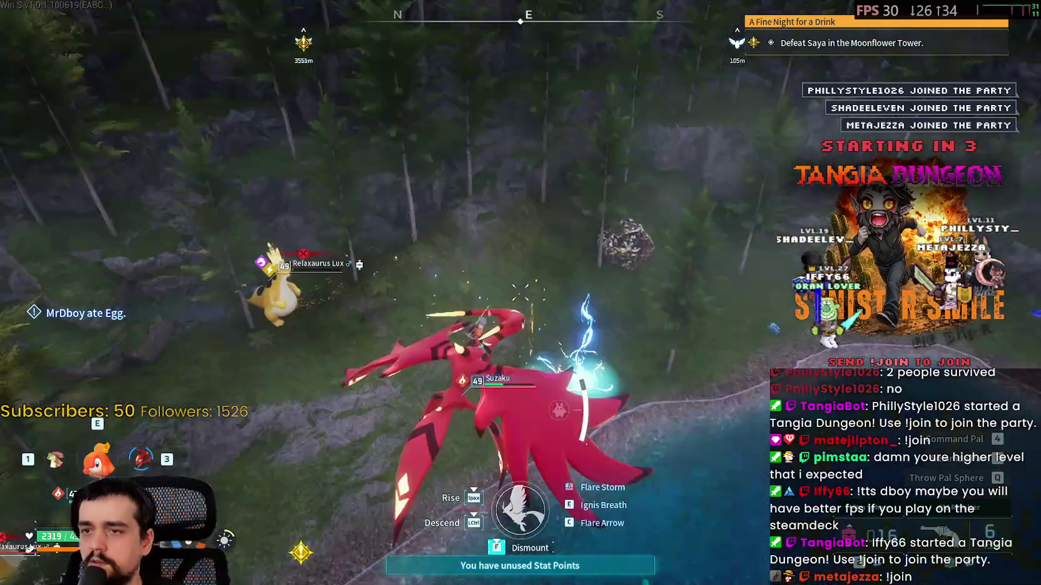
key(f)
key(e)
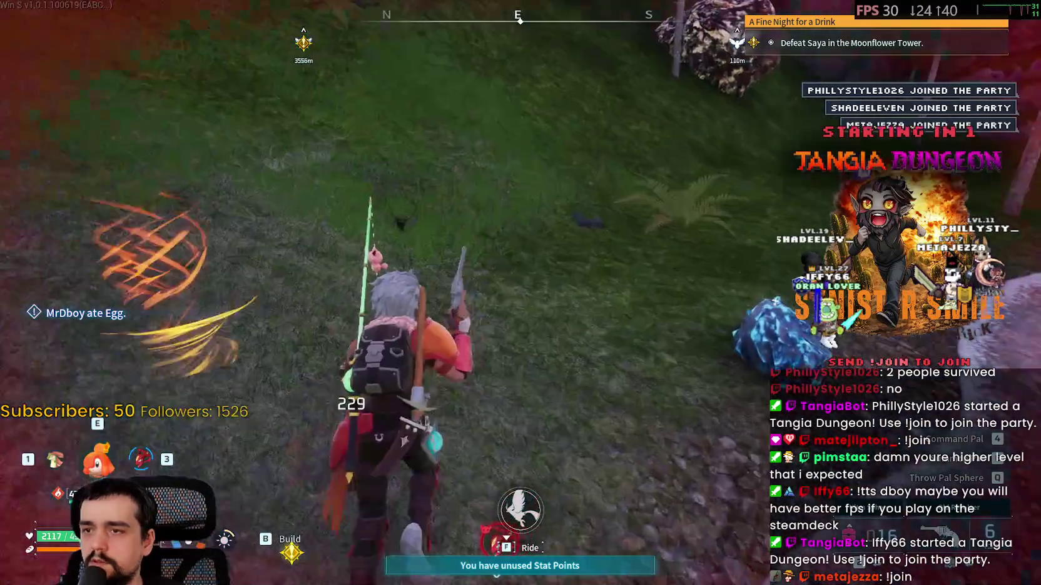
key(q)
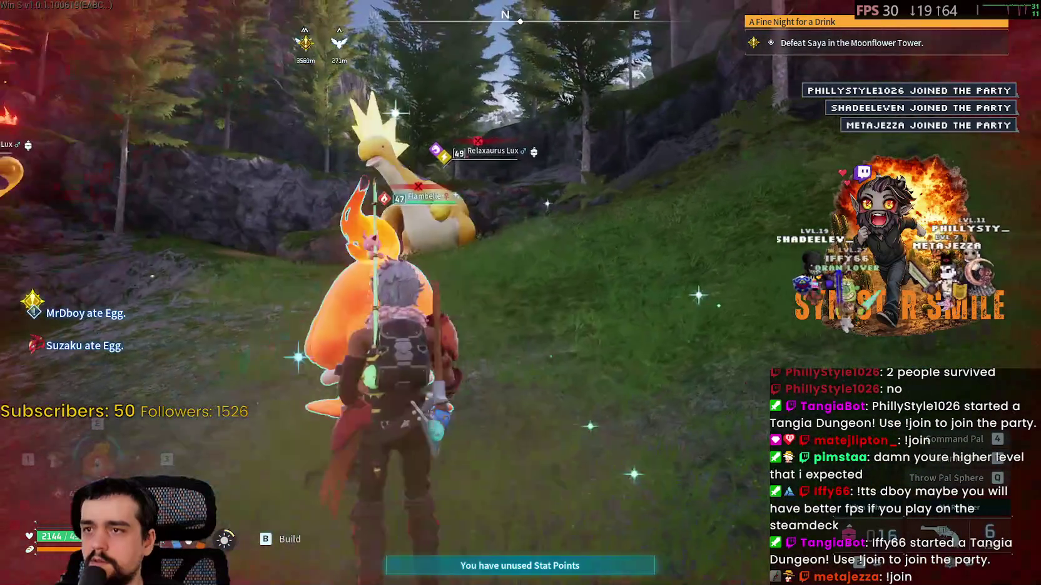
key(q)
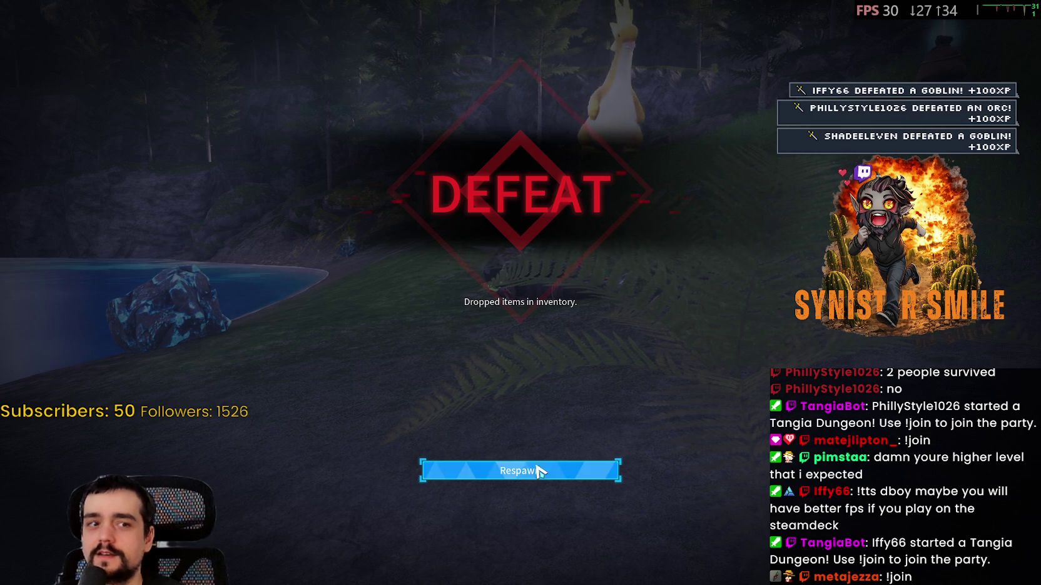
Choose Respawn and pan the world map from Windswept Island down to the crater
click(520, 470)
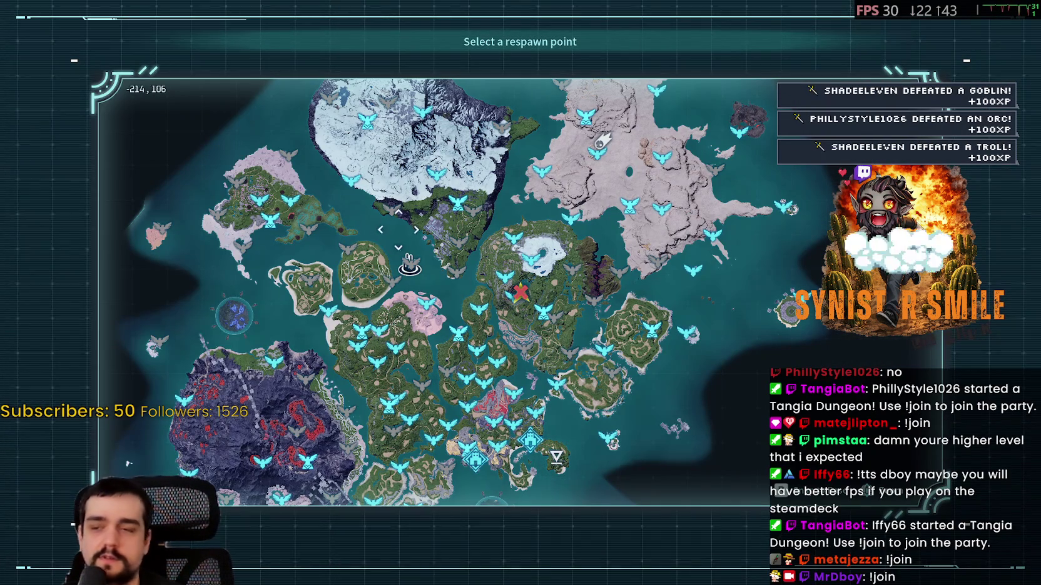
scroll(556, 457, up, 2)
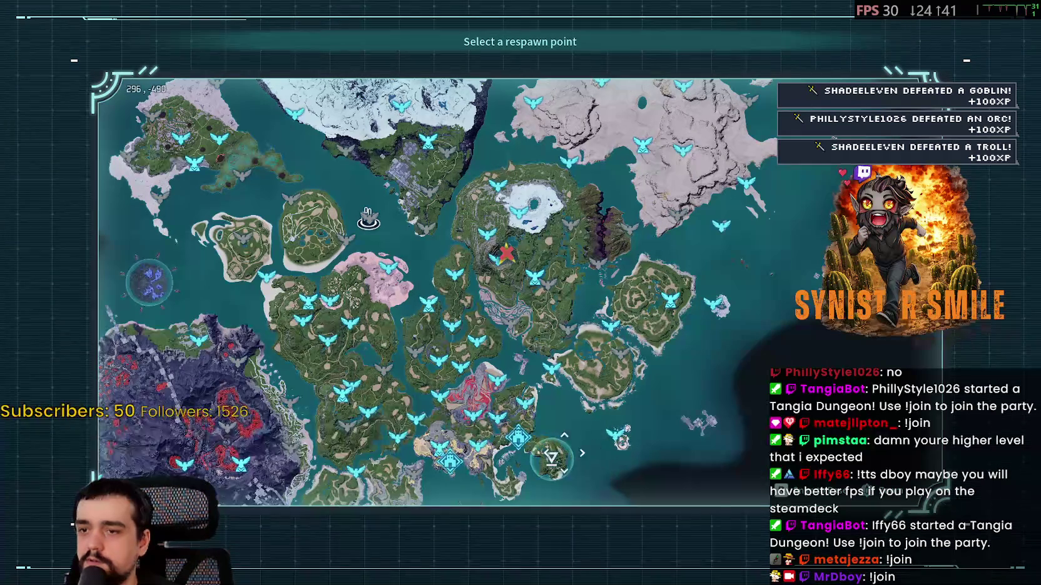
drag(551, 457, 527, 338)
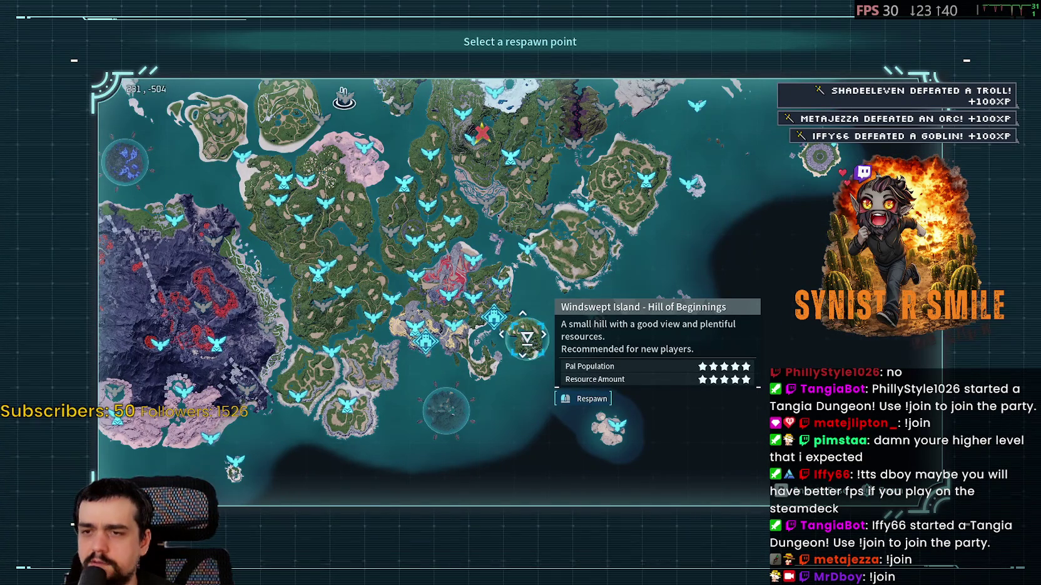
scroll(527, 338, up, 2)
scroll(669, 406, down, 1)
mouse_move(519, 341)
mouse_down()
mouse_move(511, 414)
mouse_move(824, 468)
mouse_up()
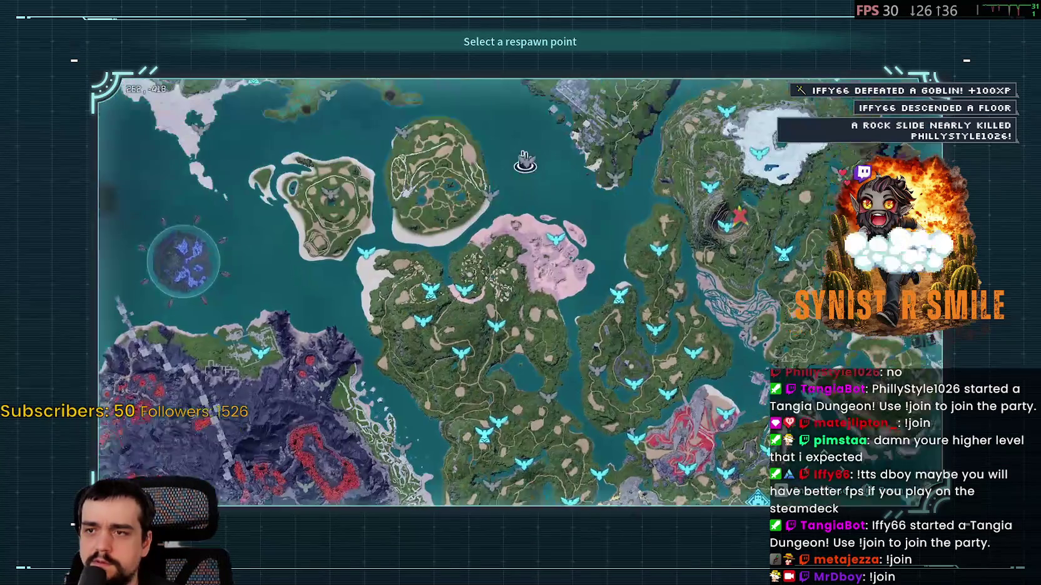
scroll(562, 260, down, 3)
scroll(561, 260, up, 3)
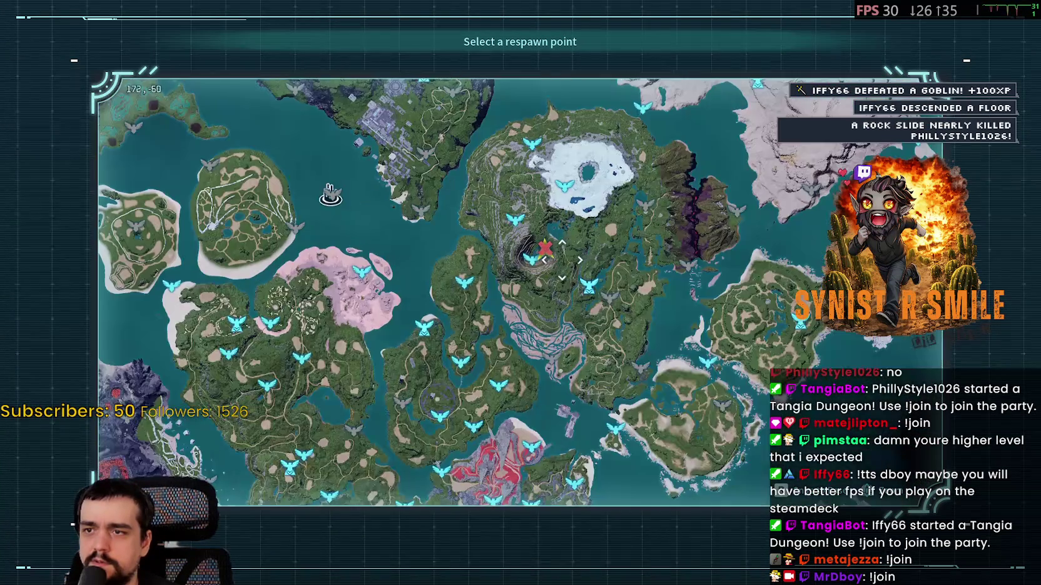
scroll(561, 259, up, 2)
Select the fast-travel point near the crater and confirm respawning there
click(488, 399)
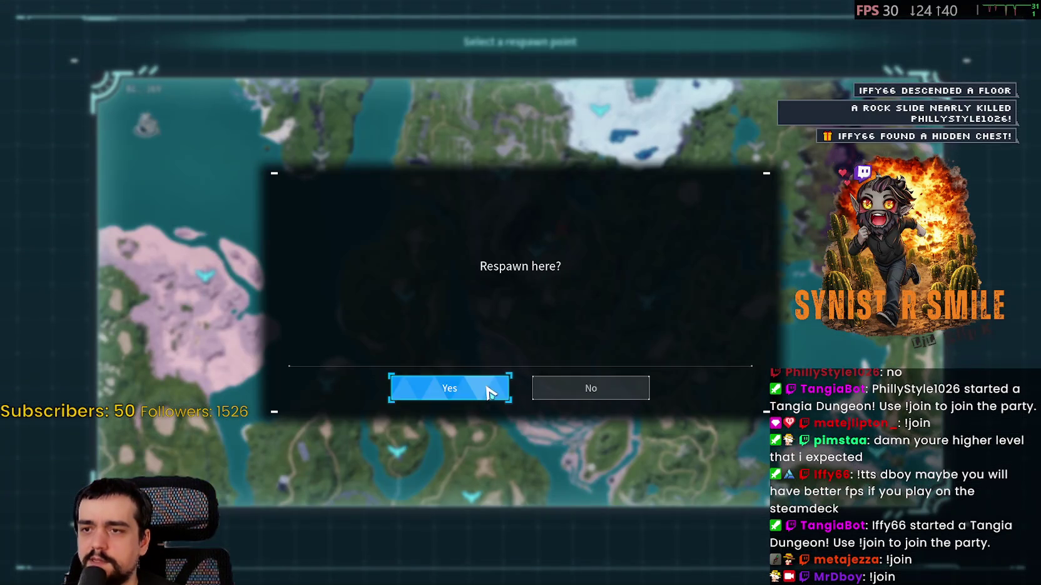
click(590, 388)
click(495, 309)
click(450, 388)
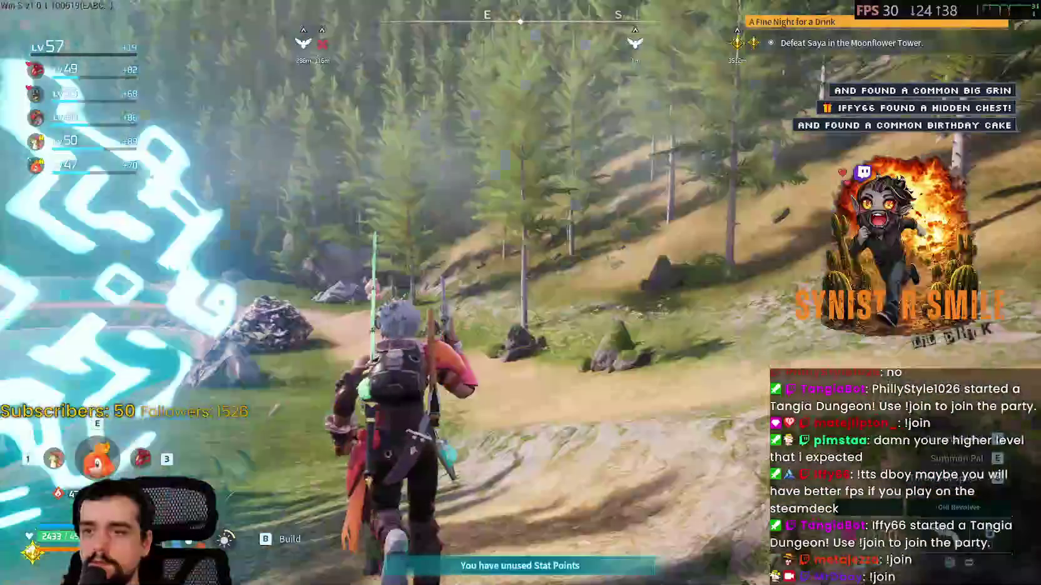
Run past the wing statue and along the pond path to the stone pillars by the lake
key(w)
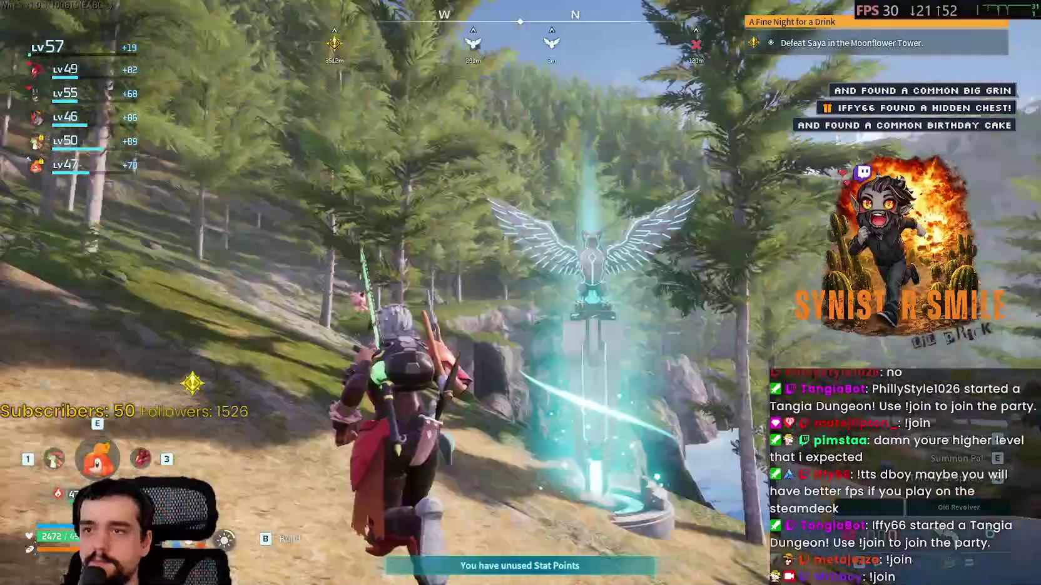
key(w)
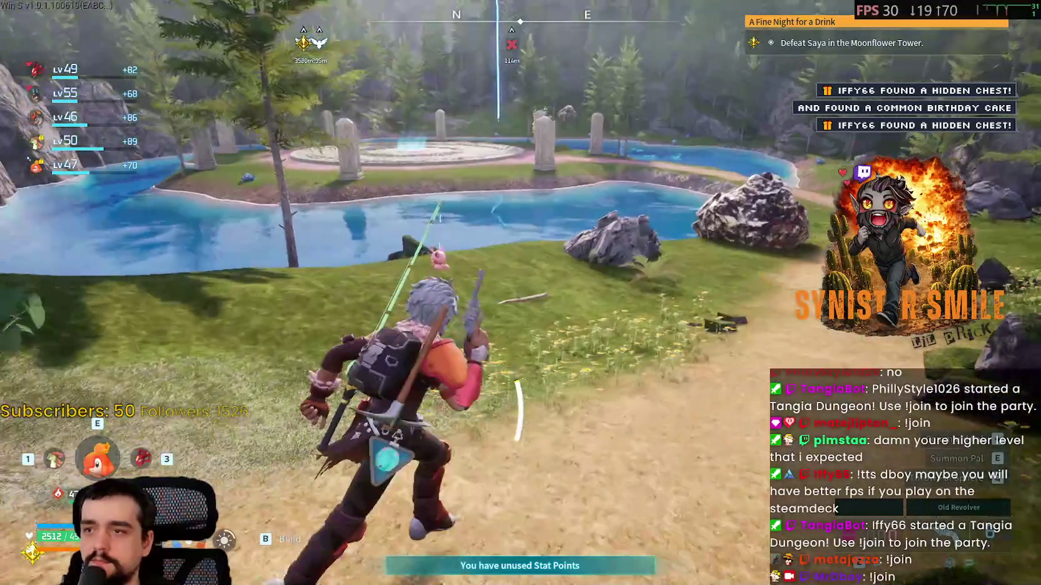
key(w)
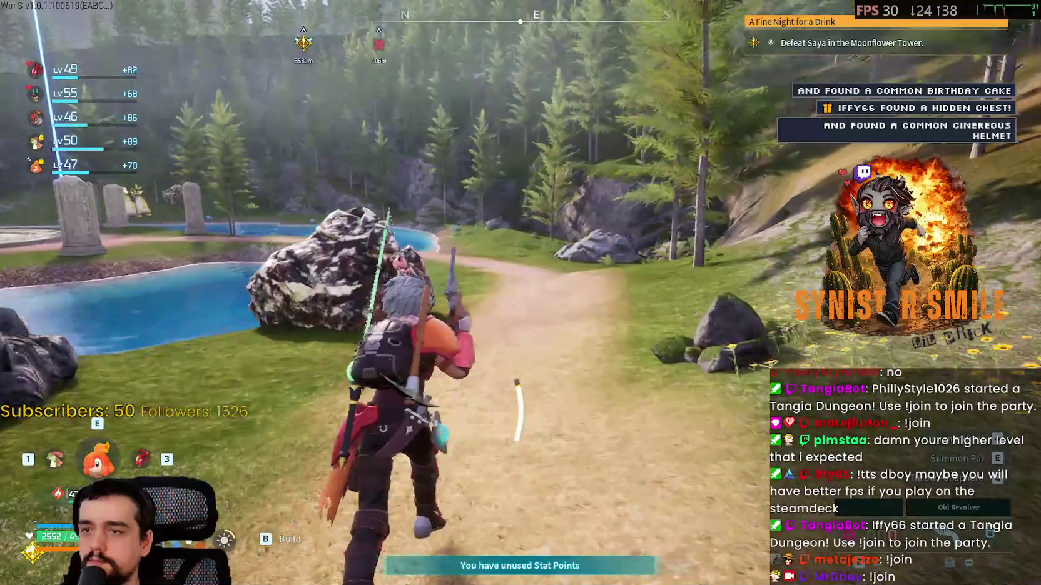
key(w)
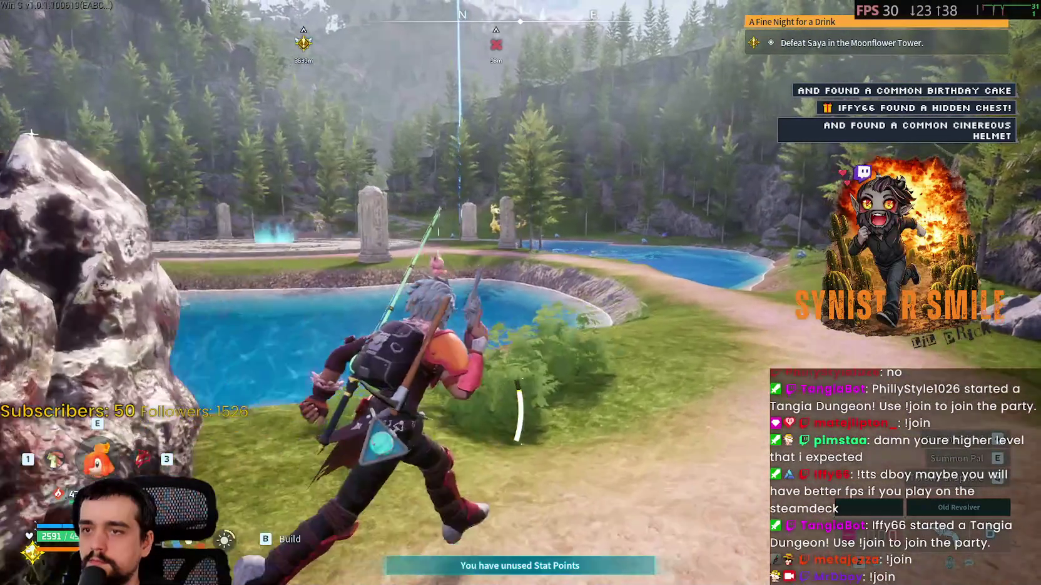
key(w)
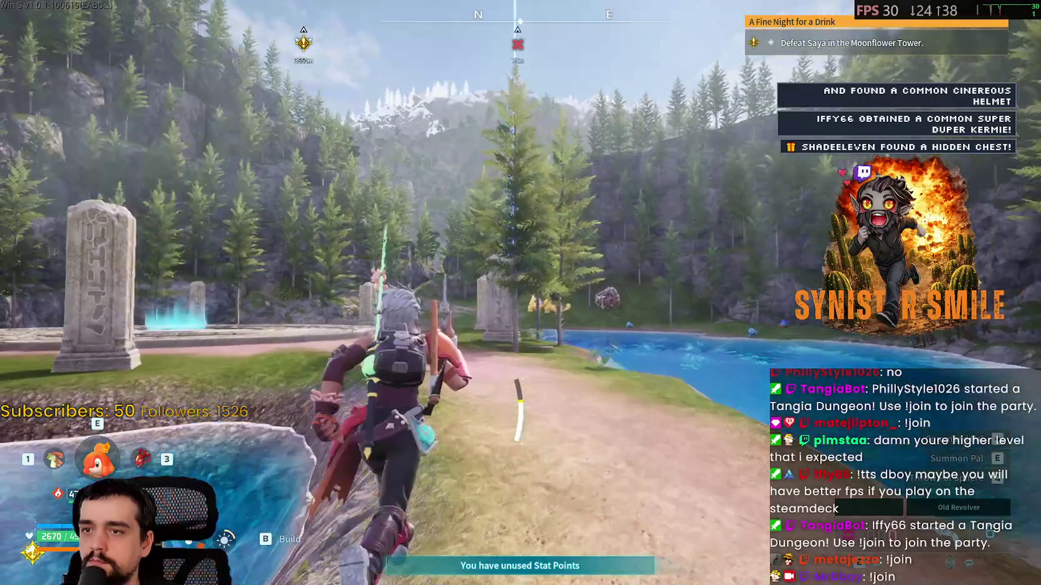
key(w)
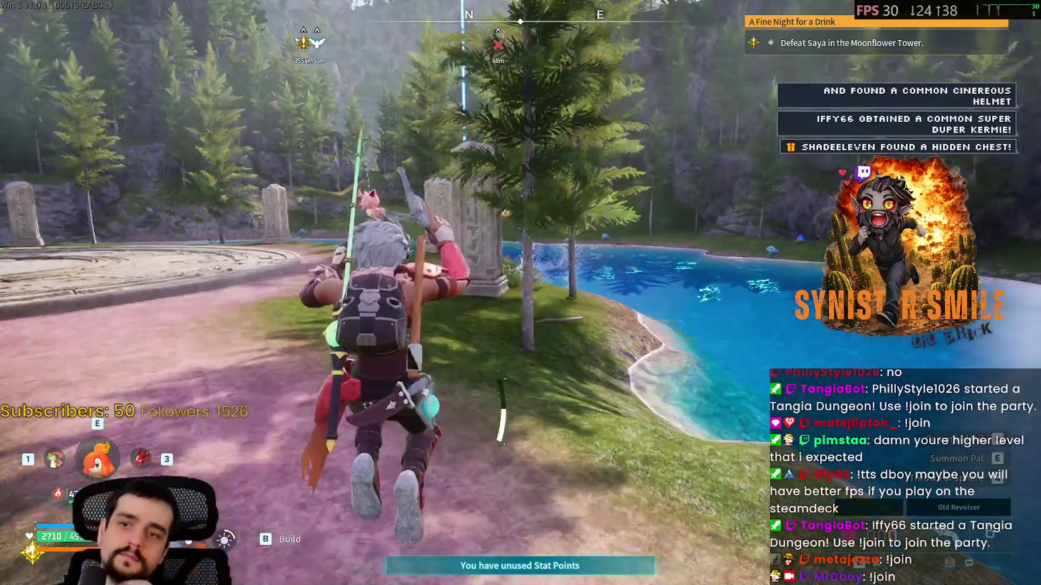
key(w)
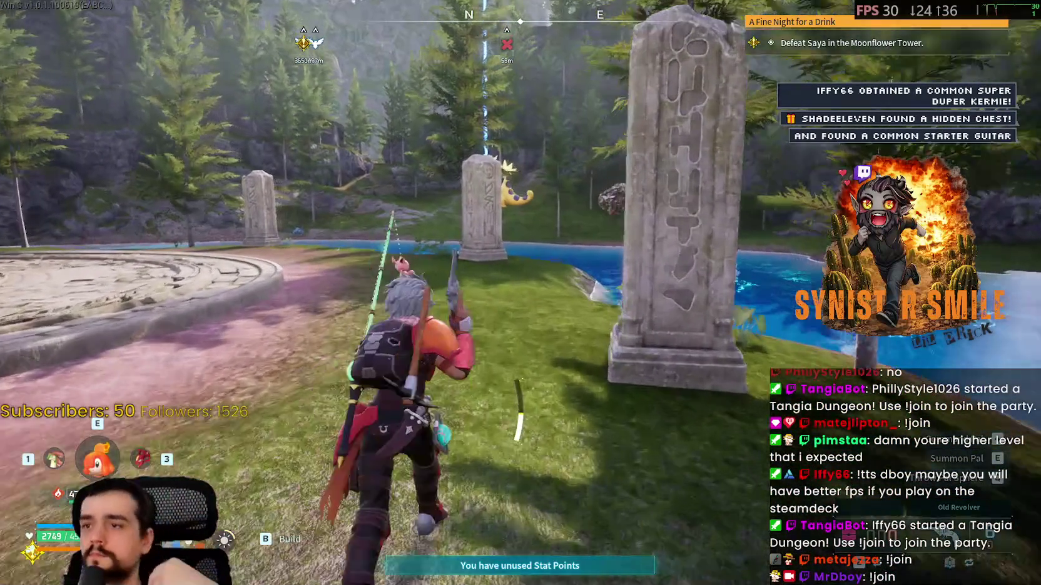
key(w)
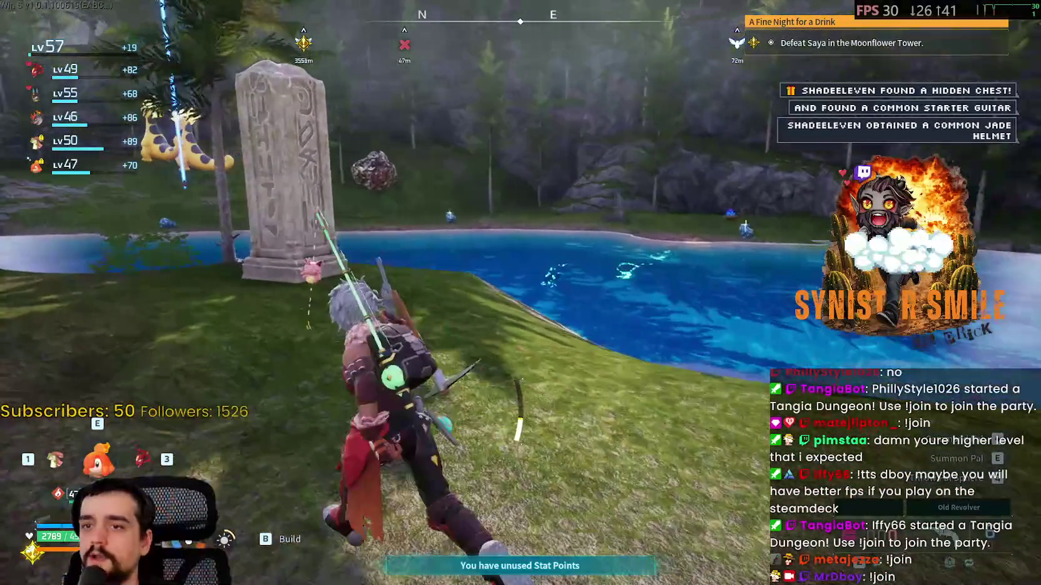
key(w)
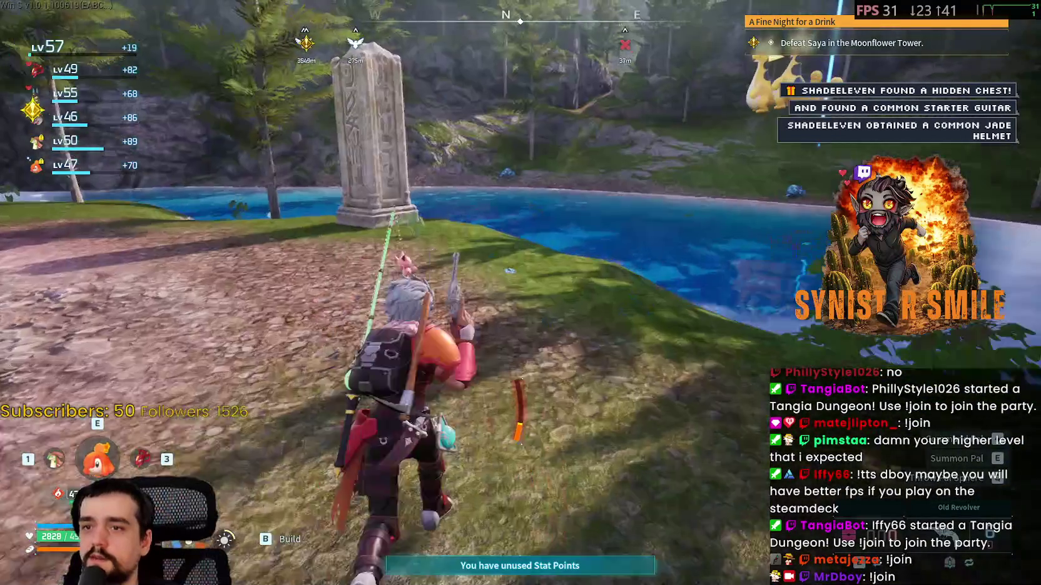
Glide over the lake and swim to the grassy shore by the death-drop marker
key(w)
key(space)
key(space)
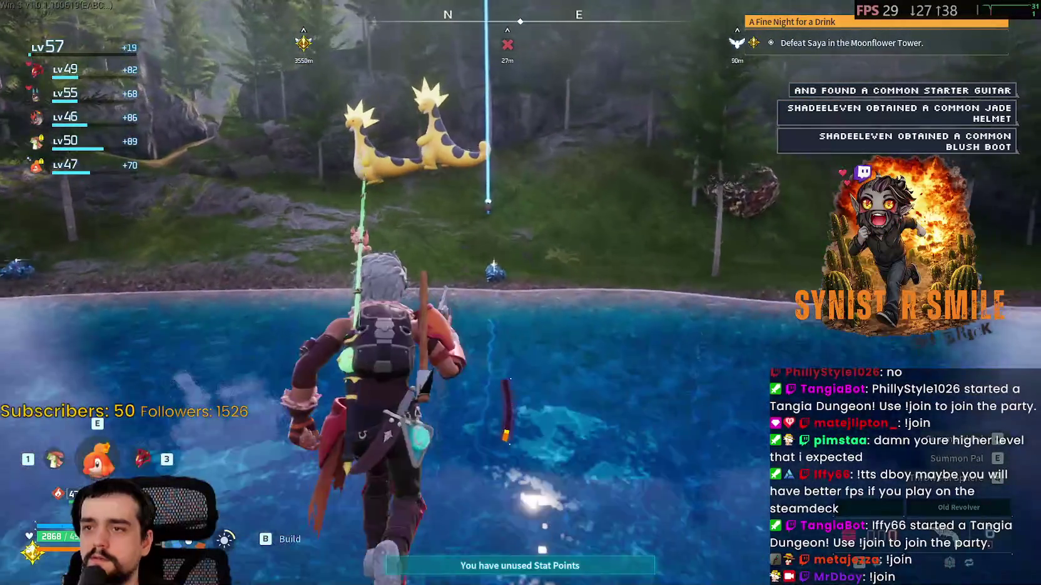
key(w)
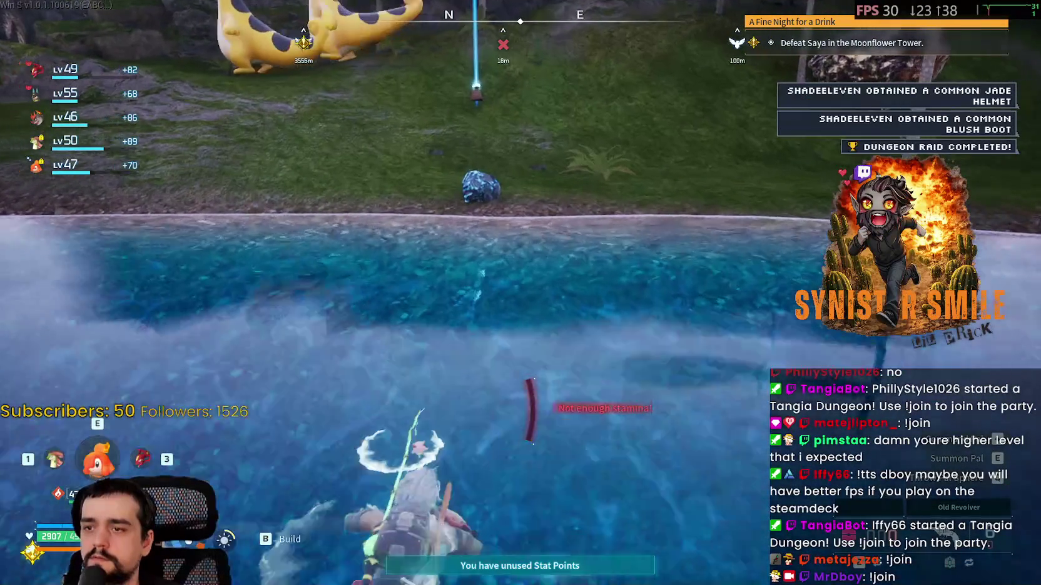
key(w)
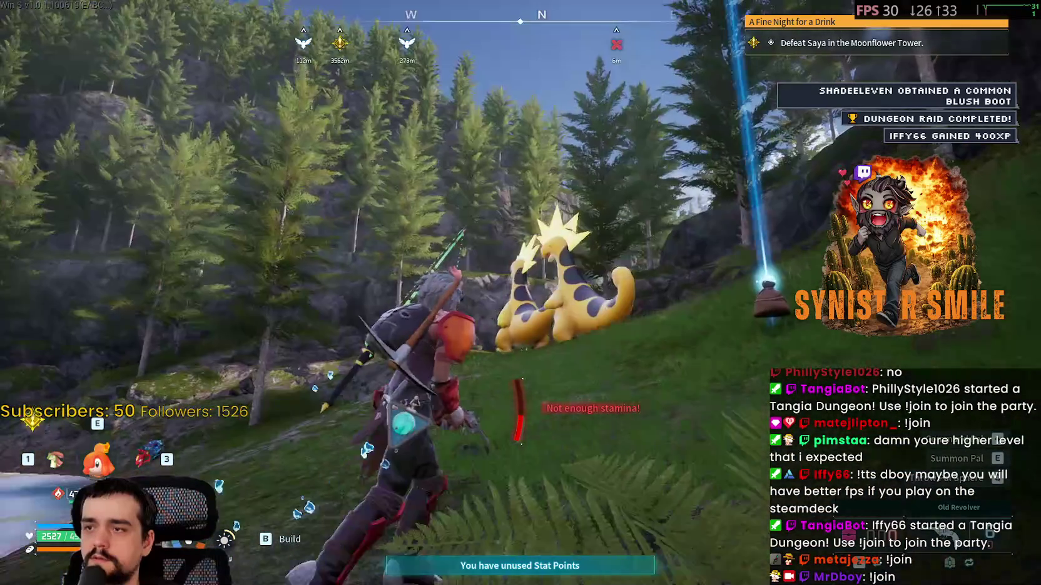
Run up to the death bag and take back all of its items
key(w)
key(f)
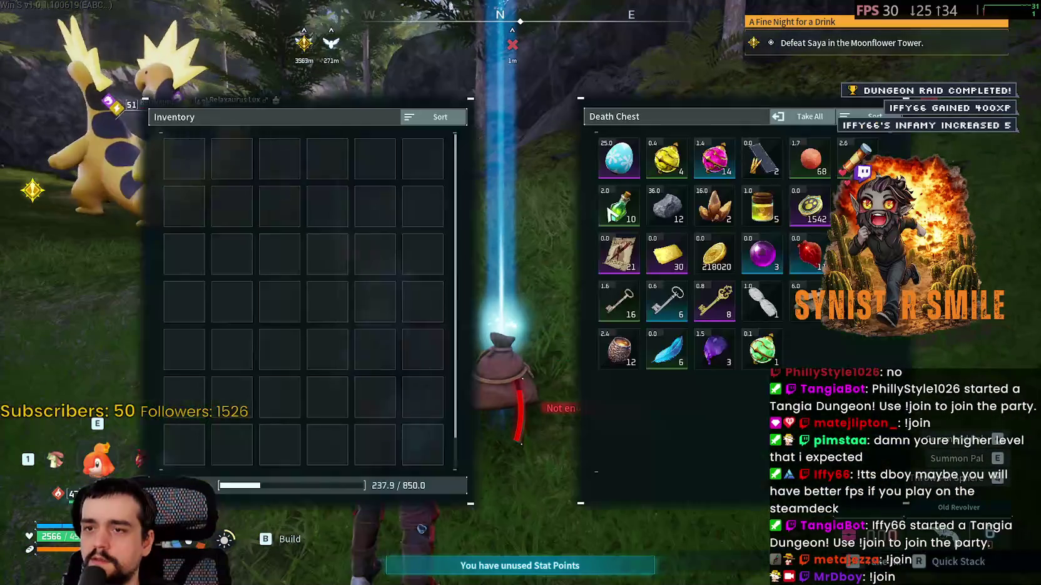
click(820, 120)
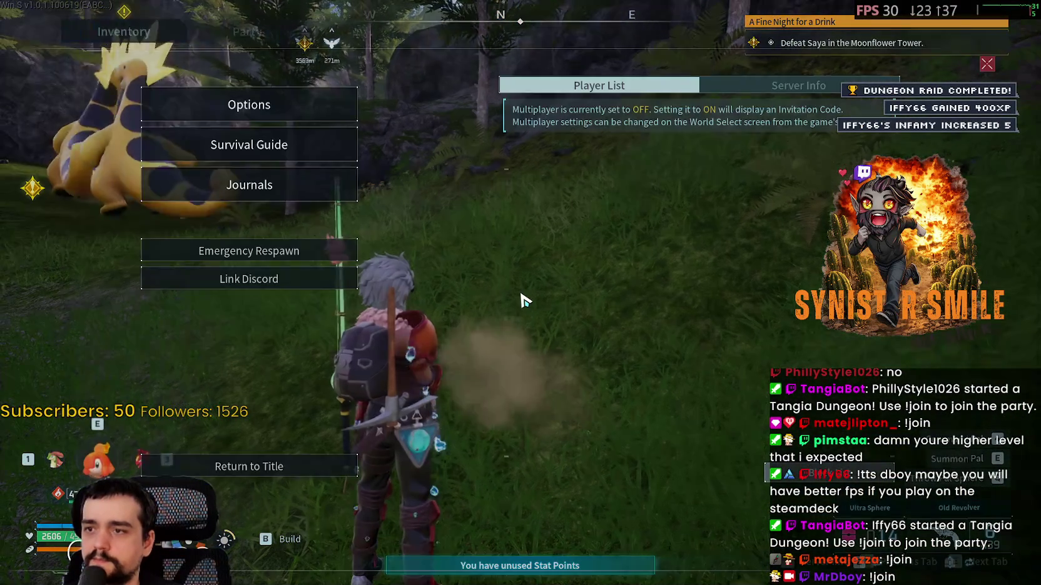
key(Escape)
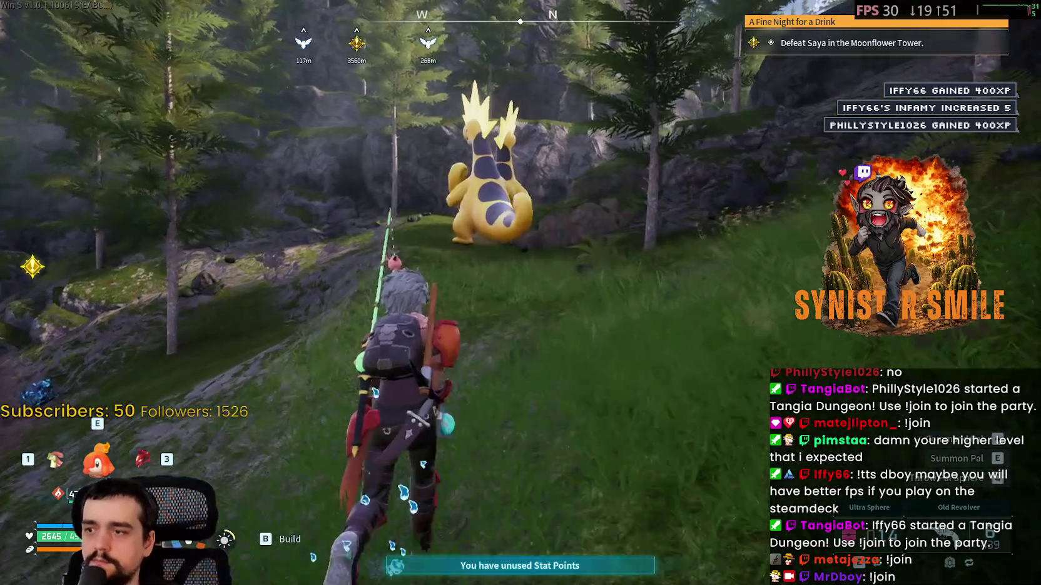
Throw a Pal Sphere to capture the level 49 Relaxaurus Lux
key(q)
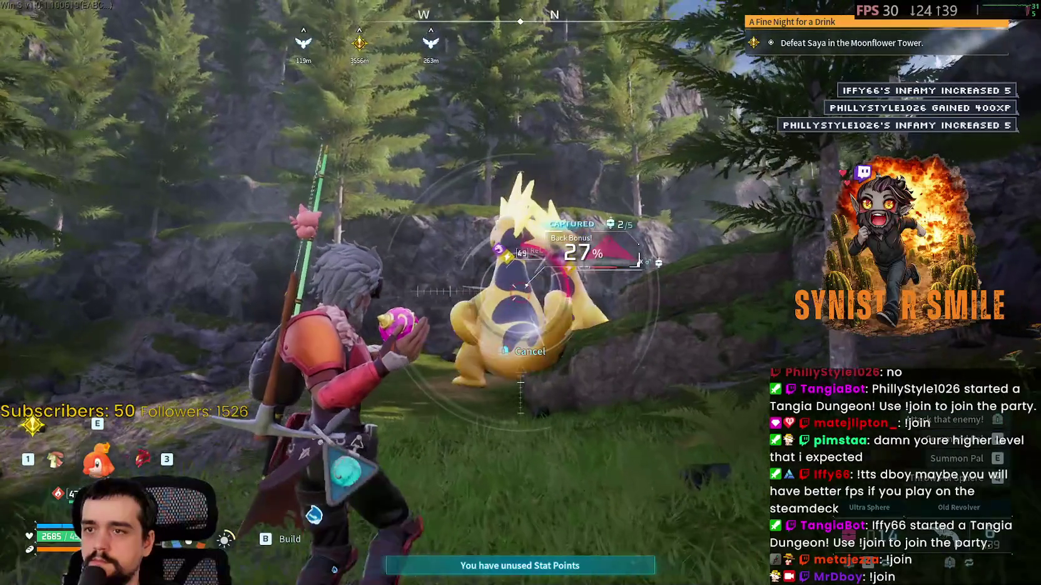
key(w)
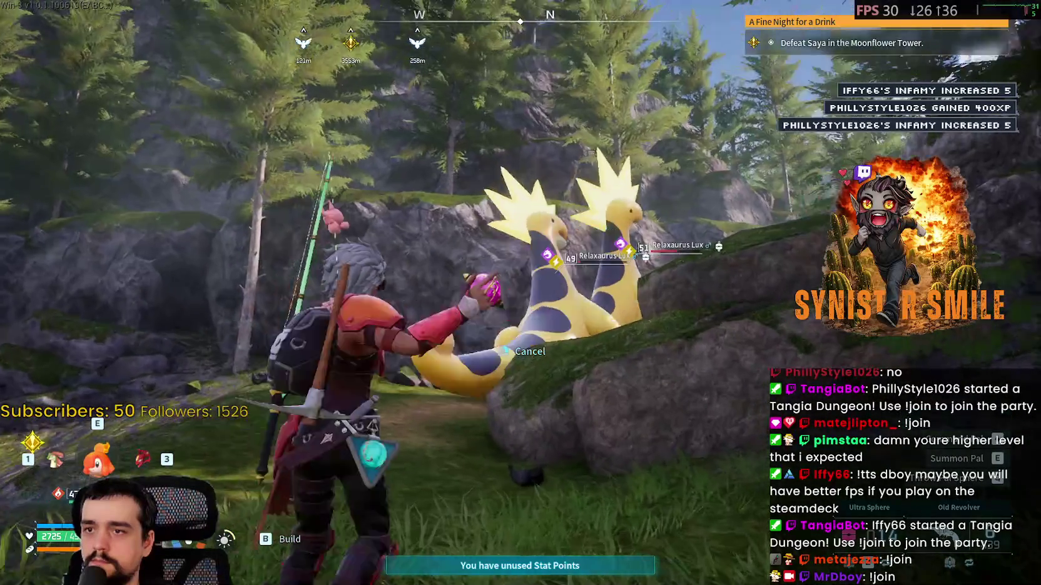
key(q)
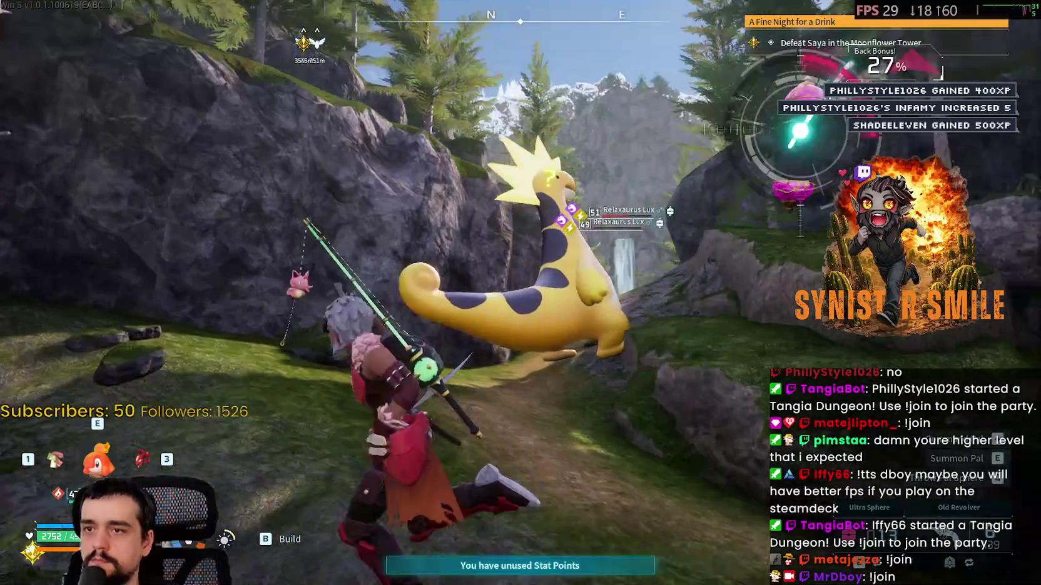
Send Flambelle against the other Relaxaurus Lux and follow the fight until it falls
key(e)
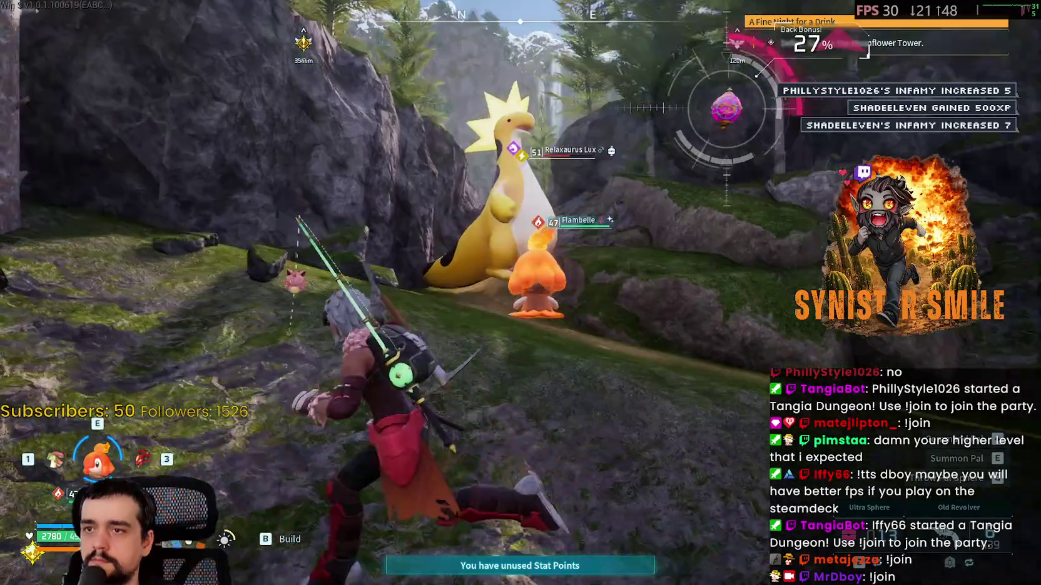
key(q)
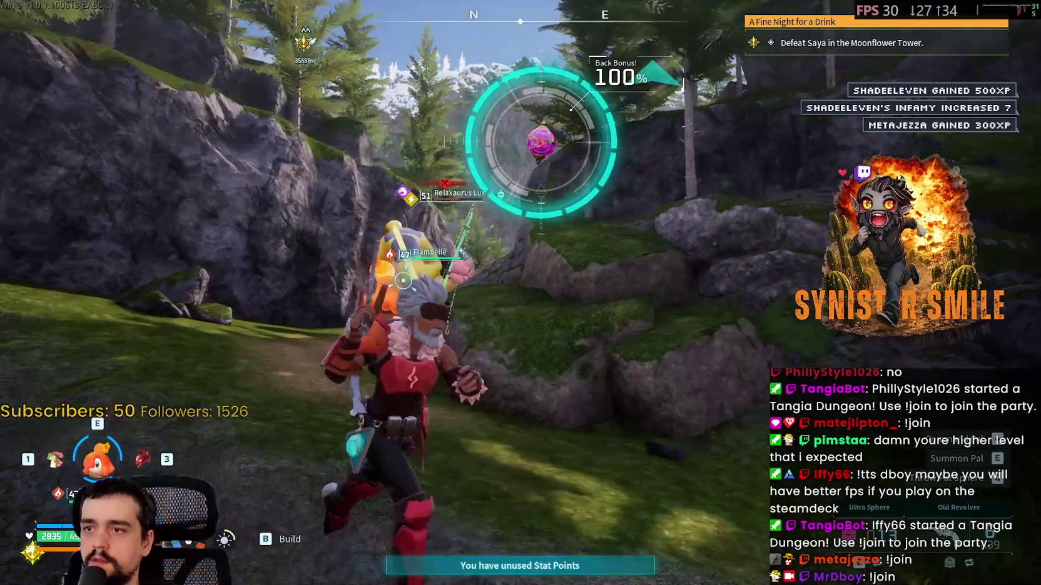
key(w)
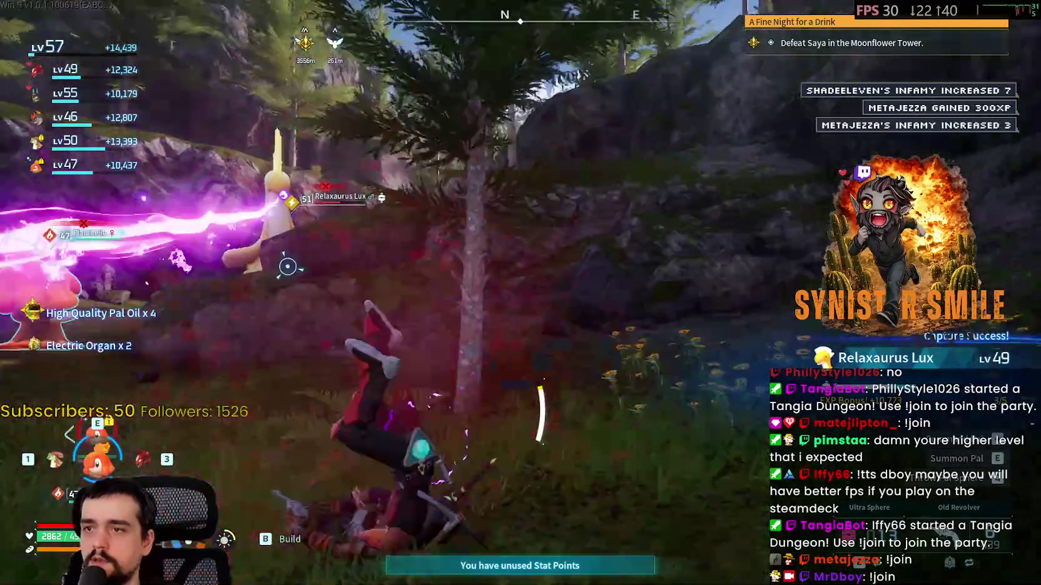
key(w)
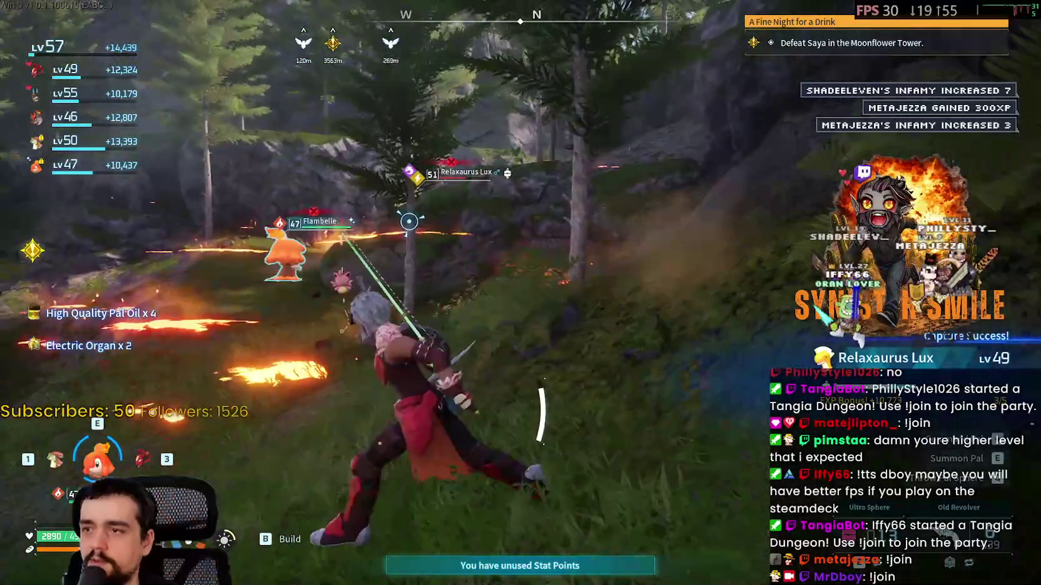
key(w)
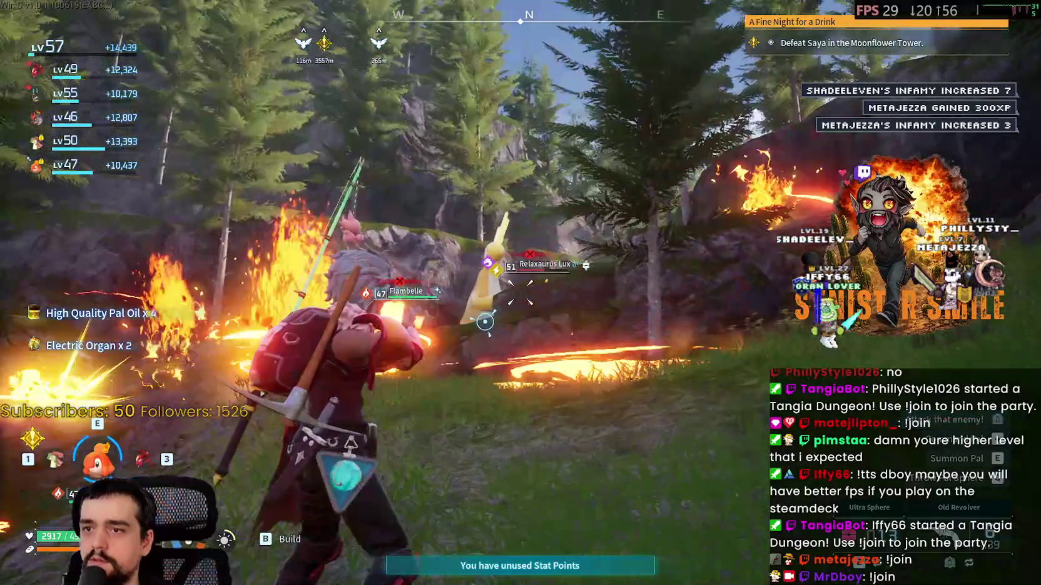
key(w)
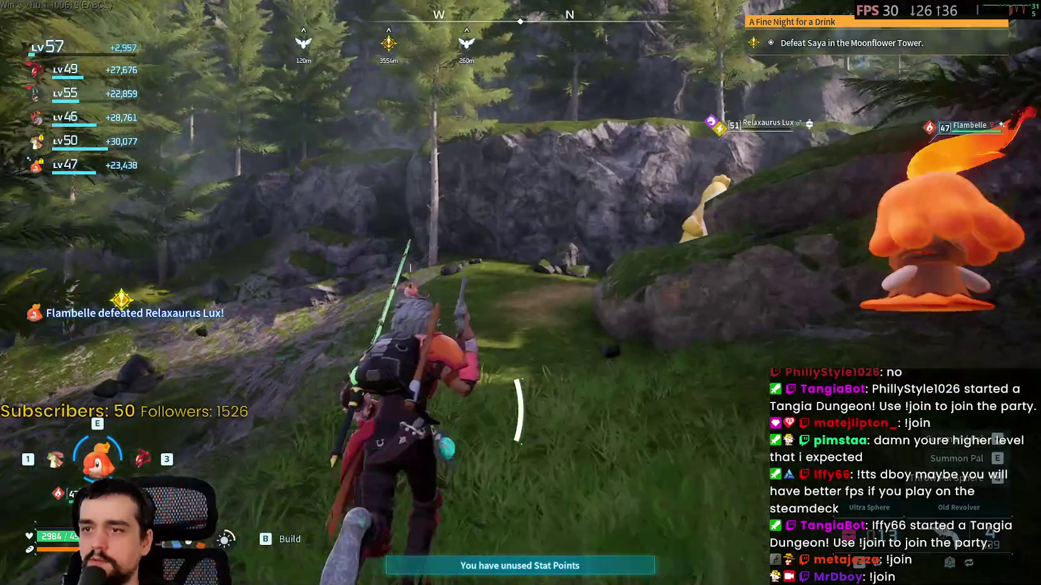
Run over the fallen Relaxaurus to collect its drops
key(w)
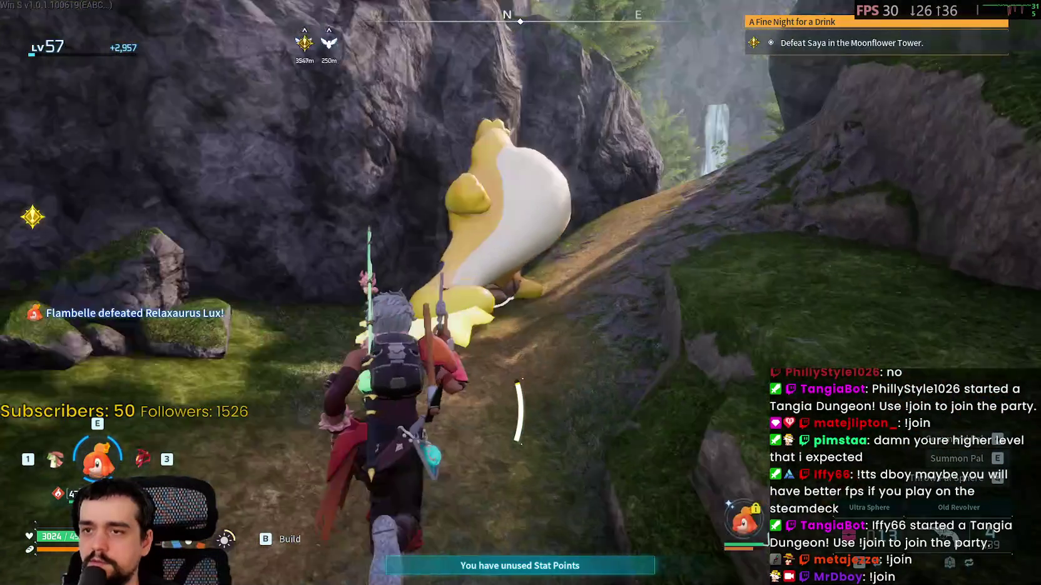
key(w)
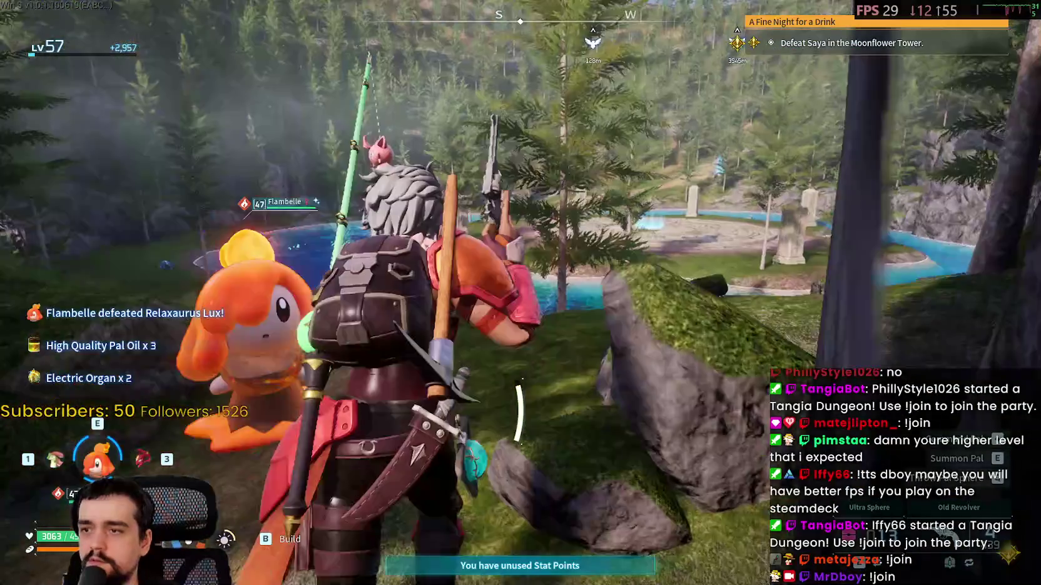
key(w)
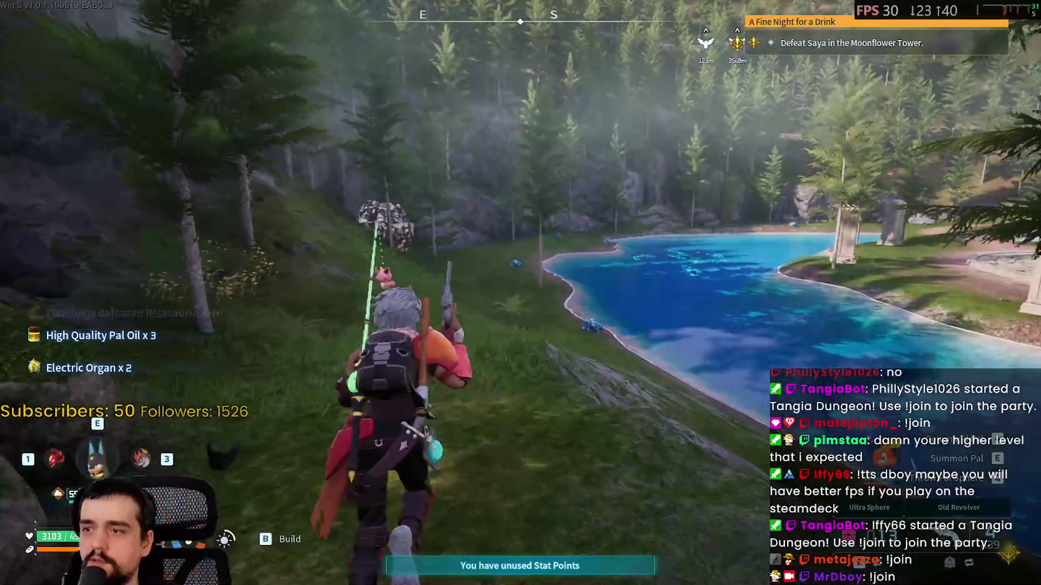
Cycle party pals, call out Flambelle, and run along the lakeshore to the blue egg
key(w)
key(3)
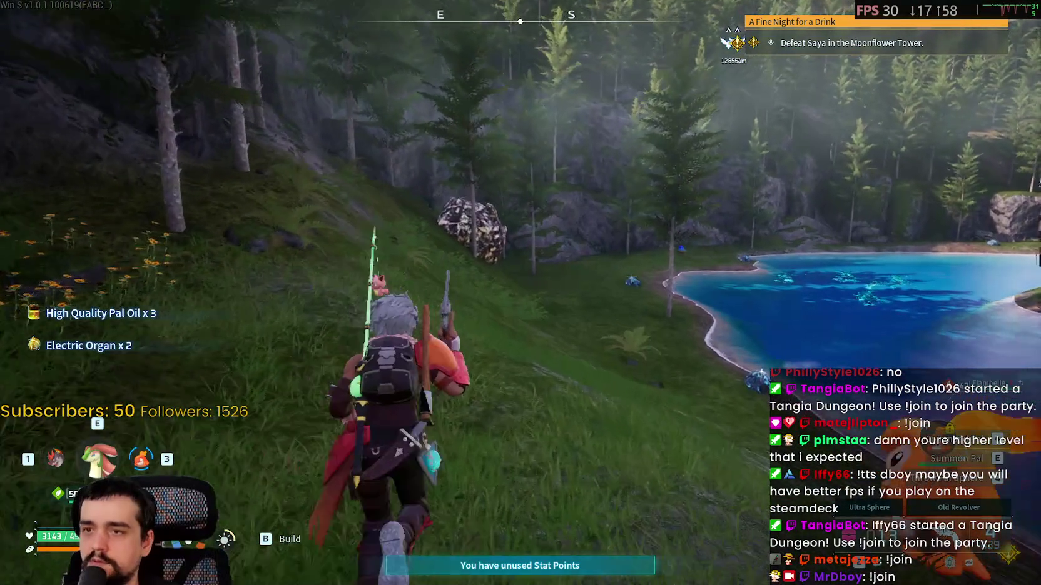
key(w)
key(e)
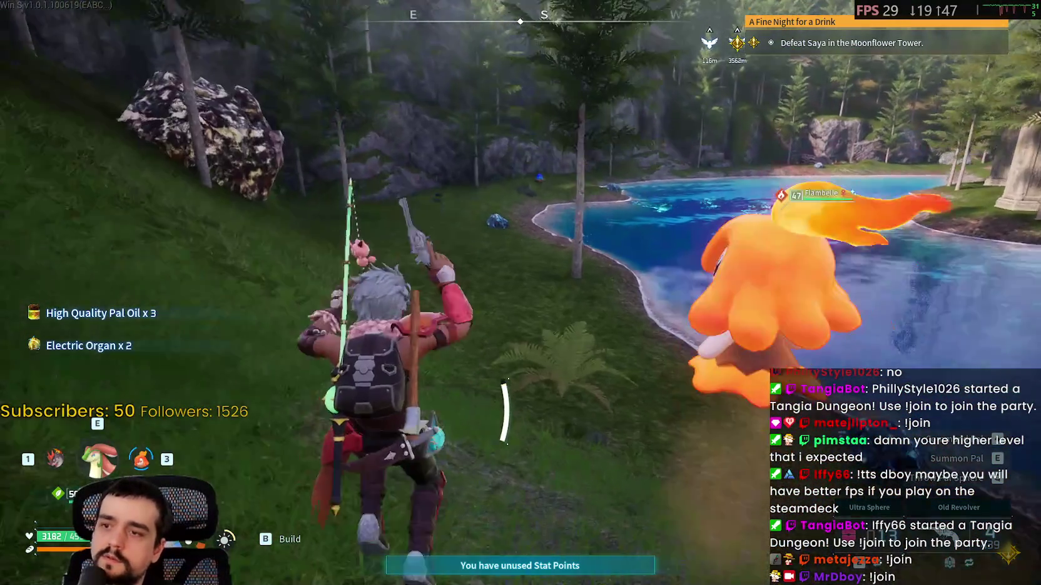
key(w)
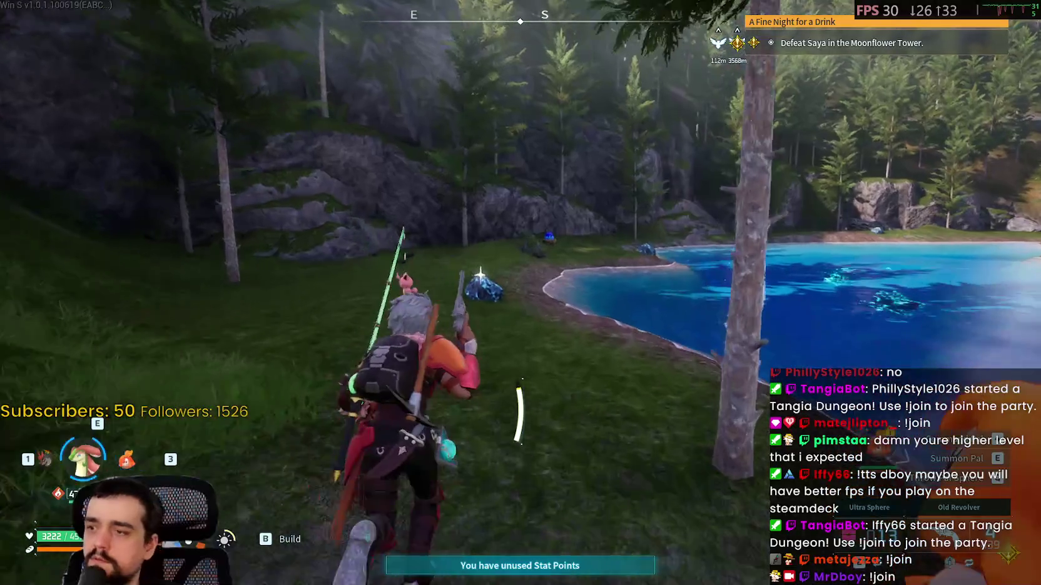
key(w)
key(3)
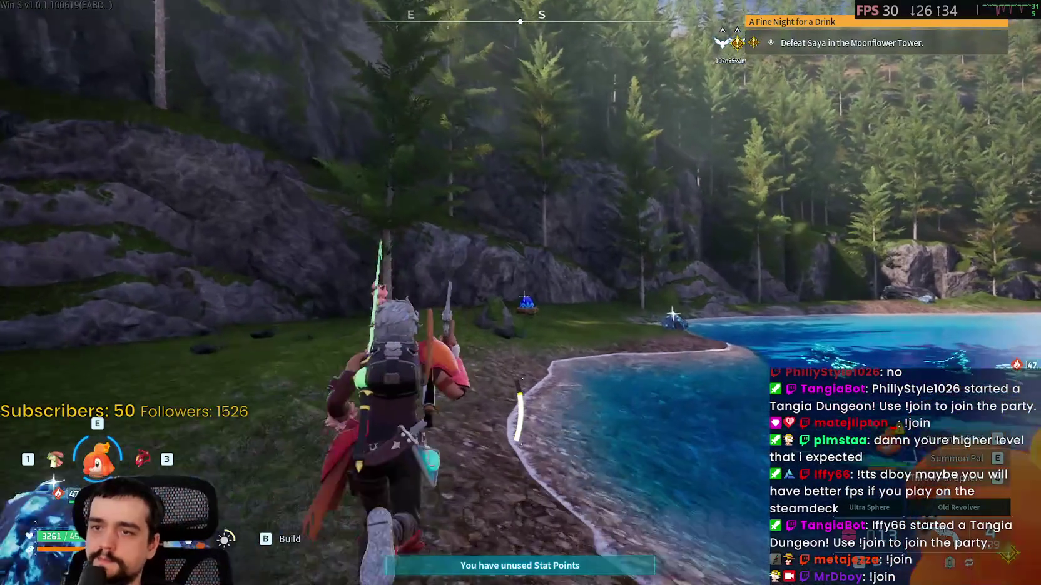
key(w)
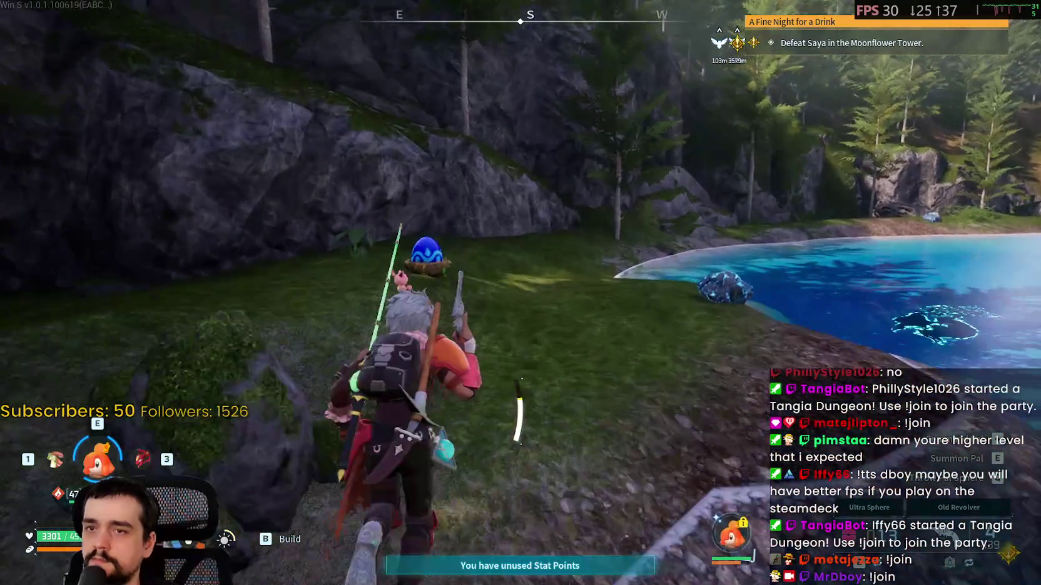
Pick up the Damp Egg and mount Suzaku
key(w)
key(f)
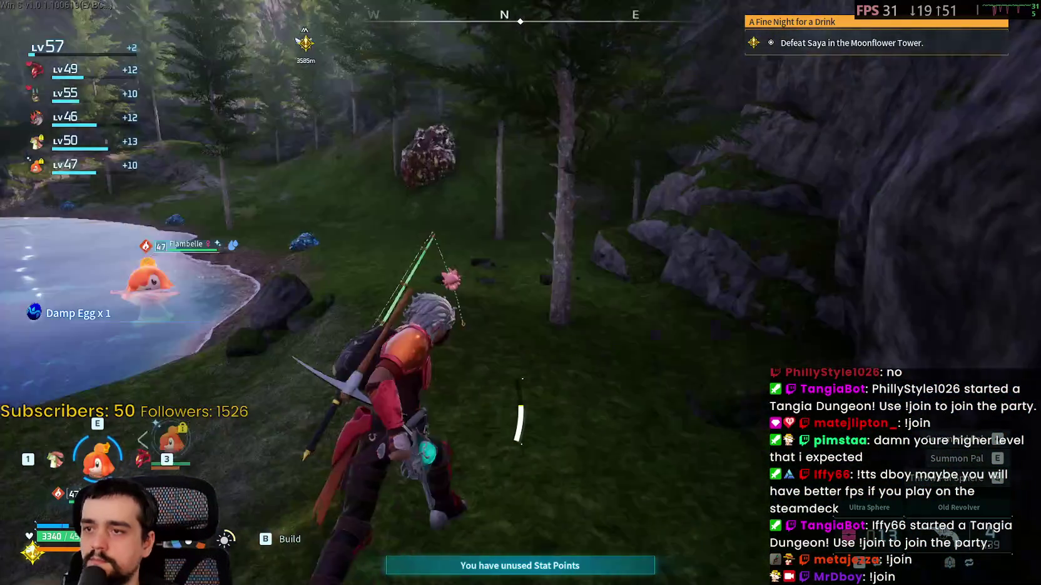
key(e)
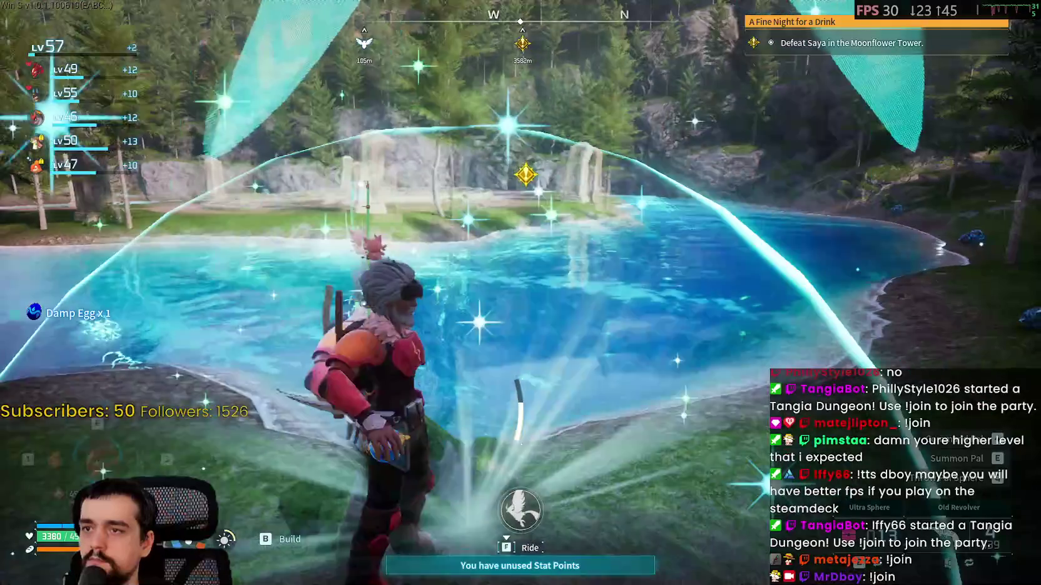
key(f)
Fly Suzaku down onto the wooded hill waypoint and bring up the fast travel prompt
key(w)
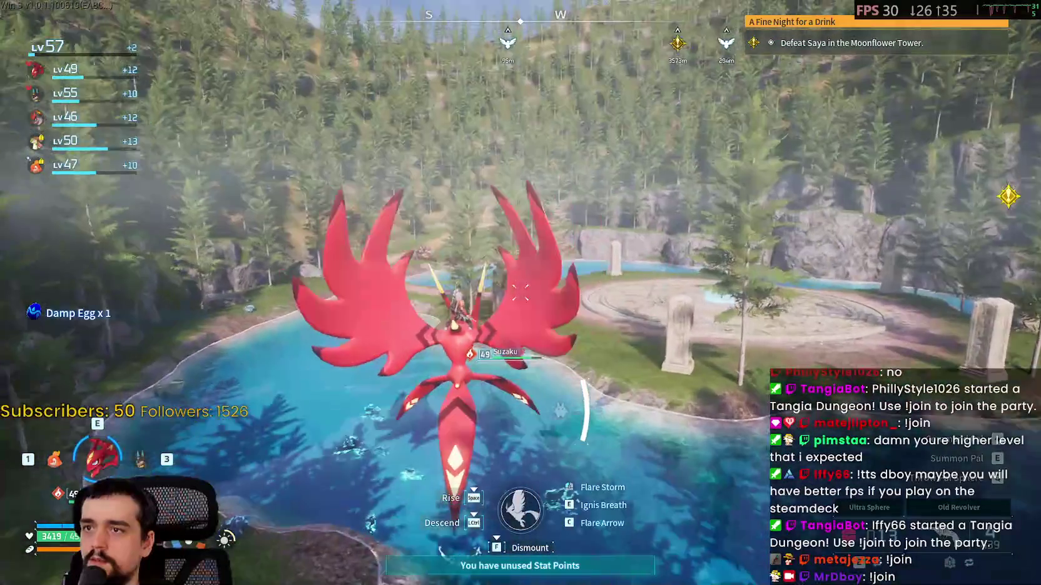
key(w)
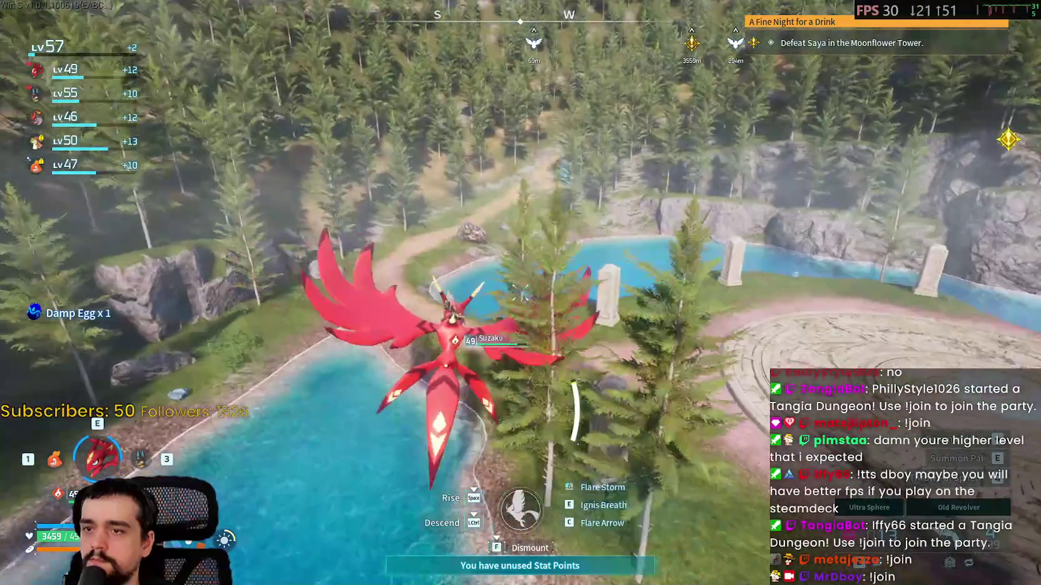
key(w)
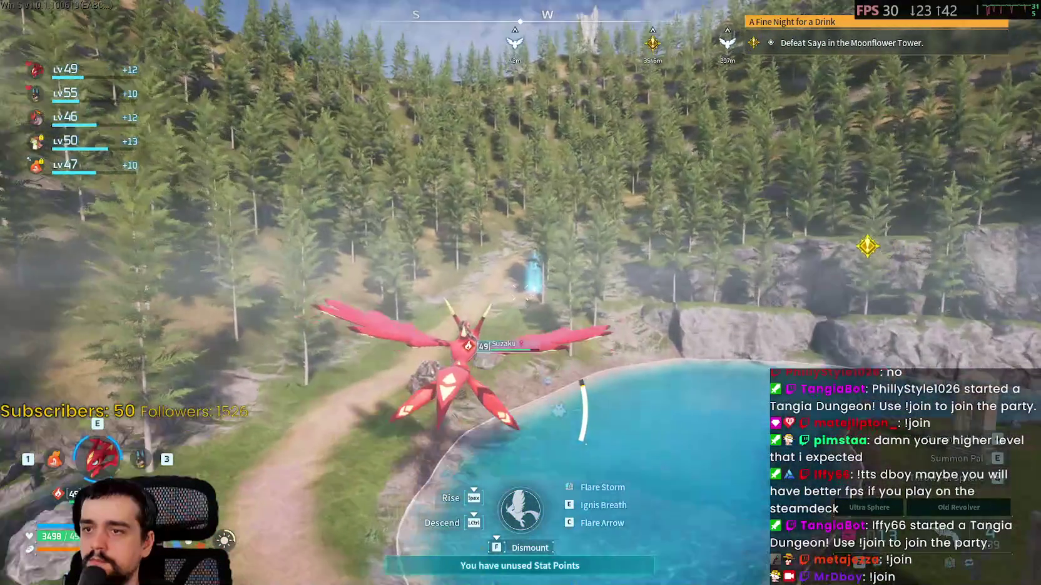
key(w)
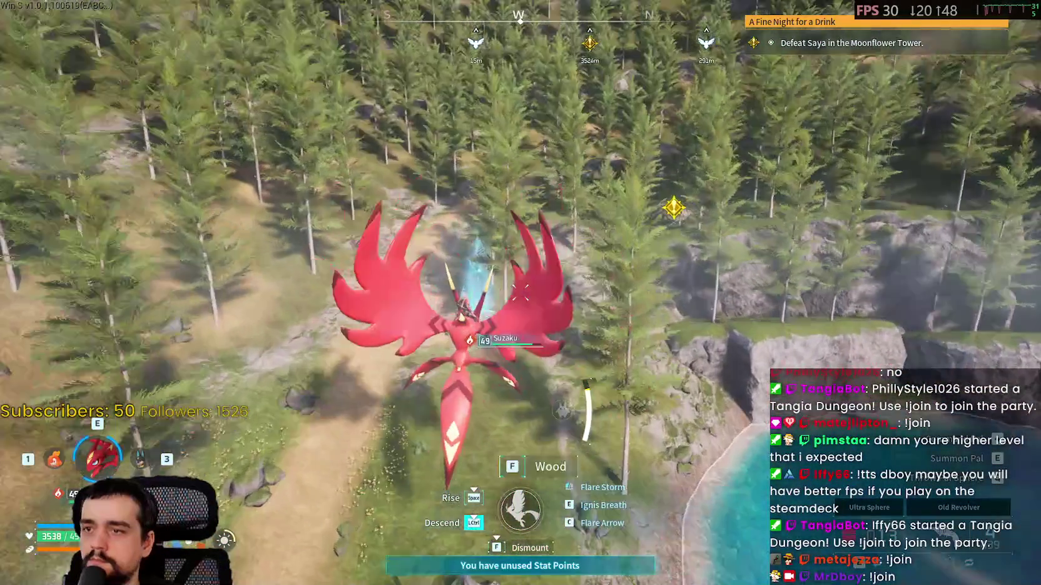
key(ctrl)
key(ctrl)
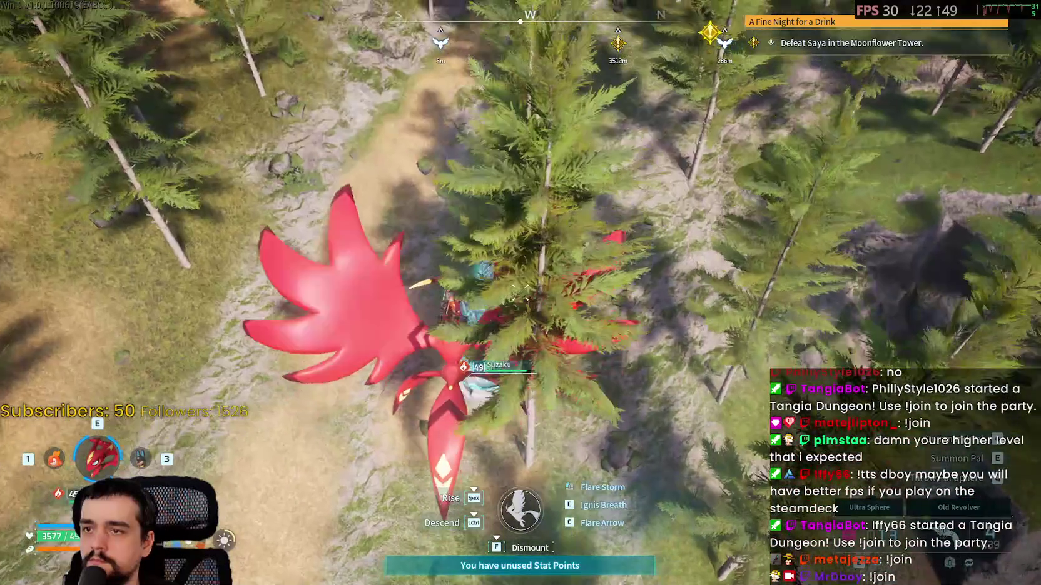
key(f)
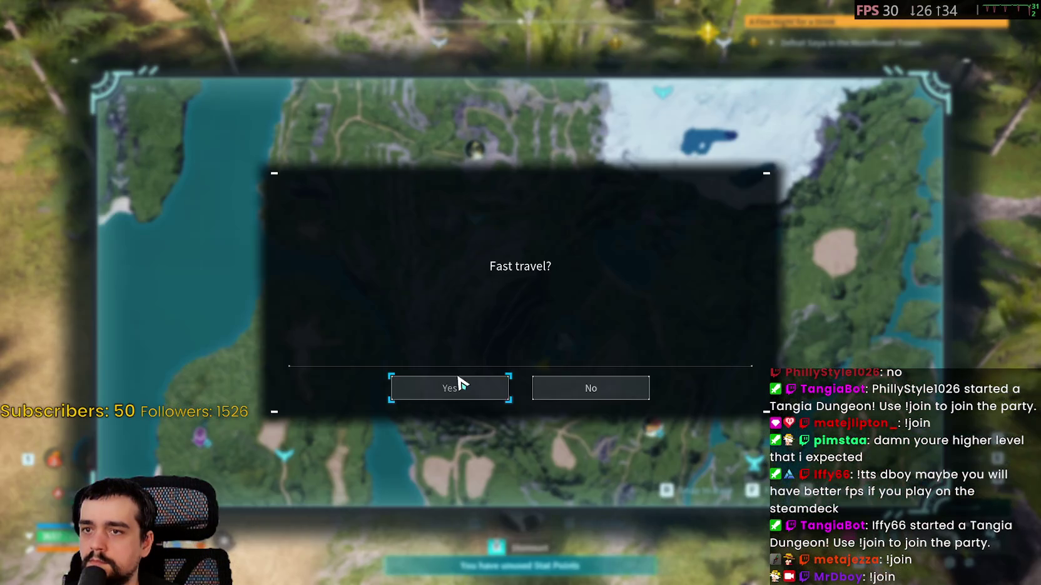
Fast travel to the statue near Snowy Mountain Crossroads and confirm the location on the map
click(459, 383)
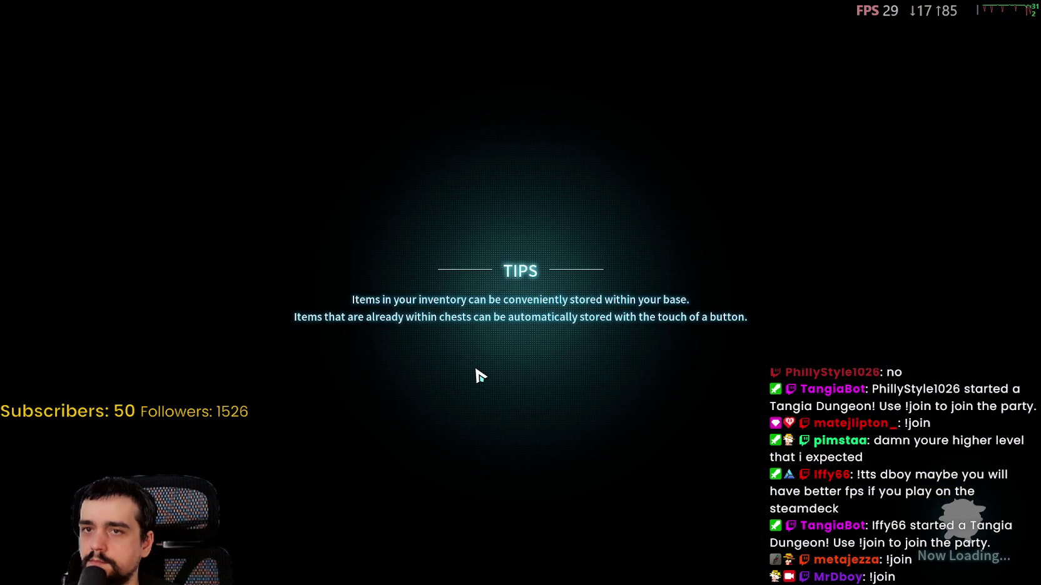
key(w)
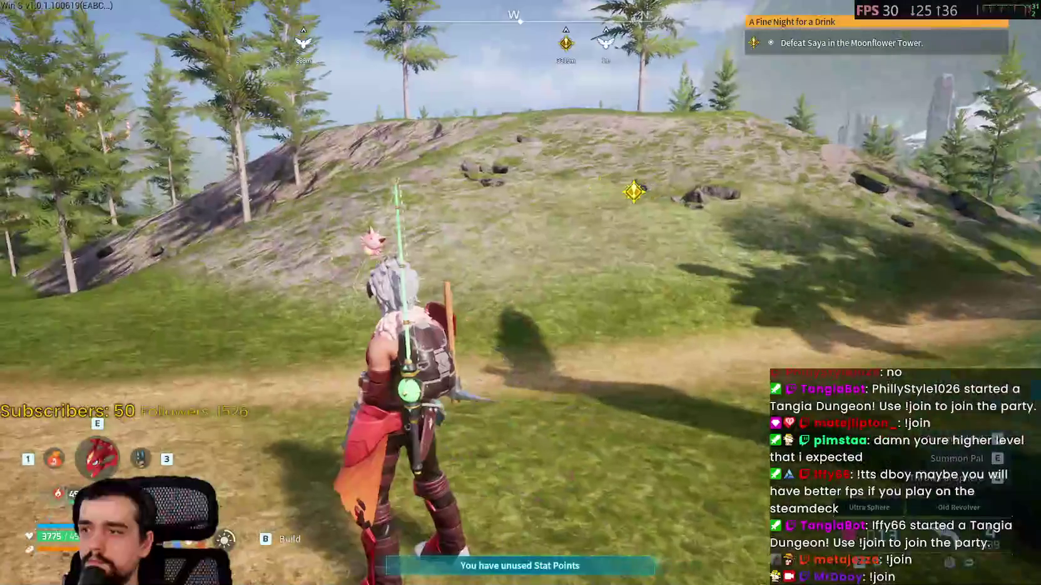
key(m)
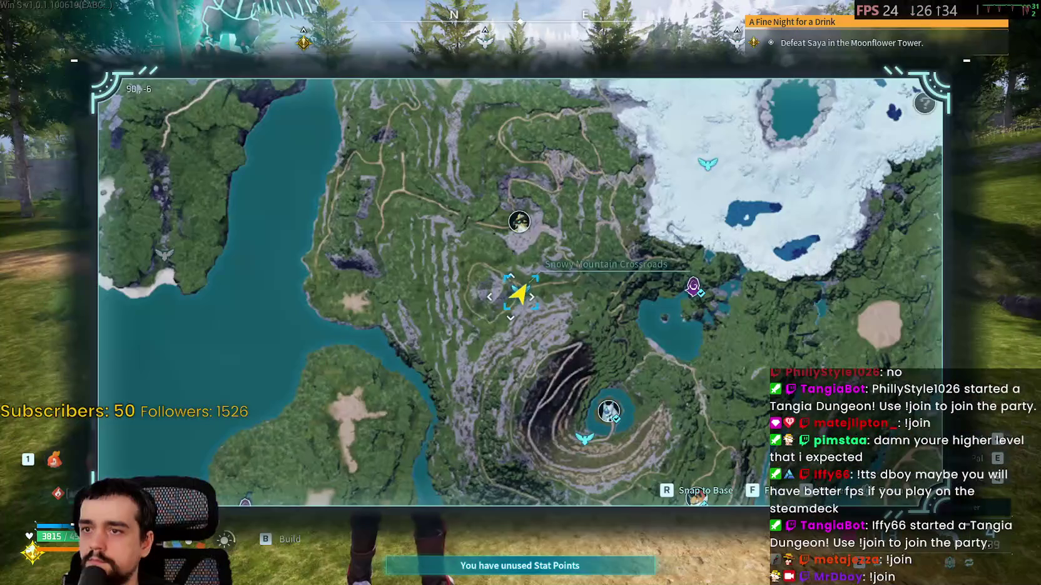
key(m)
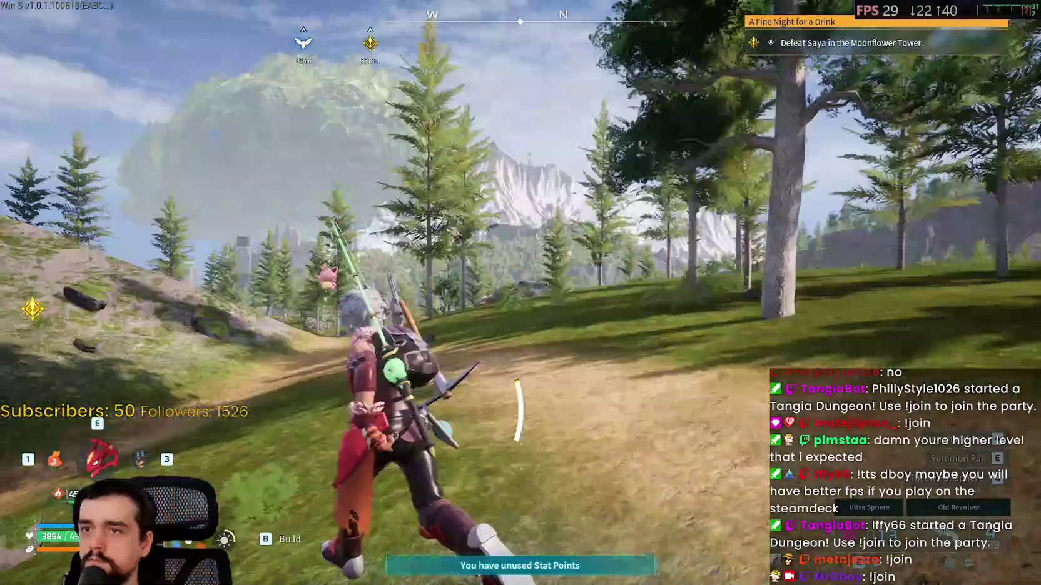
Attack the level 37 Beakon from Suzaku, dive down, and dismount beside it
key(e)
key(r)
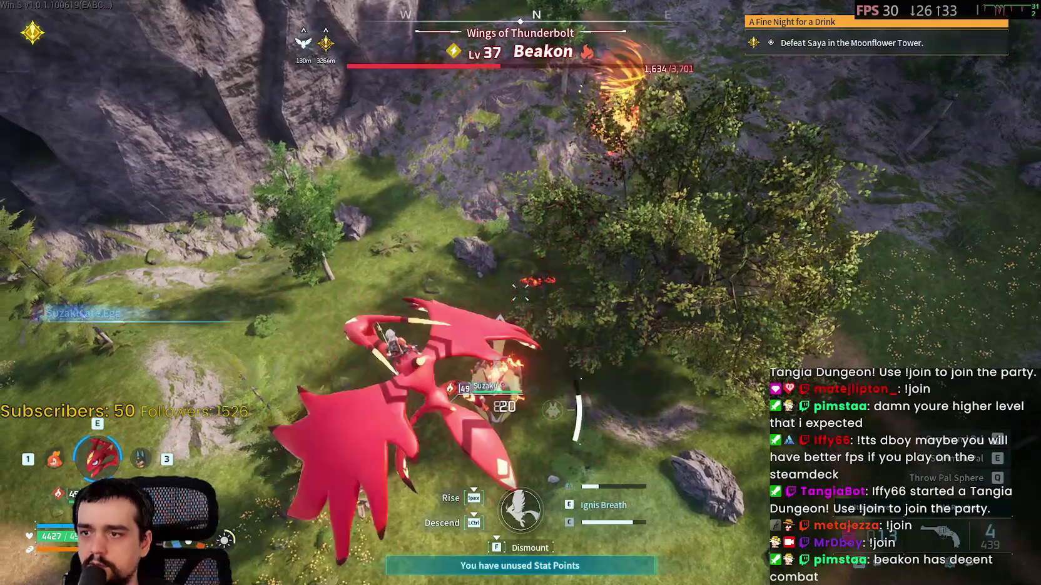
key(ctrl)
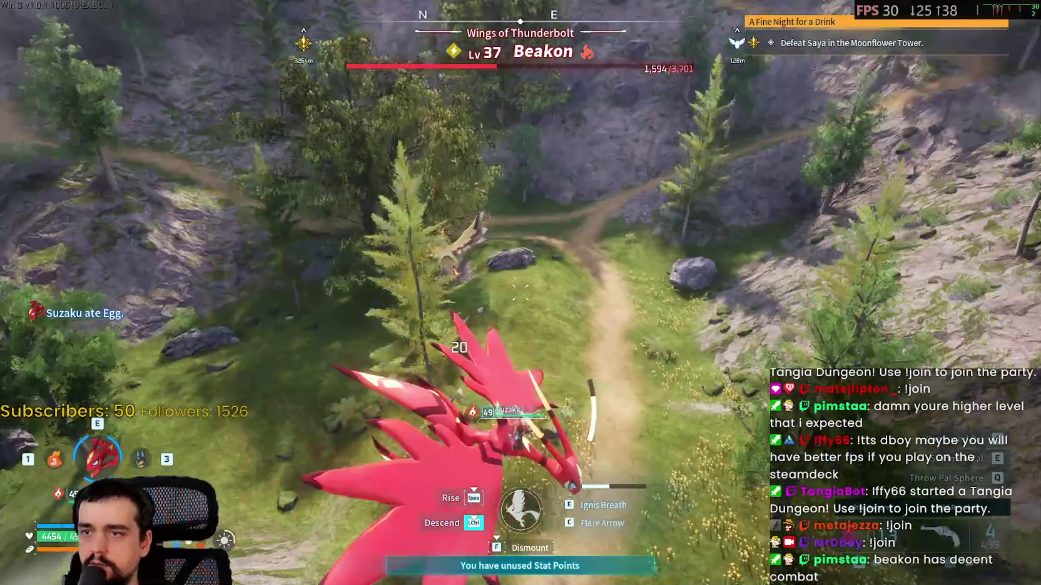
key(f)
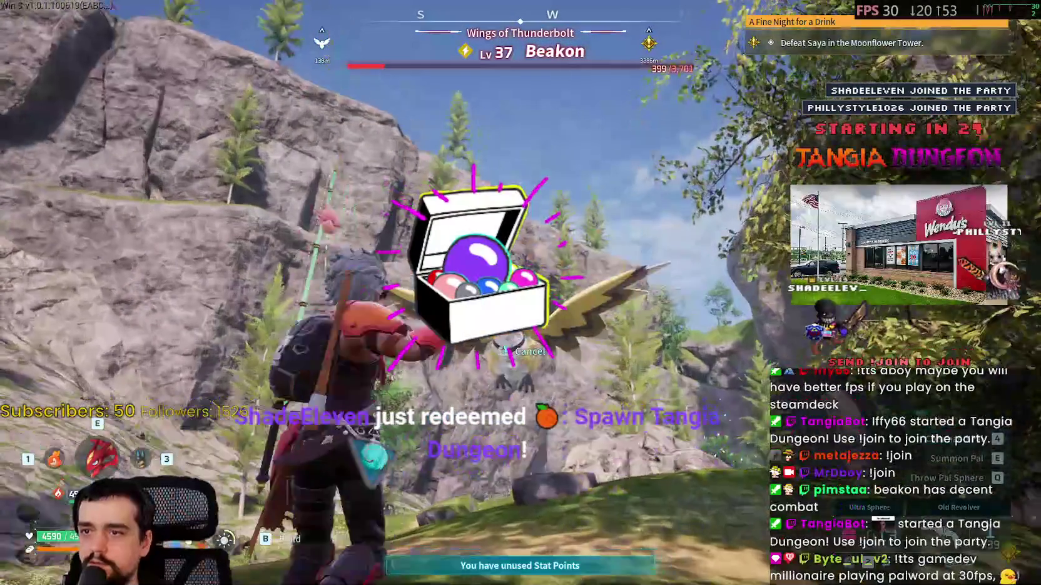
Throw a Pal Sphere to capture Beakon, then sprint up the rocky slope
key(q)
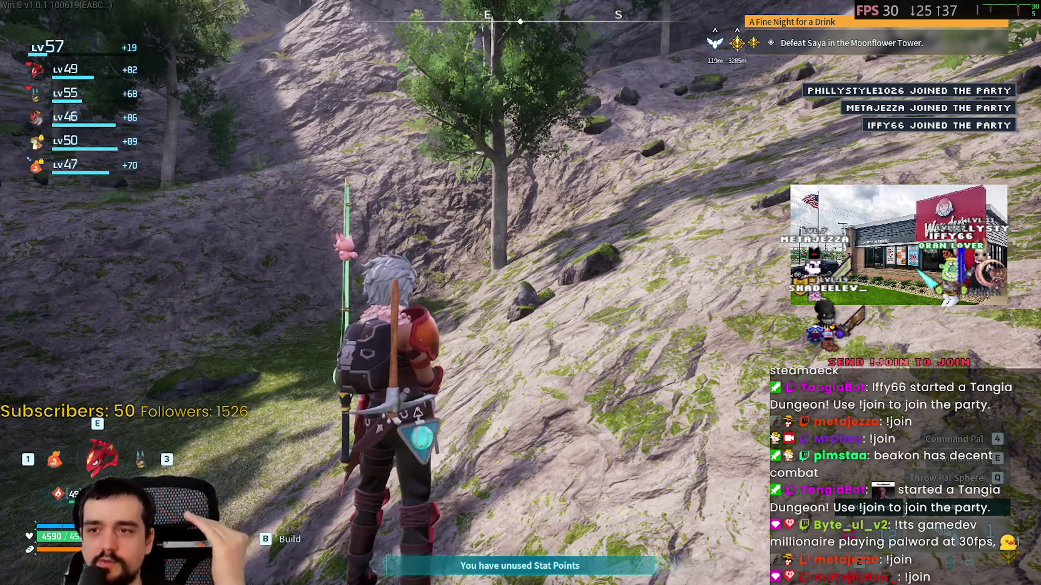
key(shift+w)
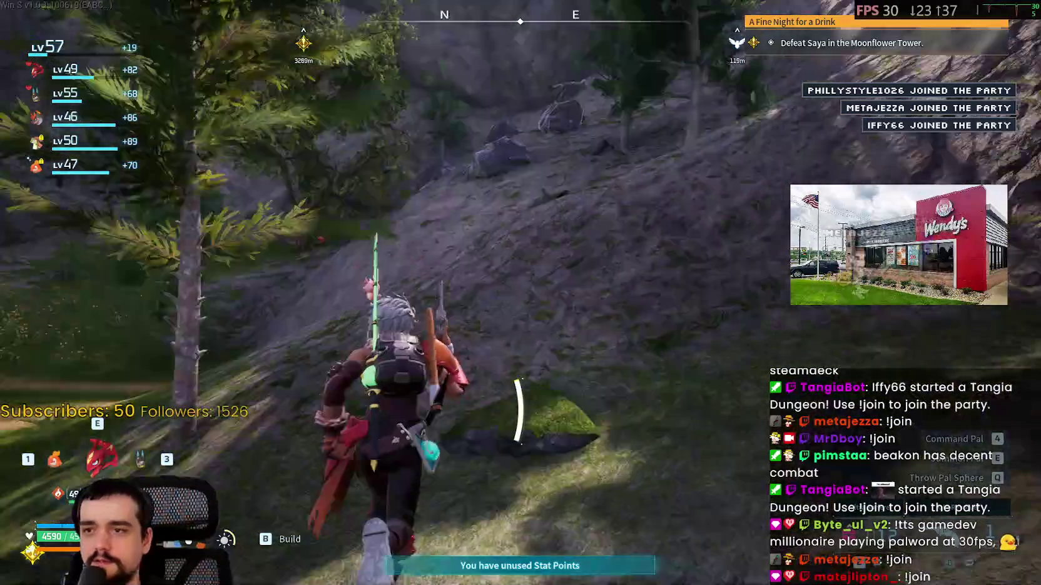
key(shift+w)
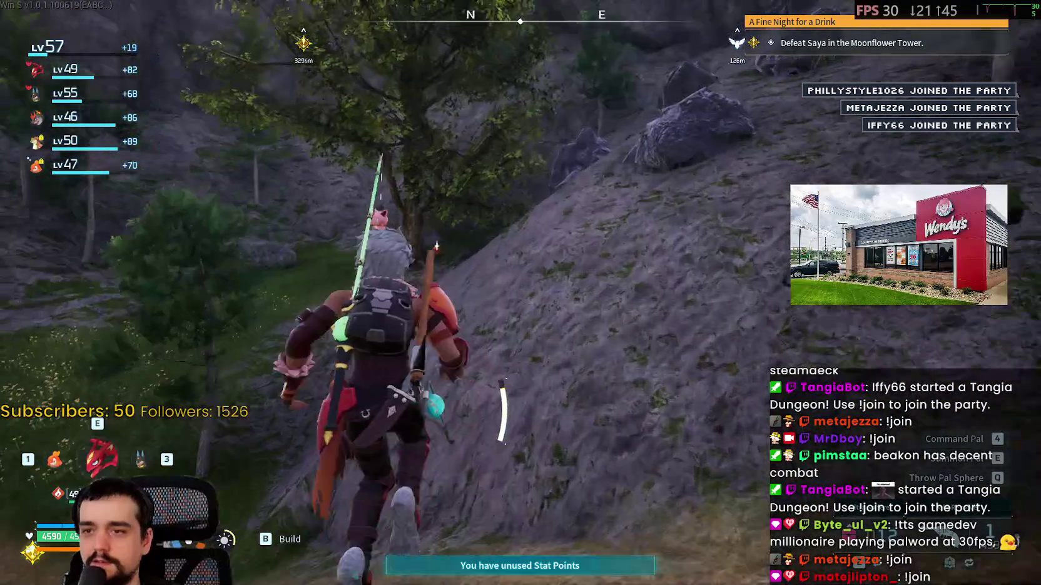
key(shift+w)
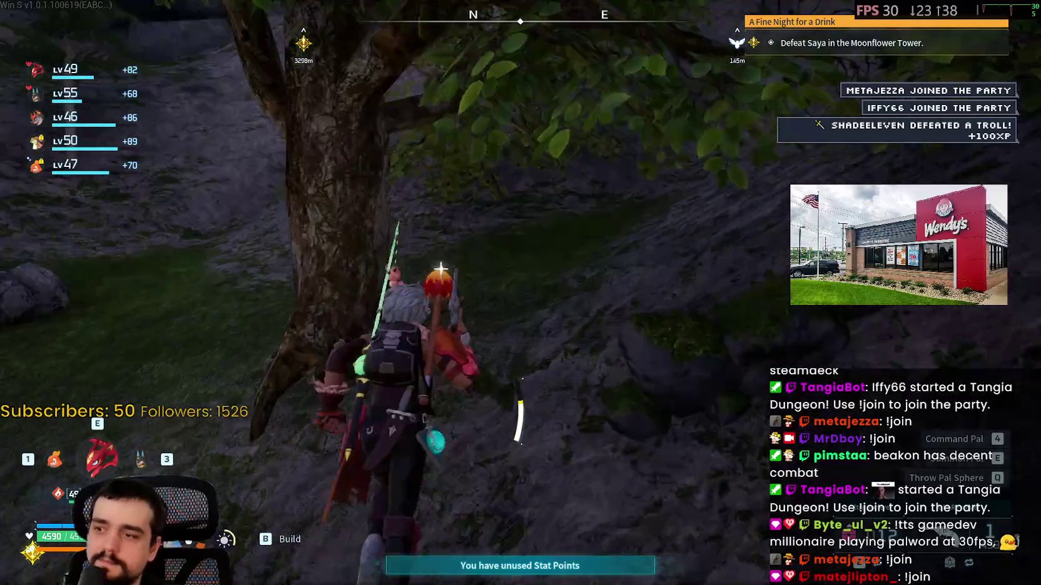
Pick up the Scorching Egg and summon Suzaku on the flowery hillside
key(f)
key(shift+w)
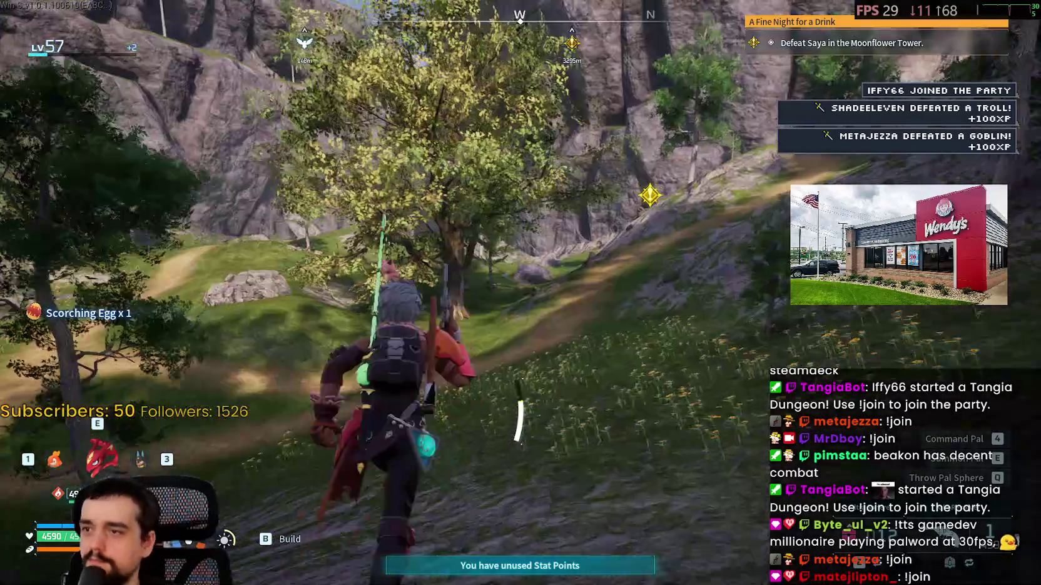
key(shift+w)
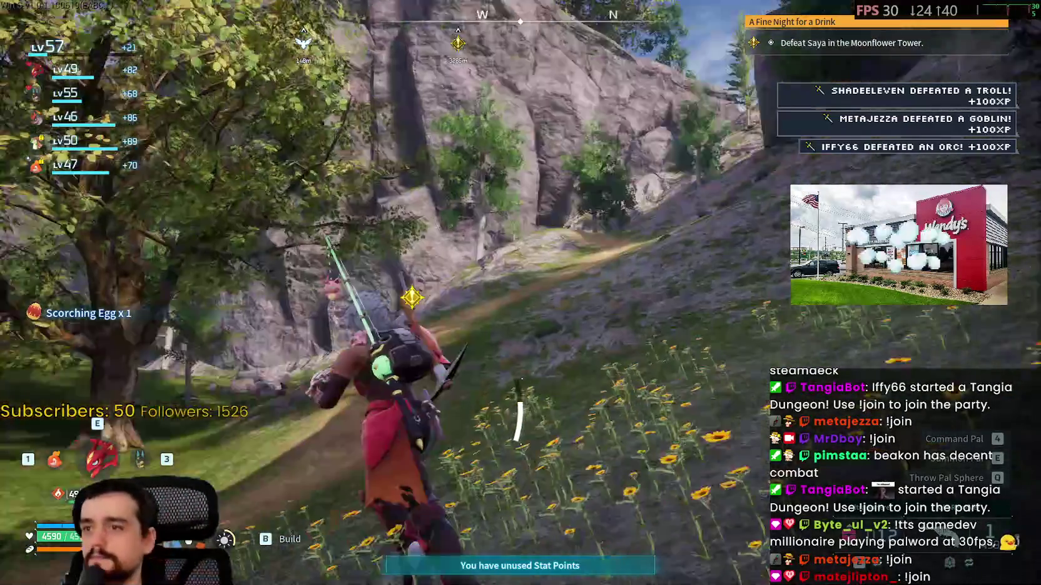
key(shift+w)
Mount Suzaku and check the current position on the world map
key(e)
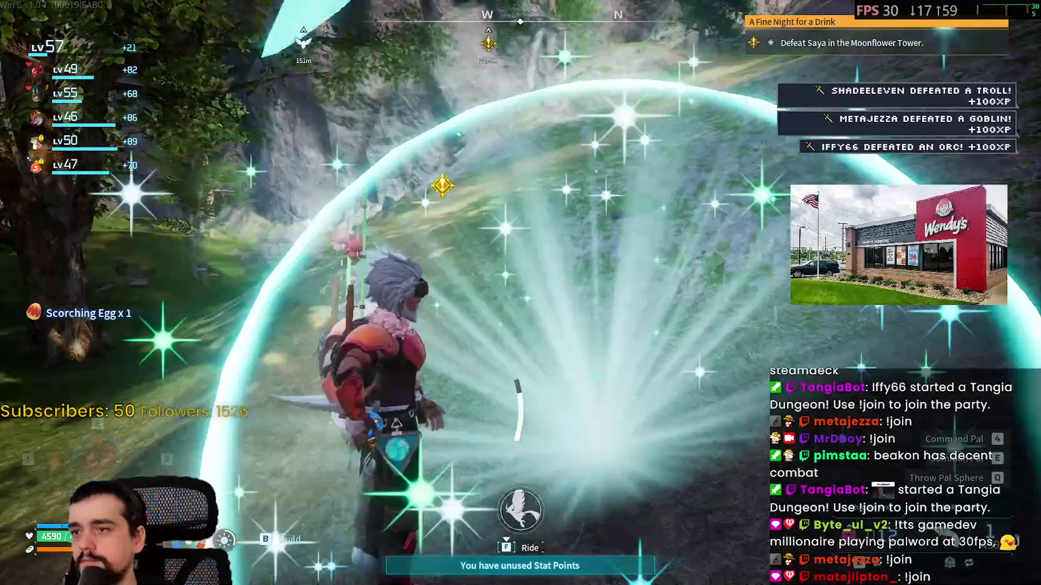
key(f)
key(m)
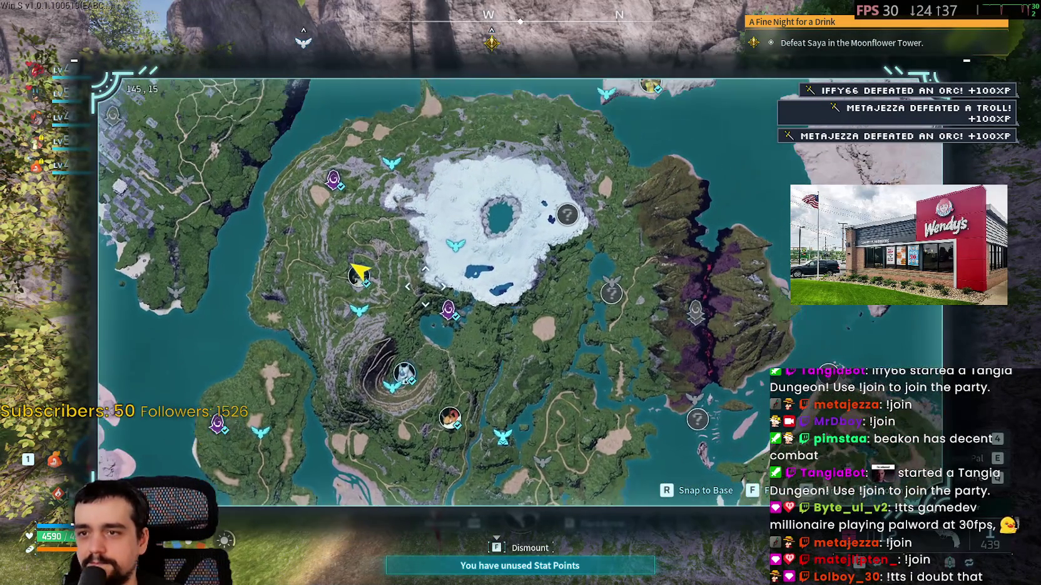
key(m)
Fly up over the cliffs into the Frostbound Mountains and confirm arrival on the map
key(space)
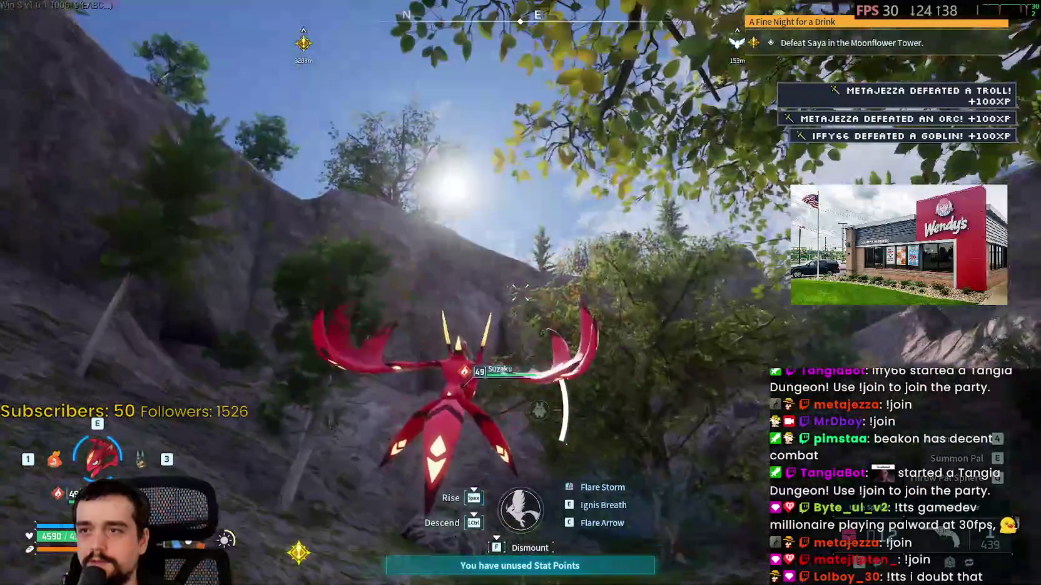
key(w)
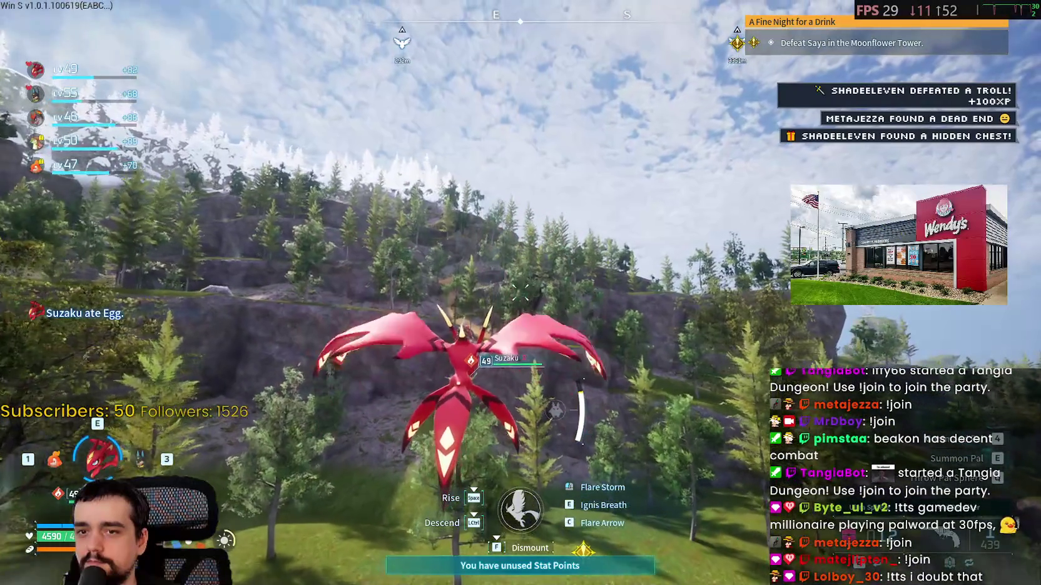
key(w)
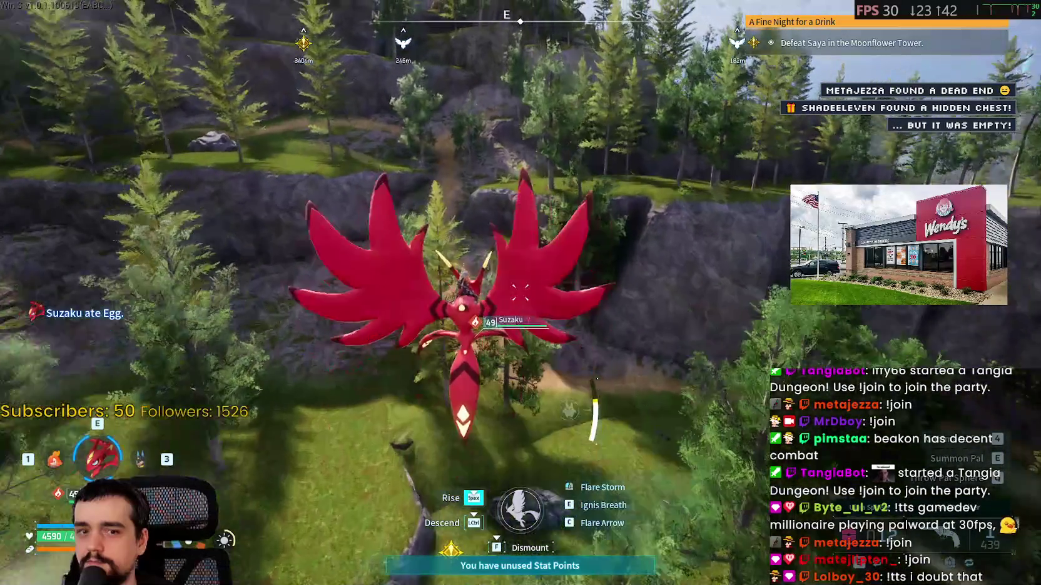
key(space)
key(w)
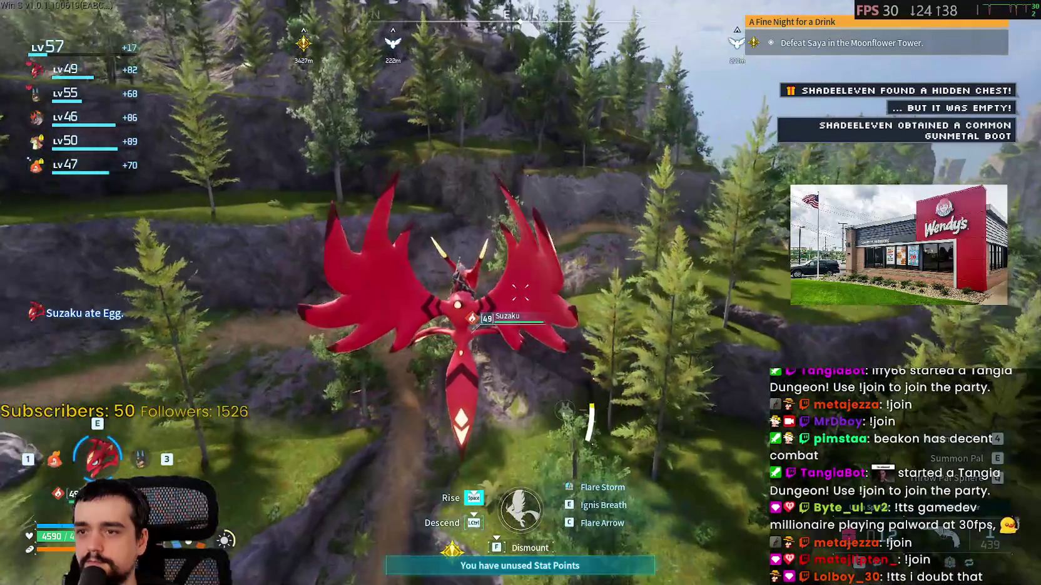
key(m)
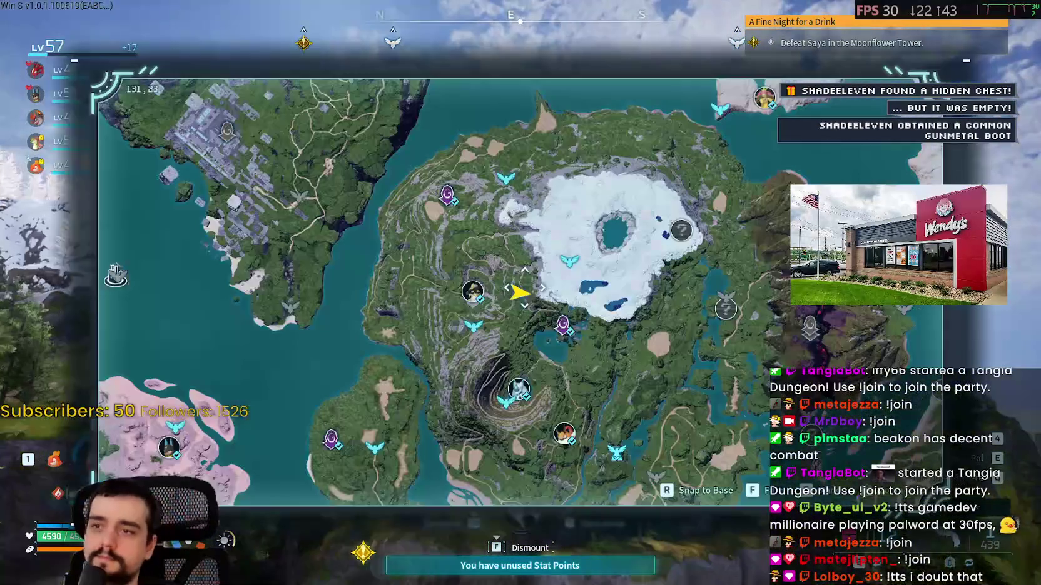
key(m)
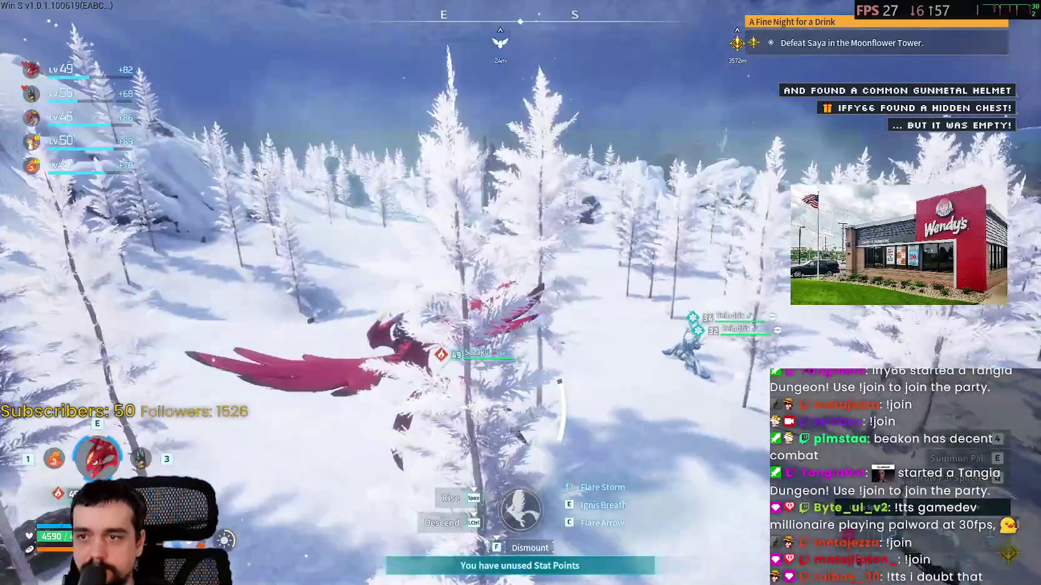
Fly Suzaku over the snowy forest and blue lake, descending onto the stone-circle plateau
key(m)
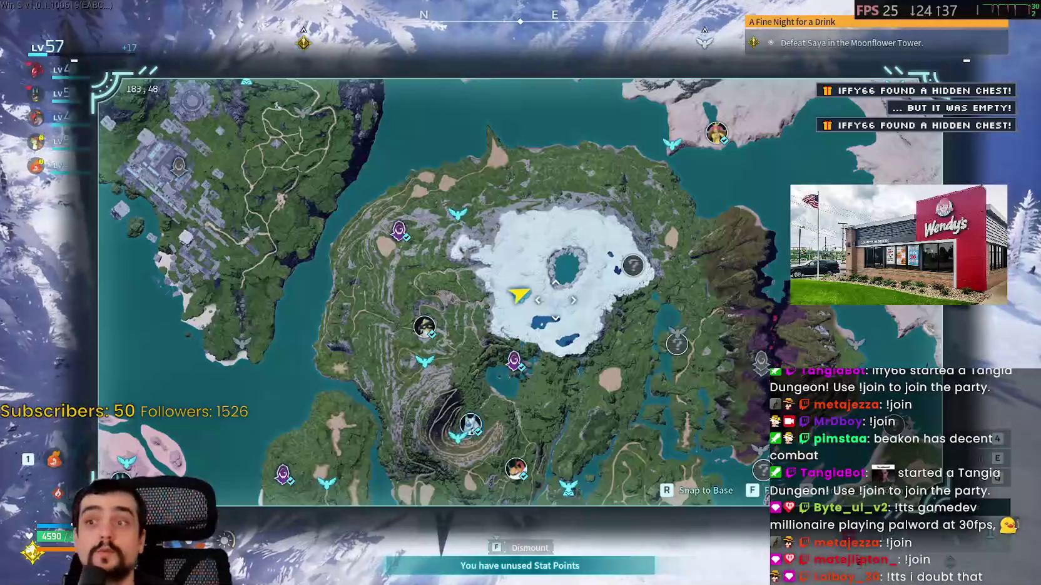
key(m)
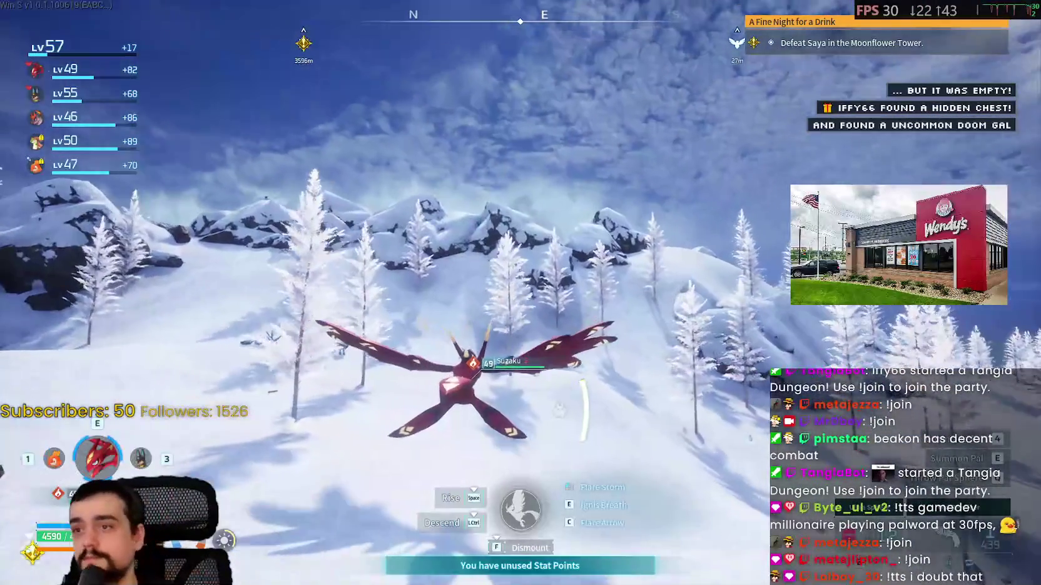
key(space)
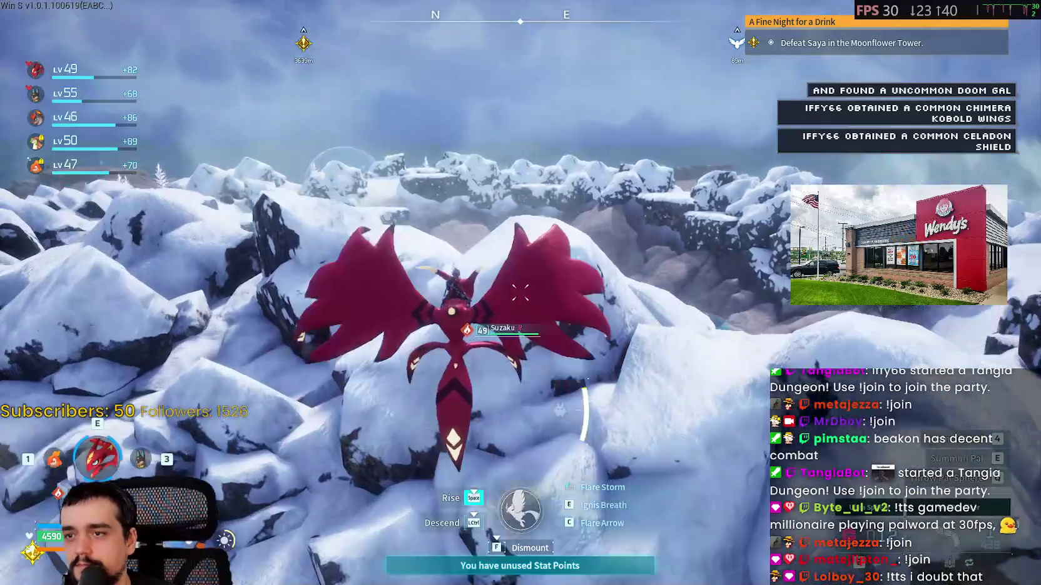
key(ctrl)
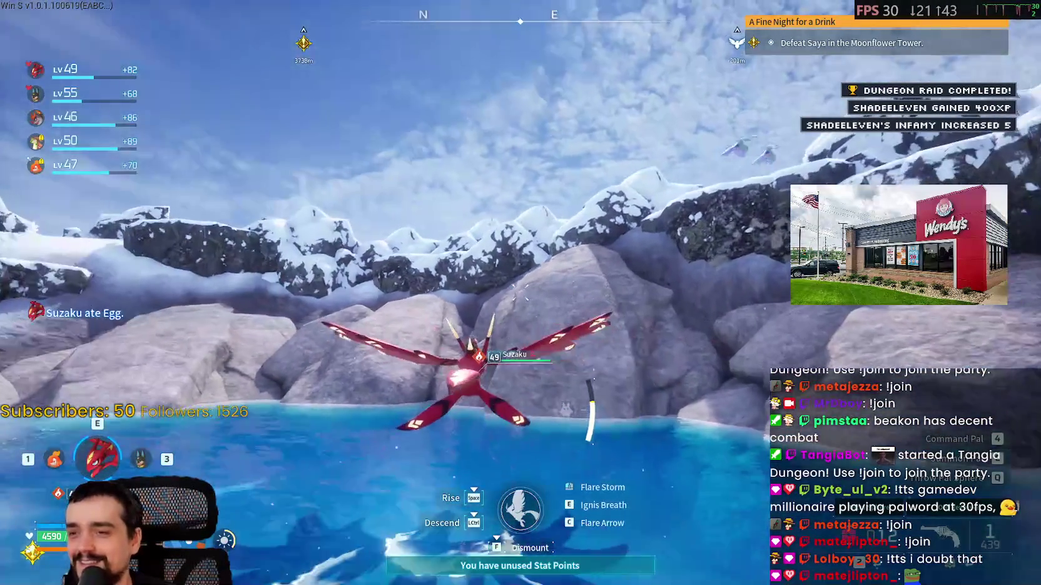
key(space)
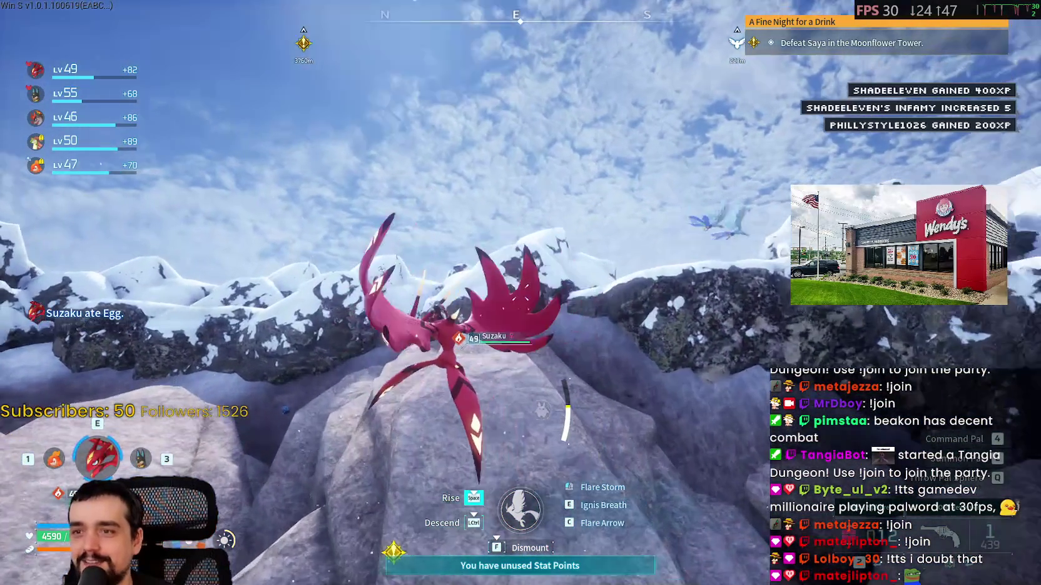
key(m)
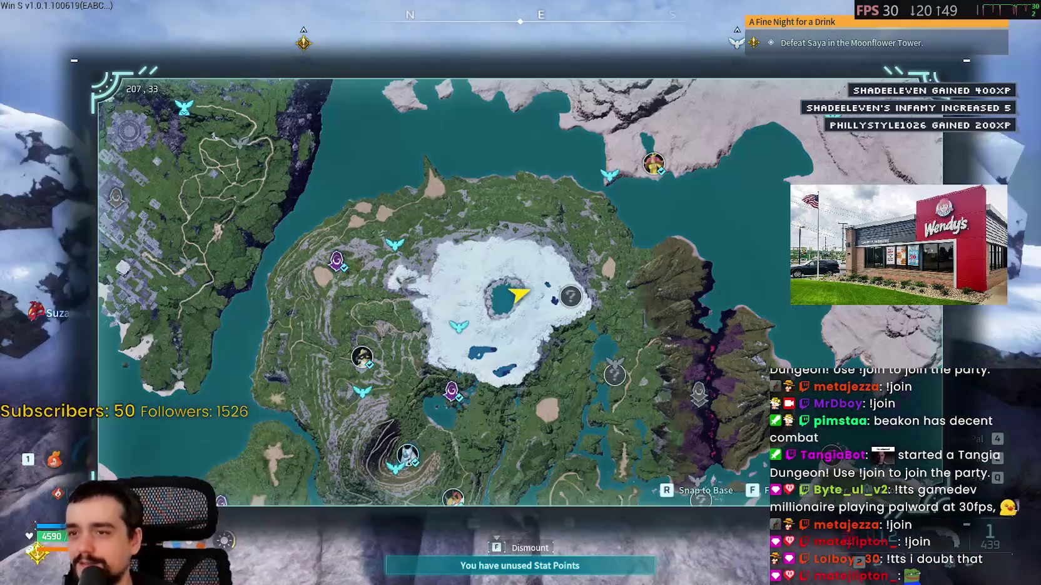
key(m)
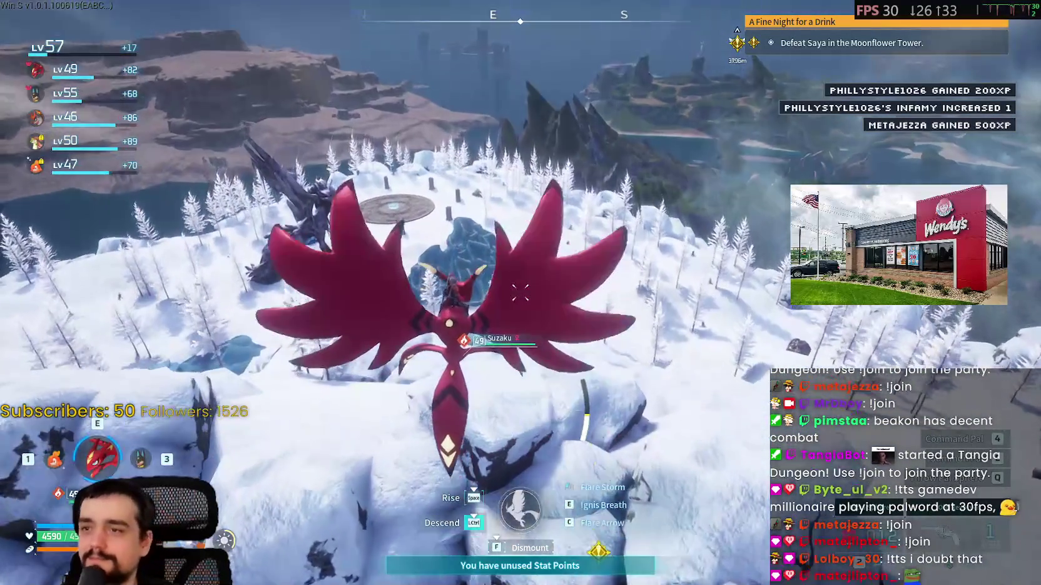
key(ctrl)
key(w)
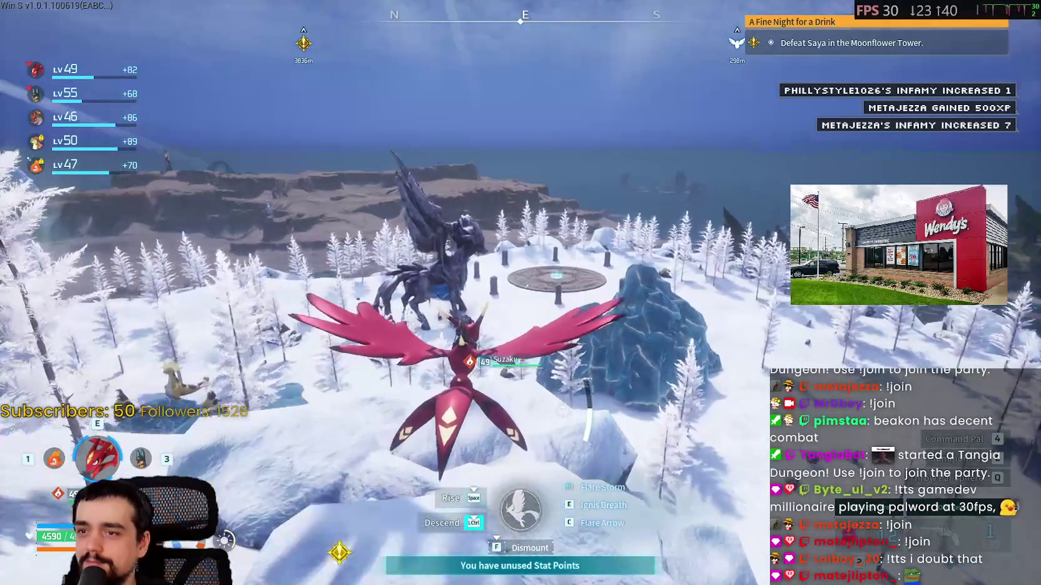
key(ctrl)
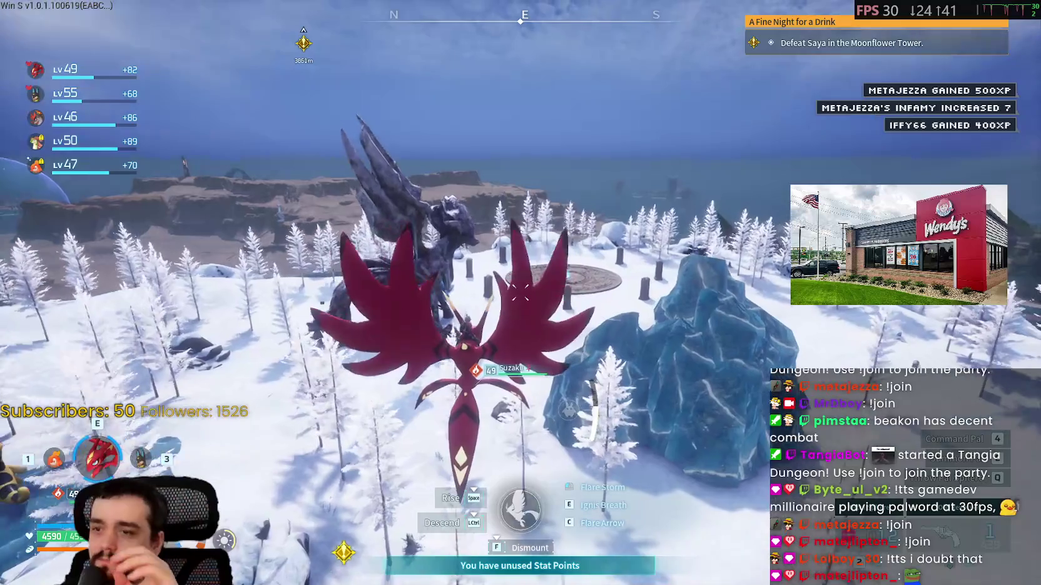
key(w)
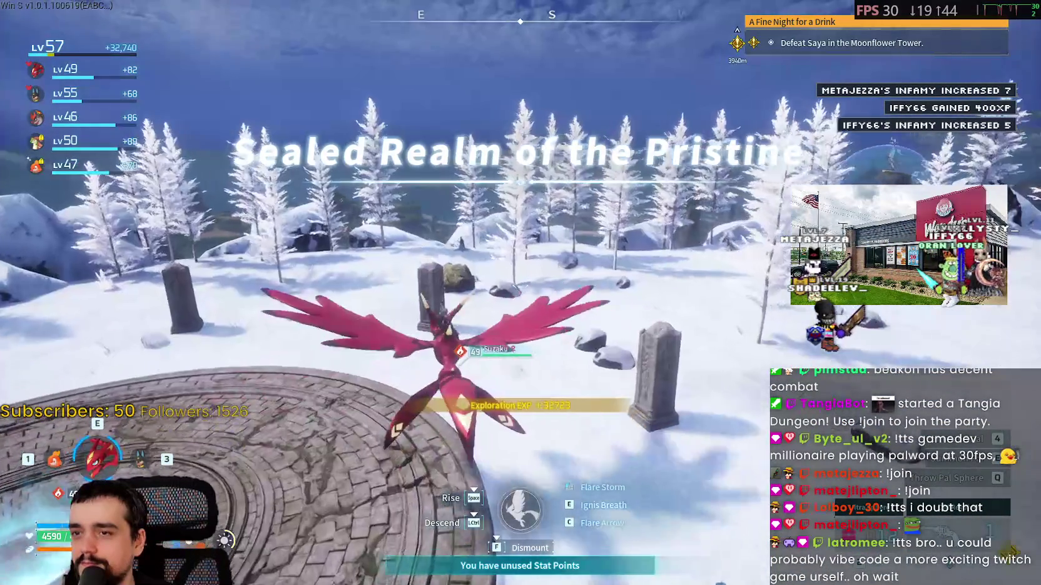
Check the map, then confirm entering the Sealed Realm of the Pristine dungeon
key(m)
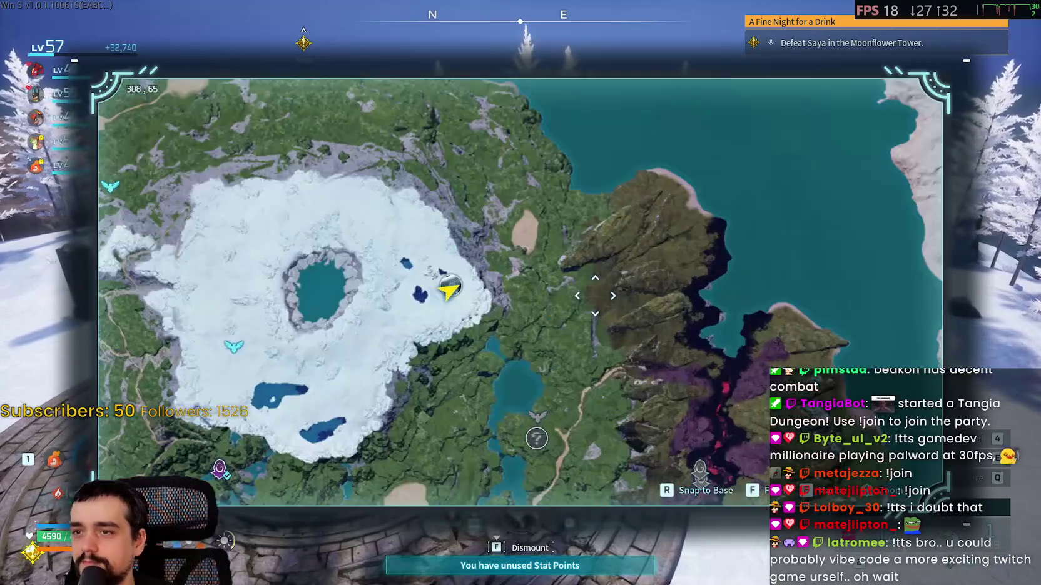
key(m)
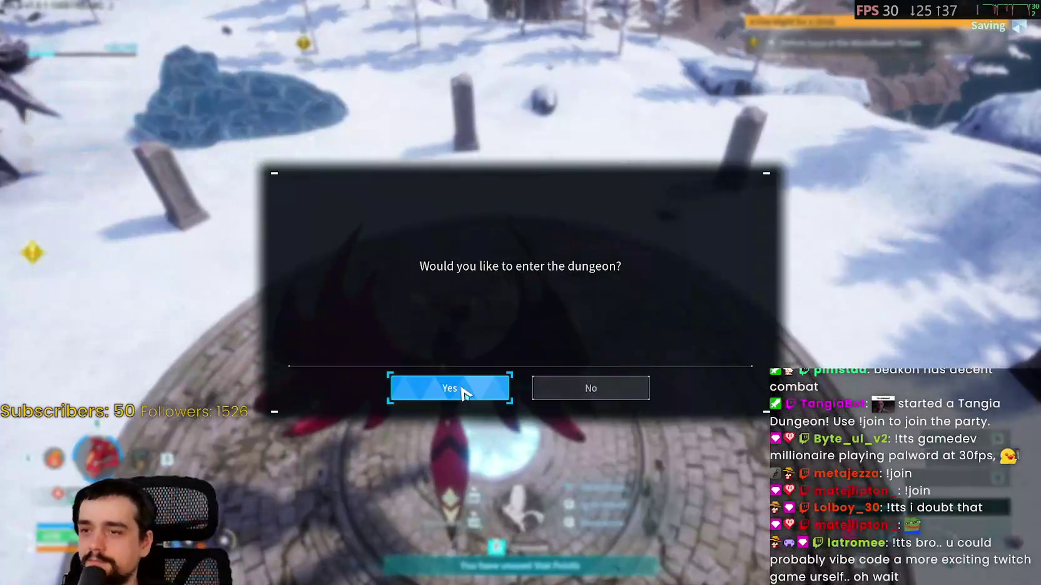
click(462, 389)
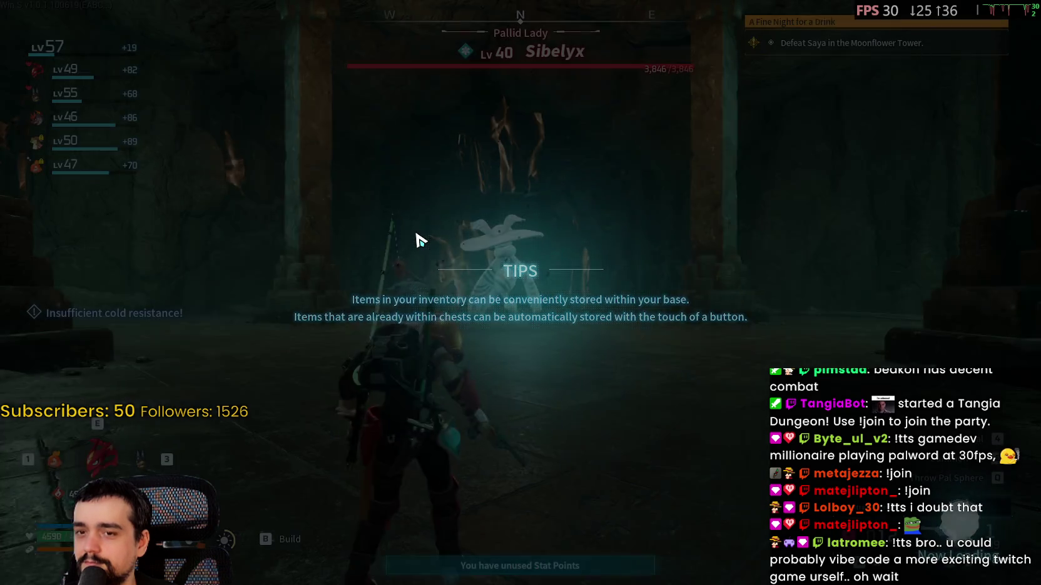
Circle the level 40 Sibelyx, switching party pals and summoning Moldron to fight
key(w)
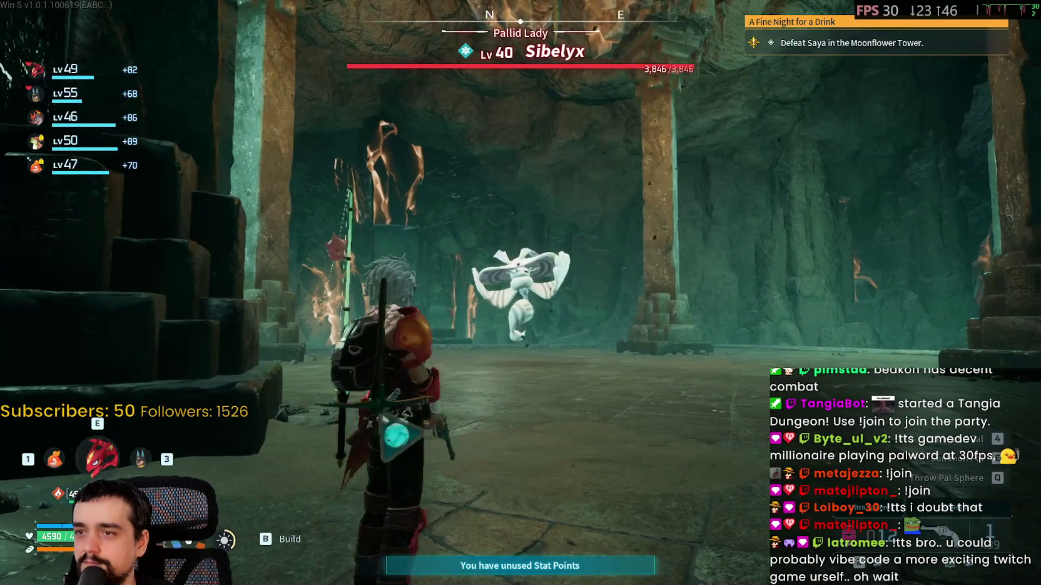
key(3)
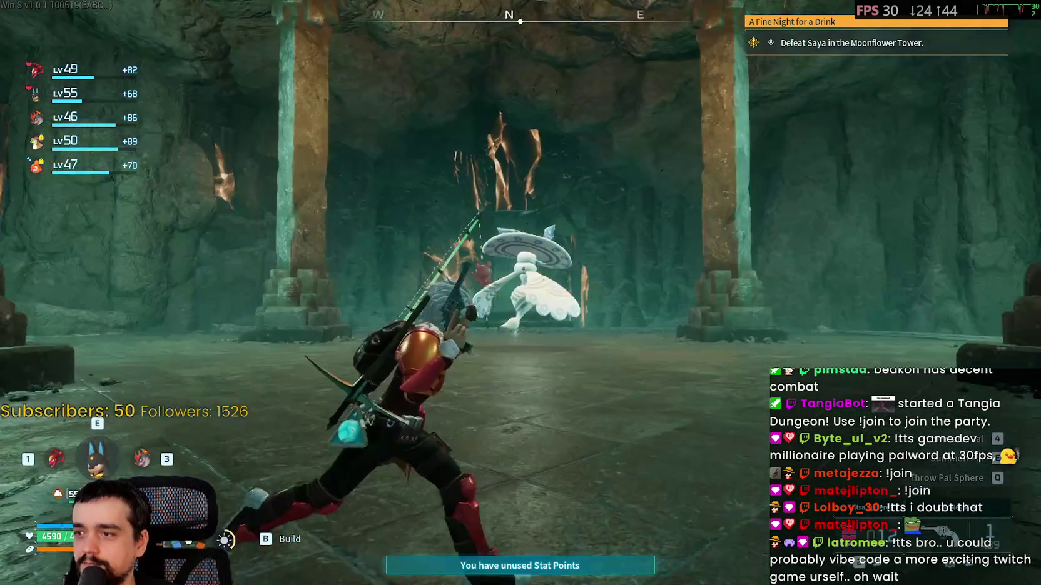
key(a)
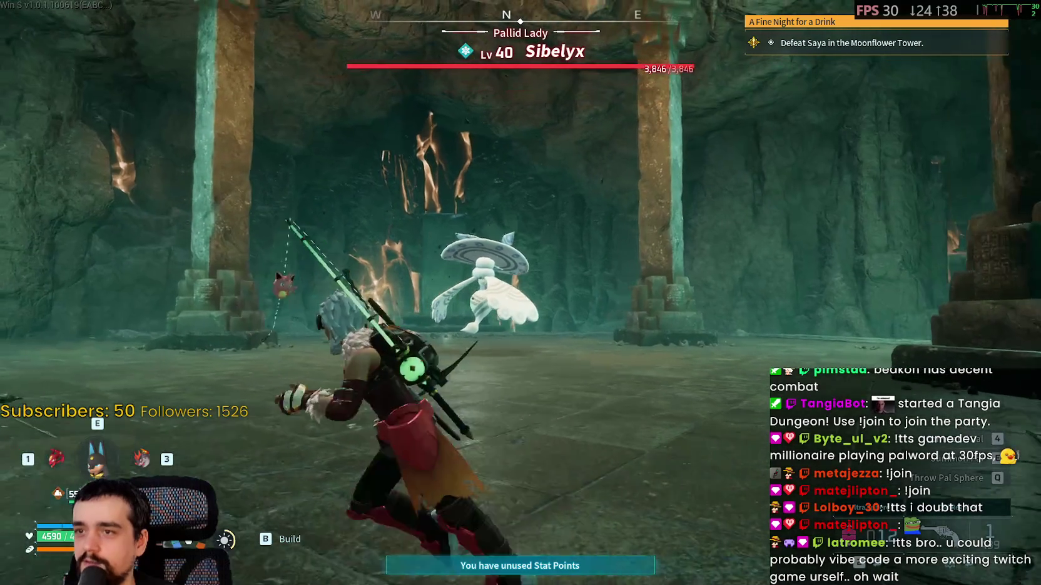
key(1)
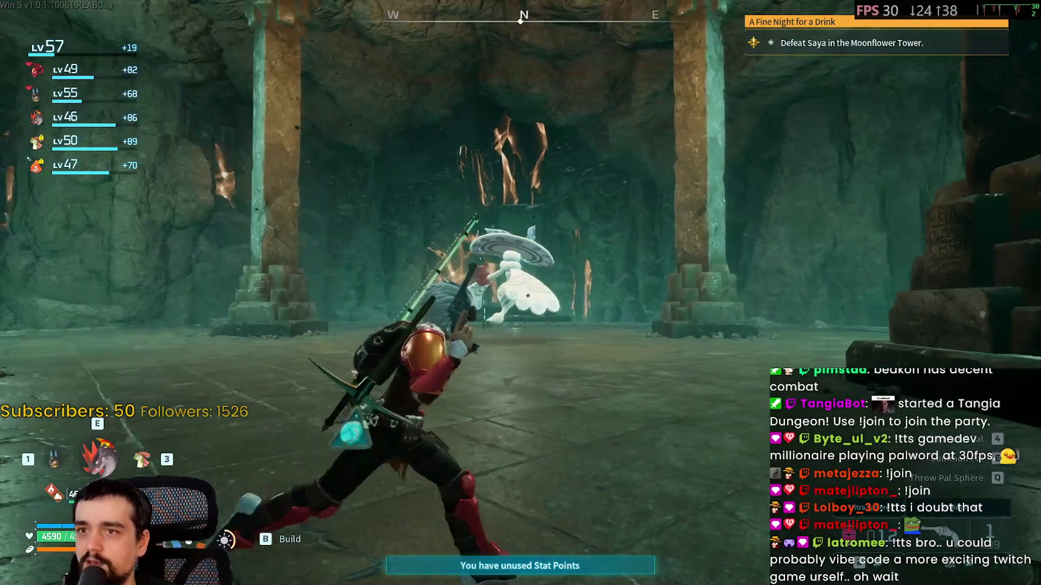
key(a)
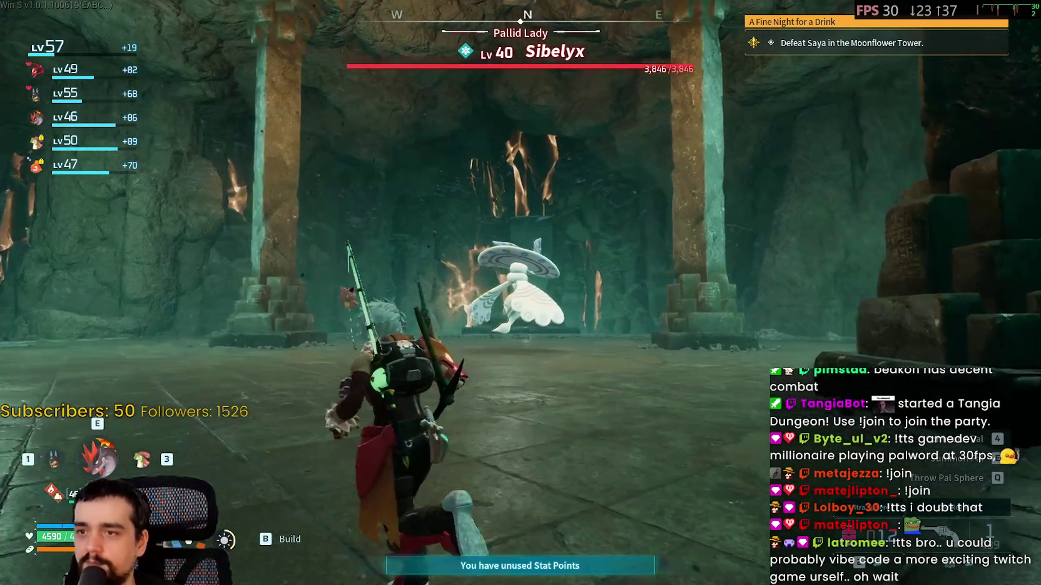
key(e)
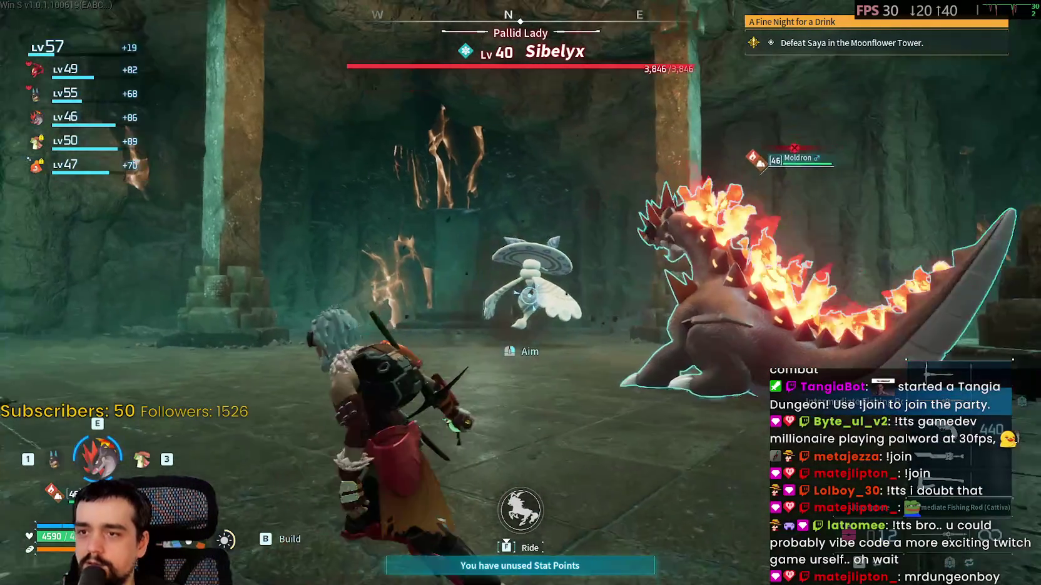
Shoot Sibelyx down and throw a Pal Sphere to finish the boss
click(510, 298)
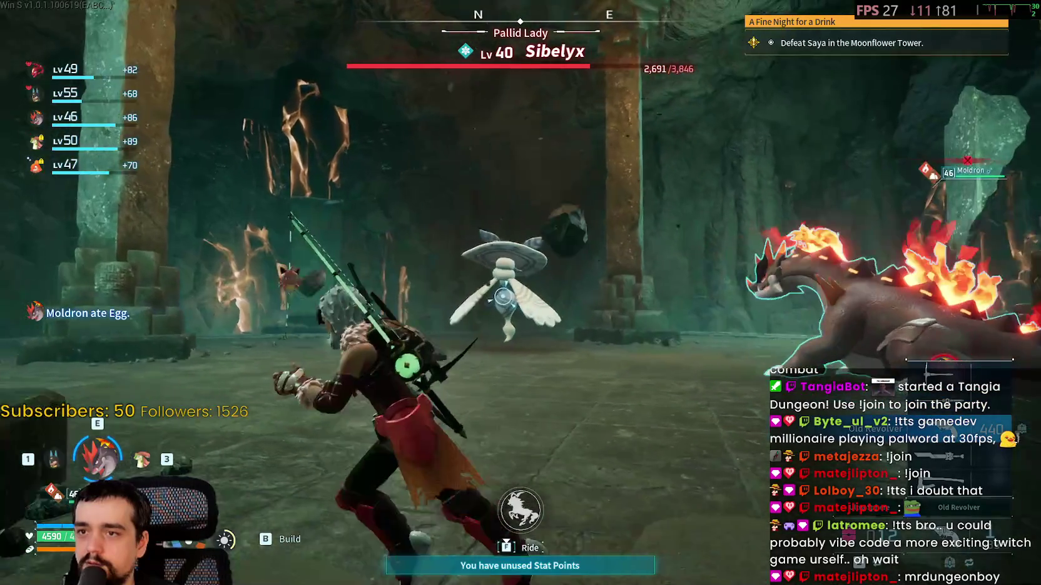
click(511, 294)
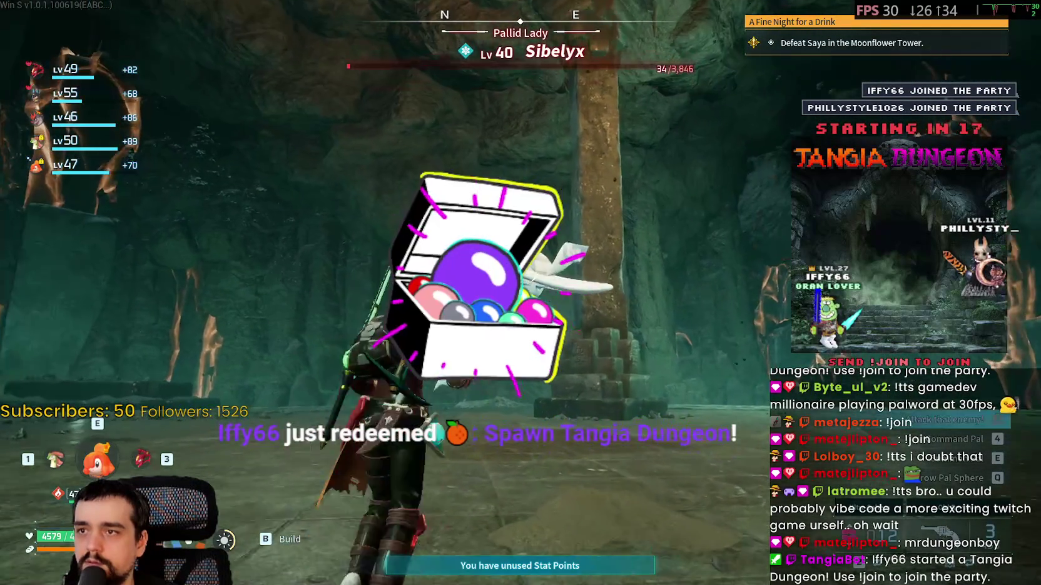
key(q)
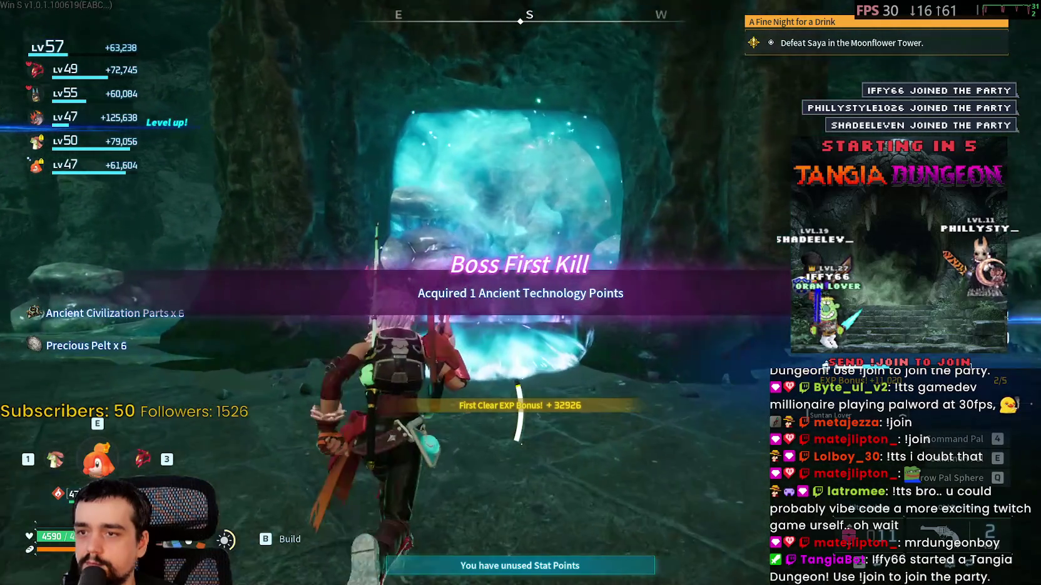
Check the inventory, then leave the dungeon for the Frostbound Mountains shrine
key(Tab)
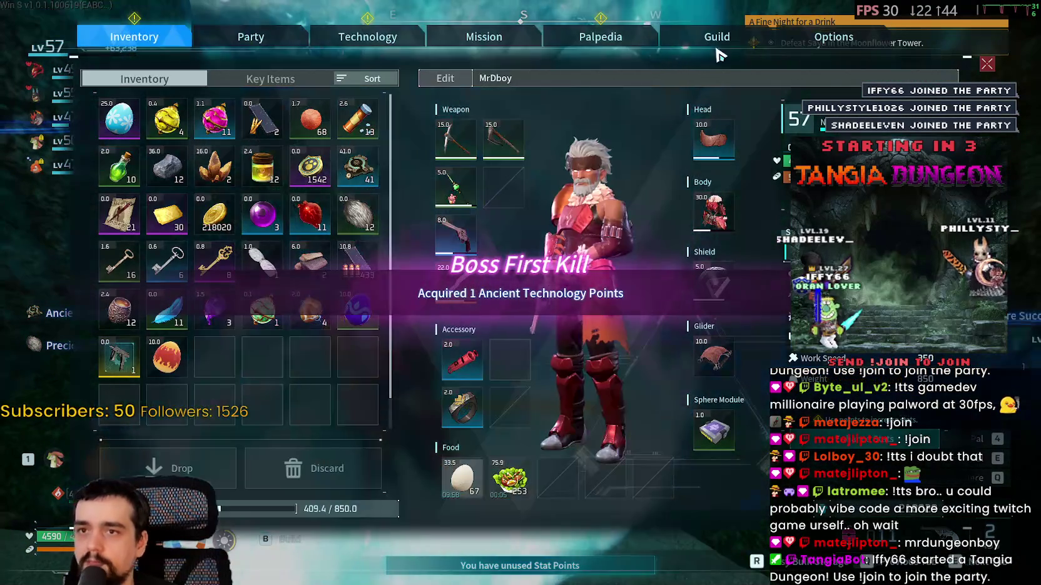
key(Escape)
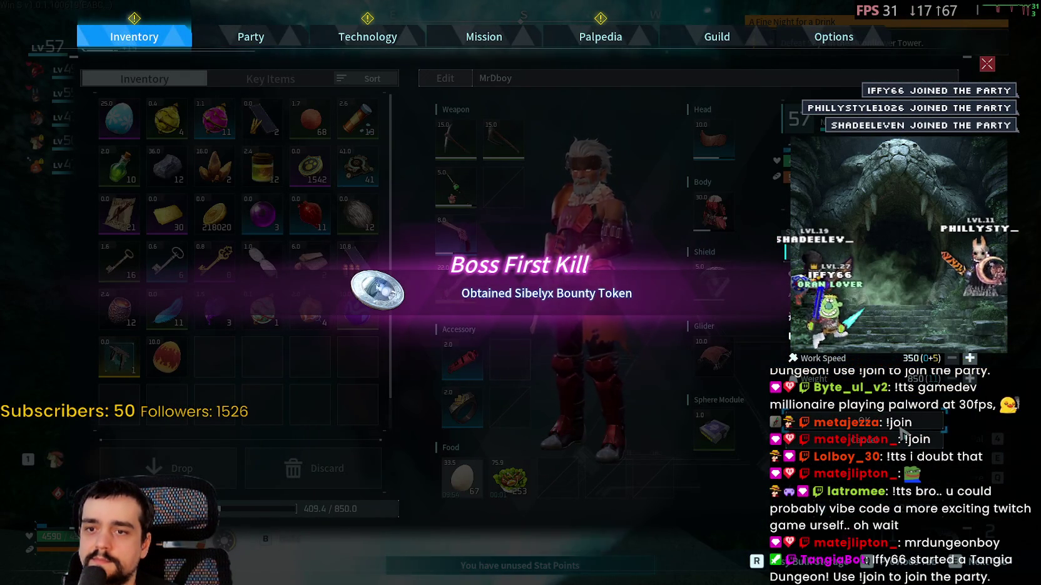
key(Escape)
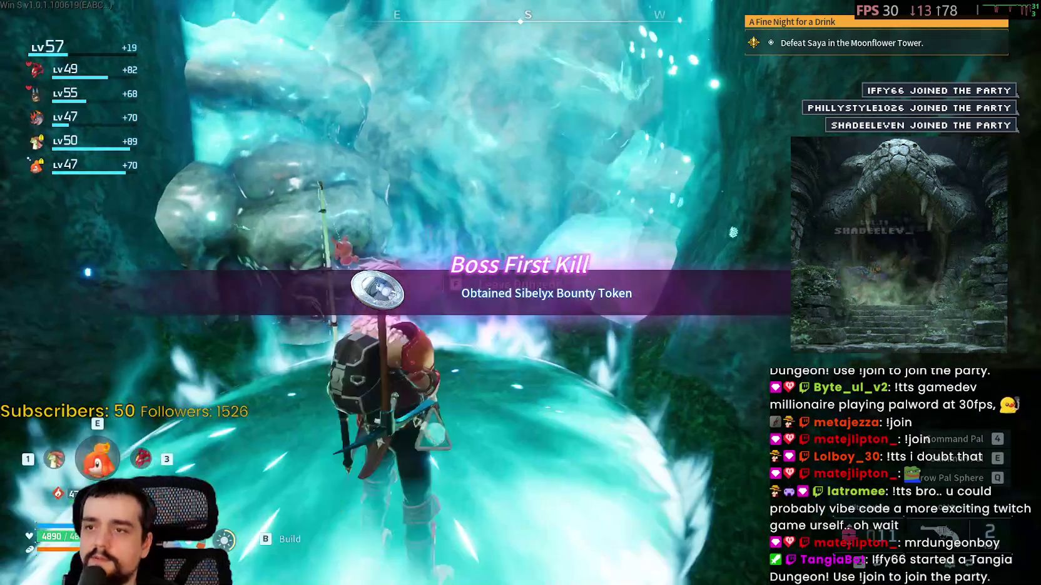
key(f)
key(Escape)
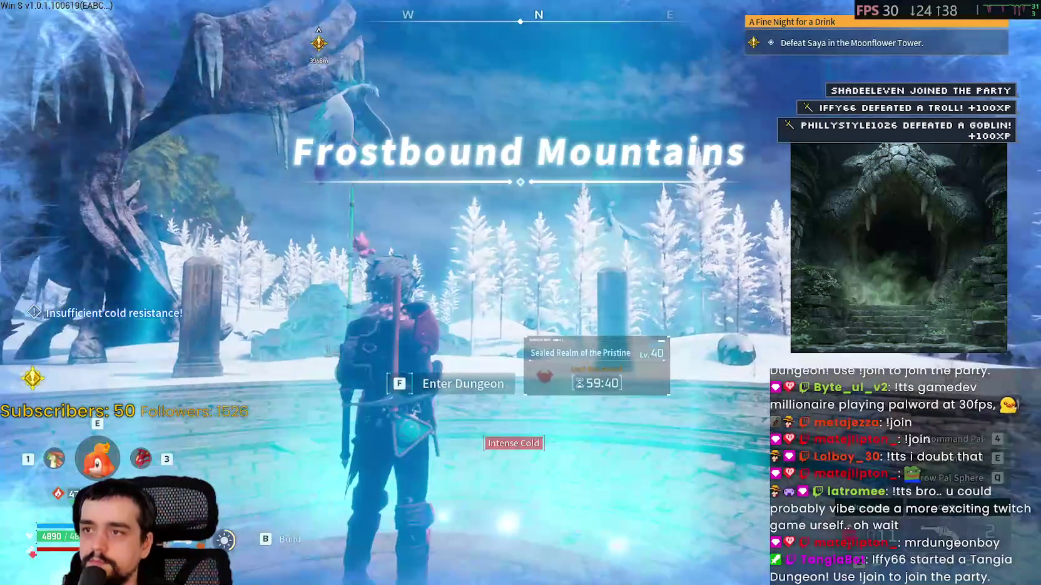
Run from the dungeon entrance and track the flying Vanwyrm Cryst down to ground level
key(w)
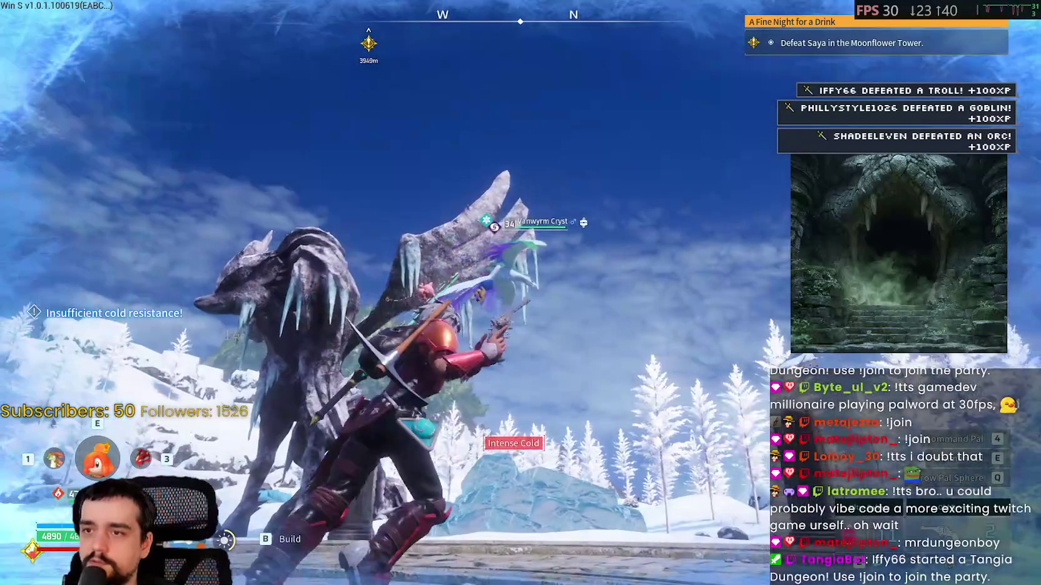
key(w)
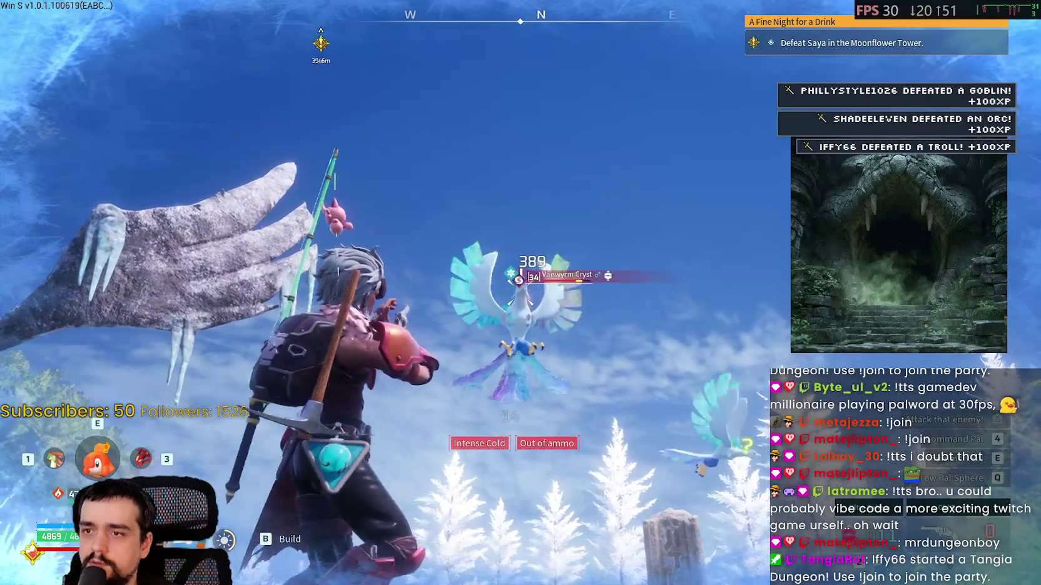
key(w)
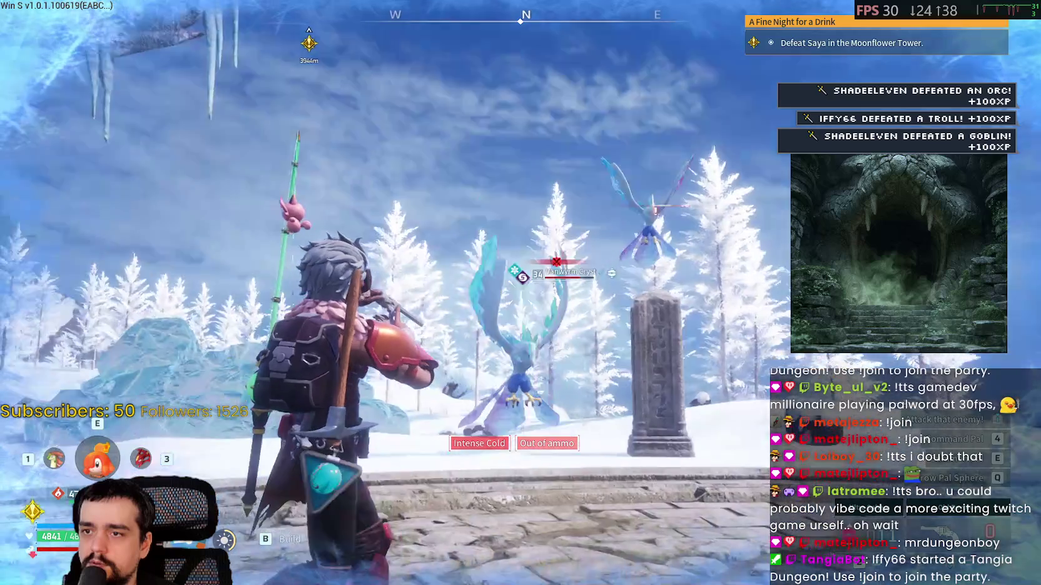
key(w)
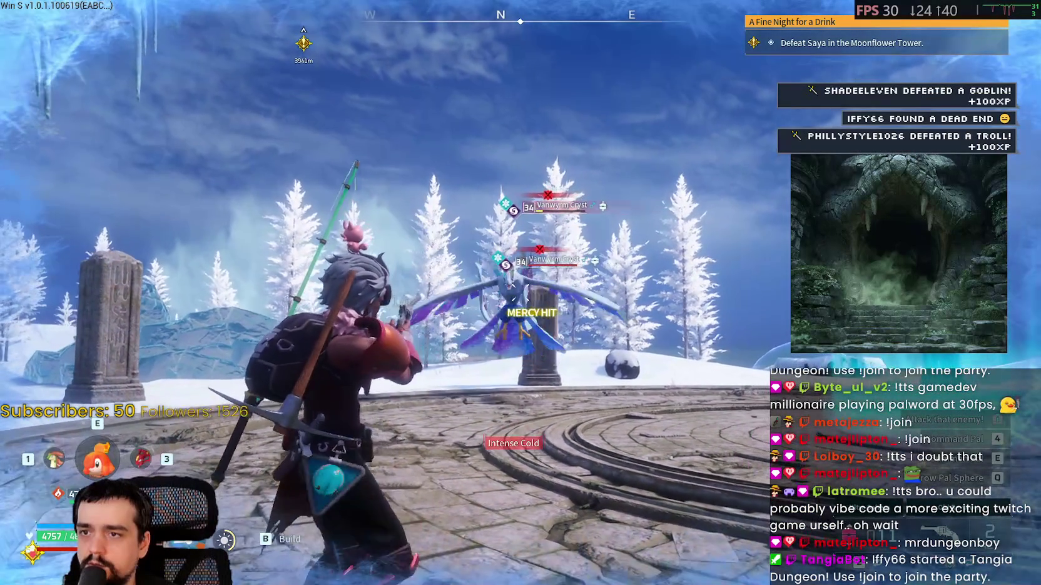
Roll toward a level 34 Vanwyrm Cryst and throw a Pal Sphere at it
key(ctrl)
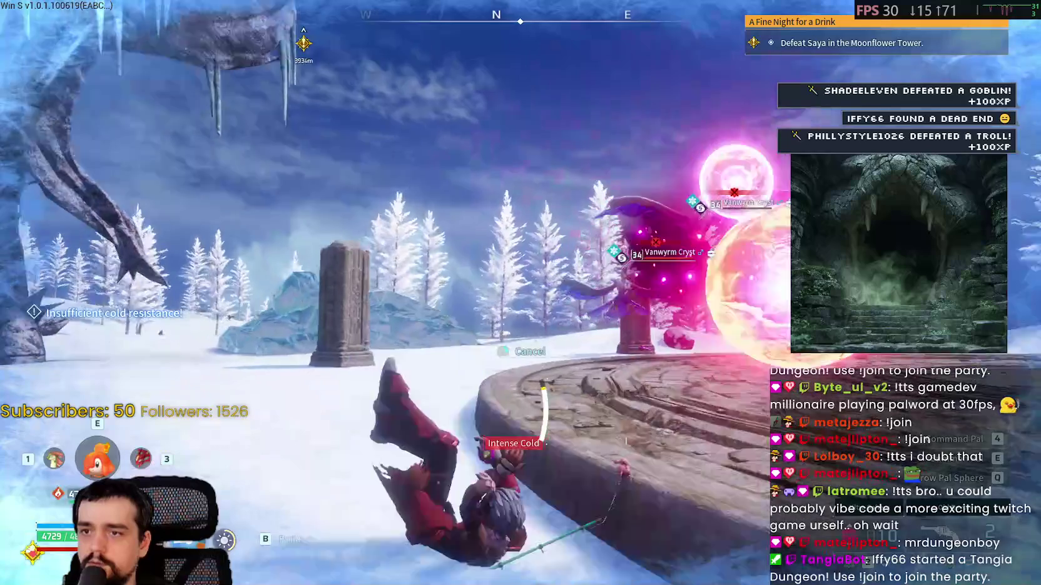
key(w)
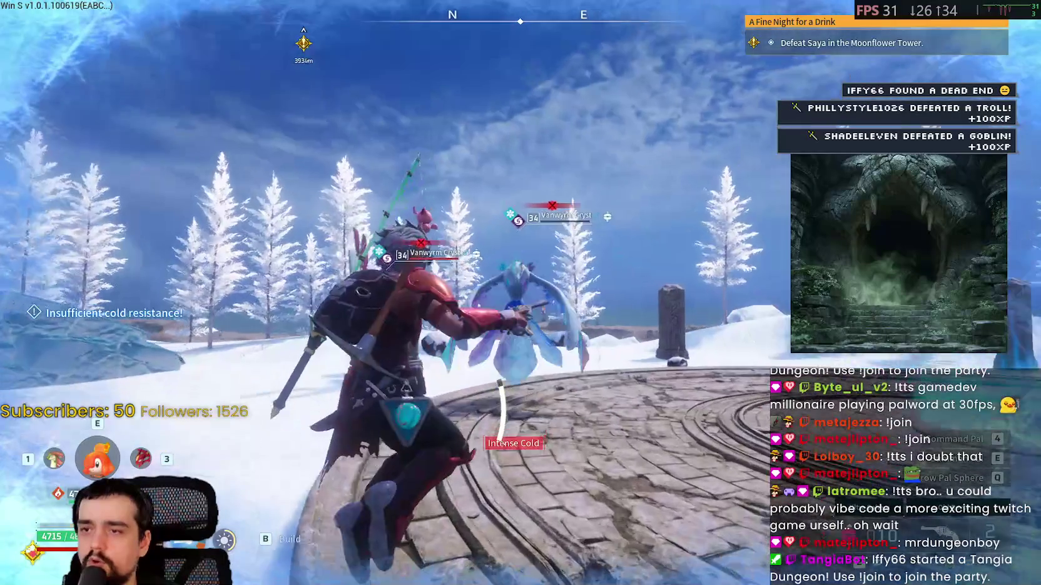
key(q)
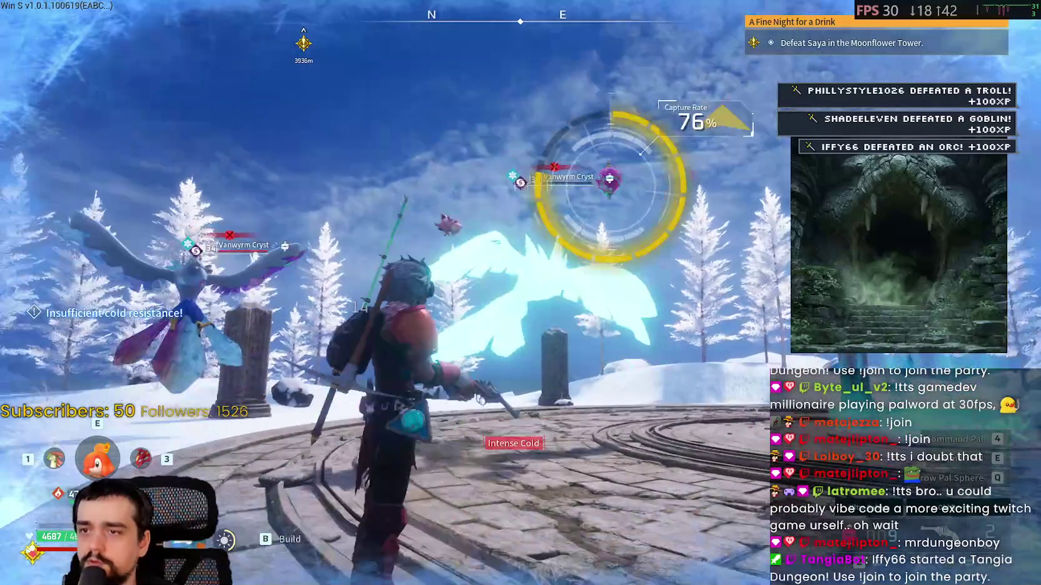
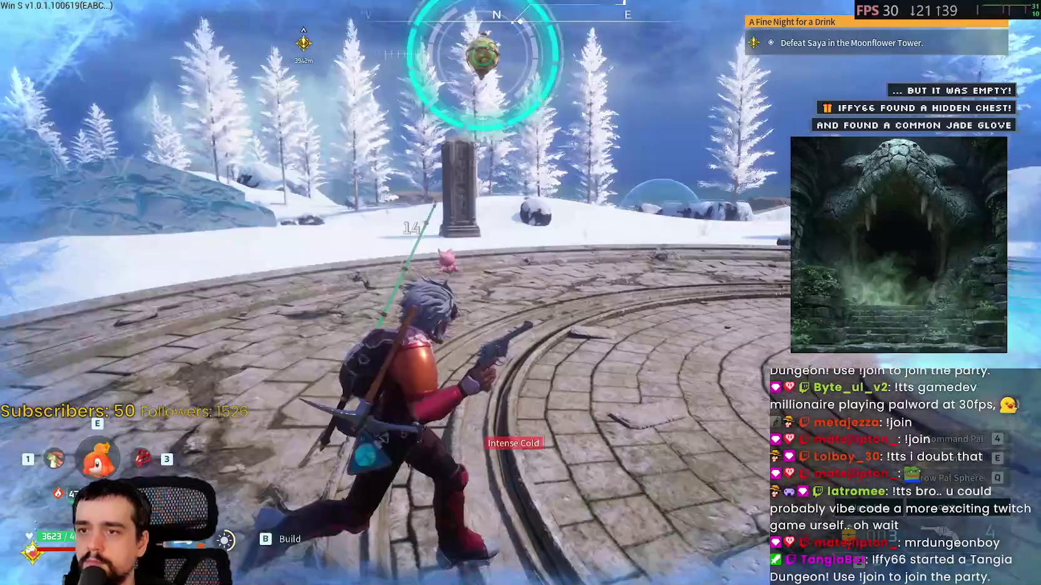
Mount Suzaku, check the world map for the route, and fly over the snowy ridge
key(f)
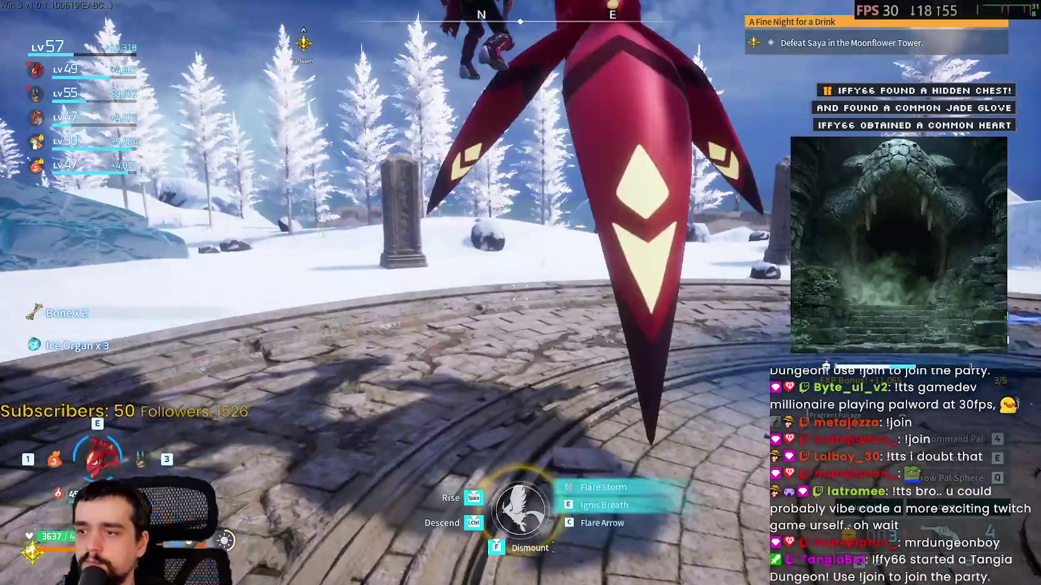
key(m)
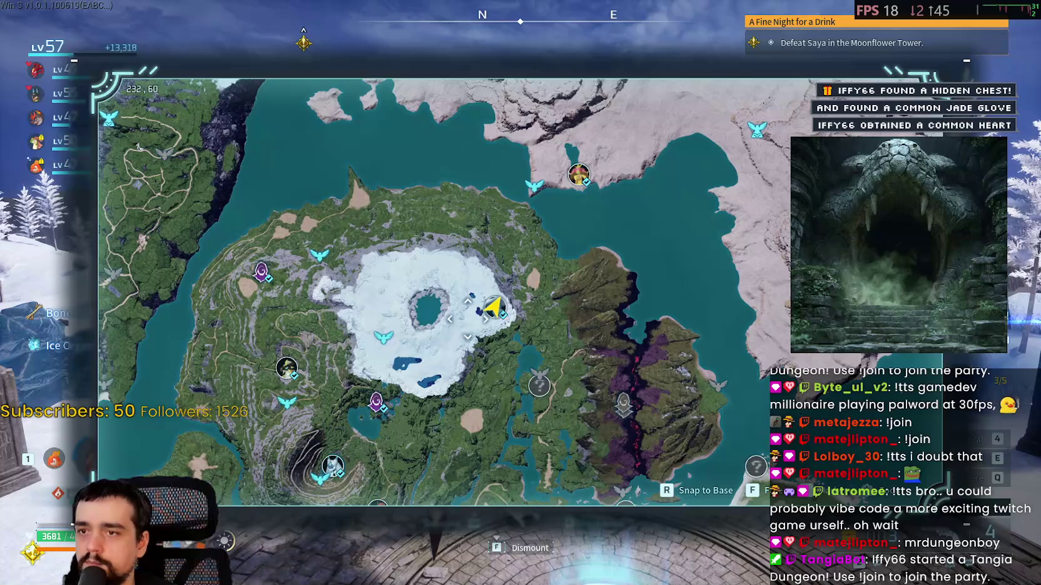
key(m)
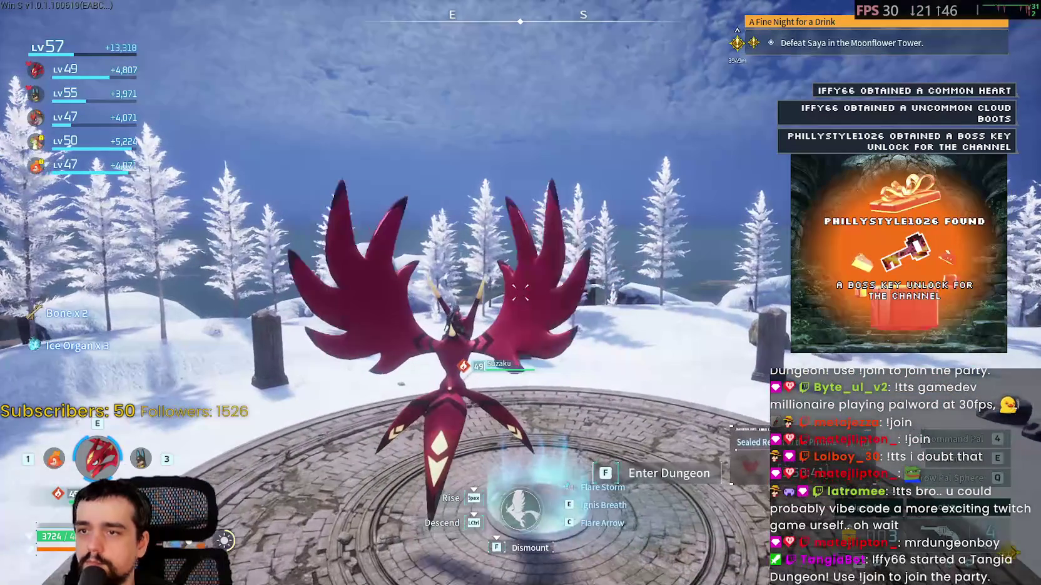
key(m)
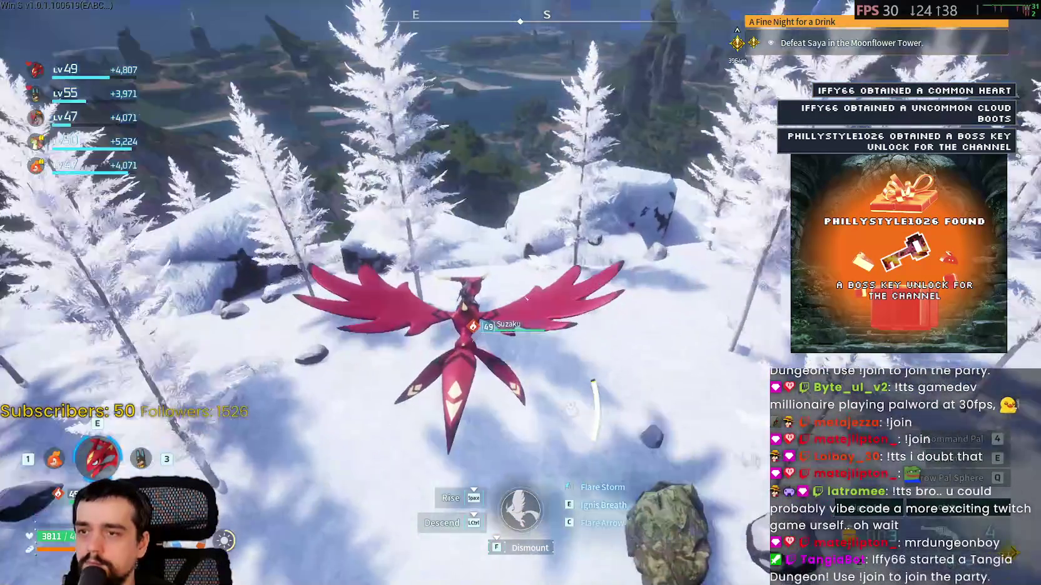
key(w)
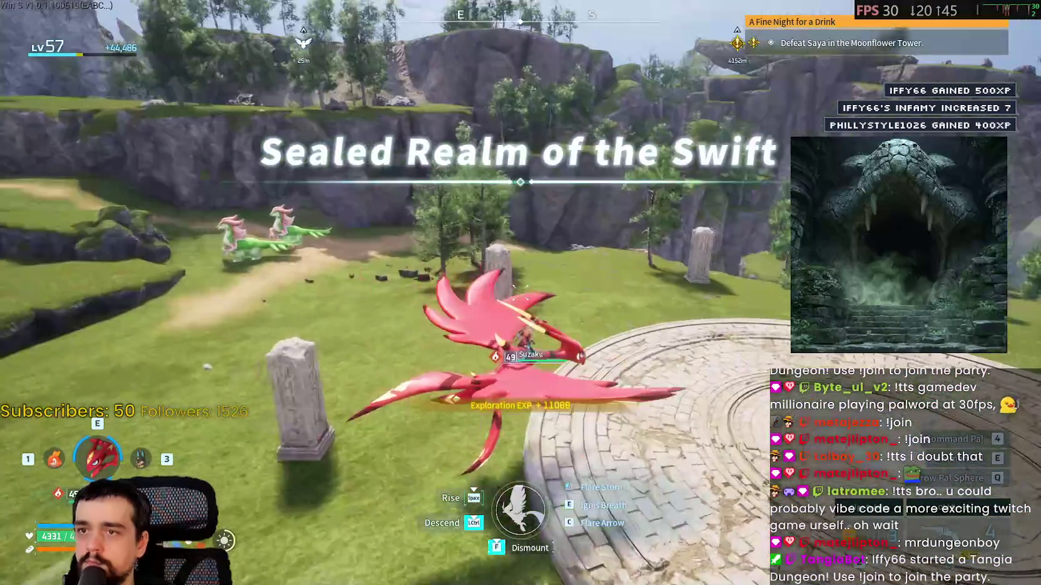
Check the map near the Sealed Realm of the Swift and enter its dungeon
key(m)
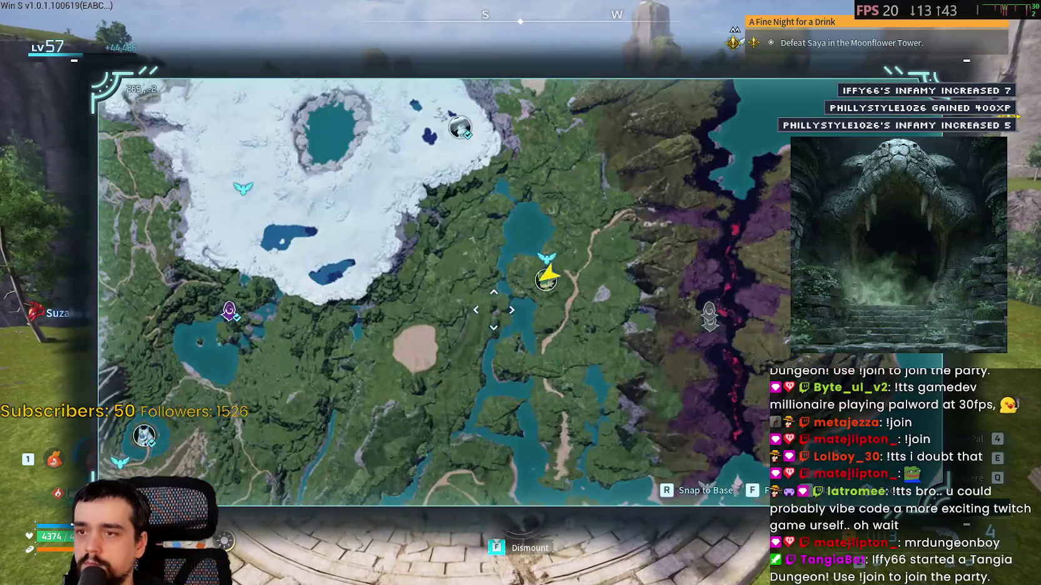
scroll(493, 310, up, 3)
key(m)
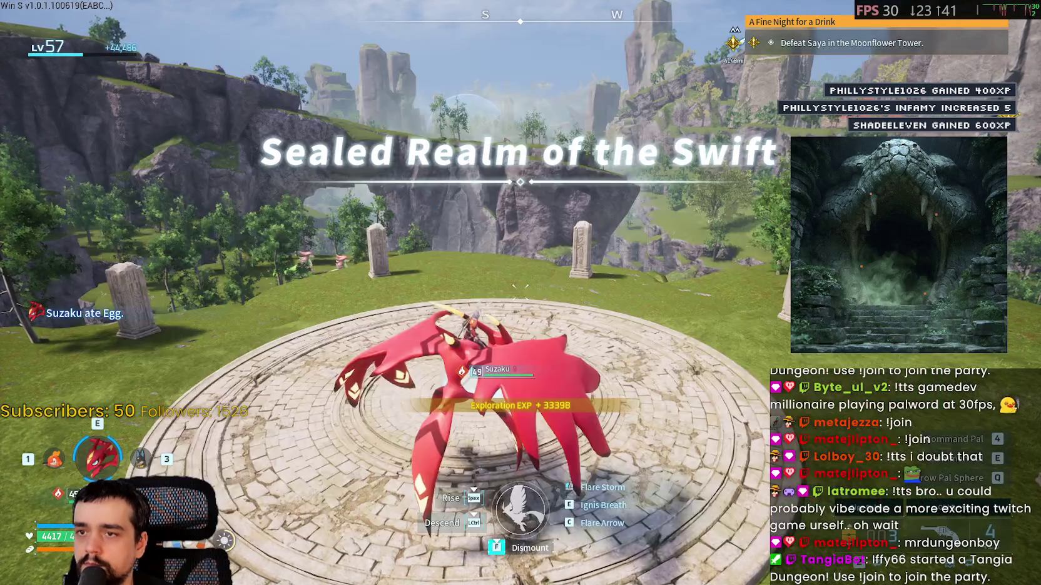
key(f)
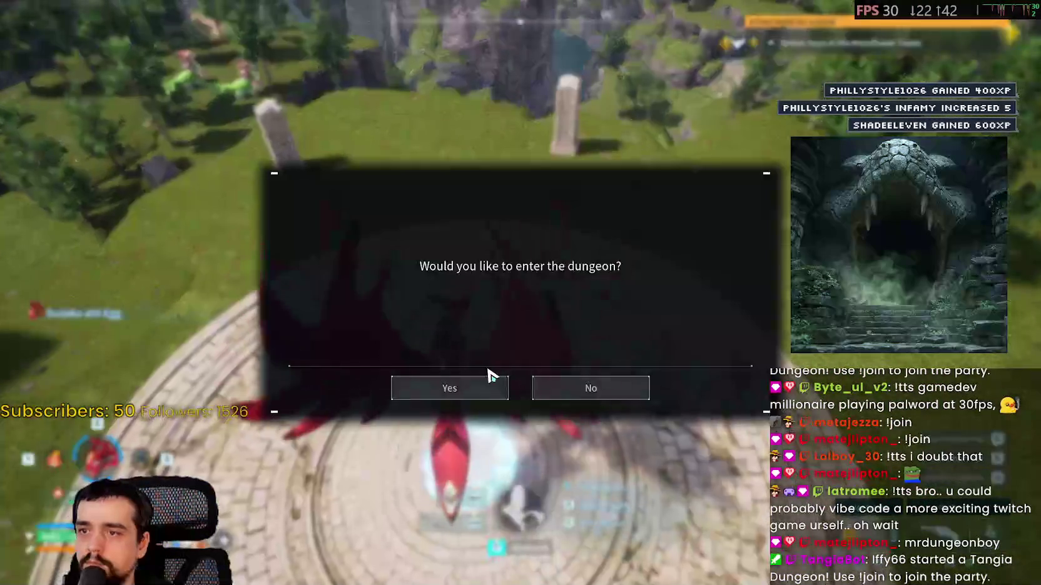
click(487, 389)
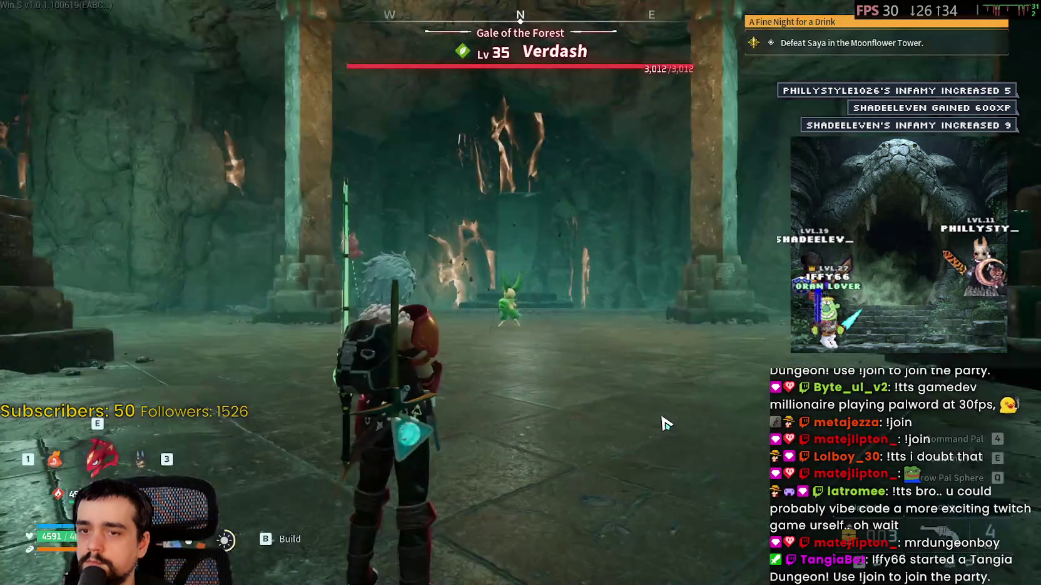
Advance on Verdash, shoot it, and dodge-roll away from its wind attacks
key(w)
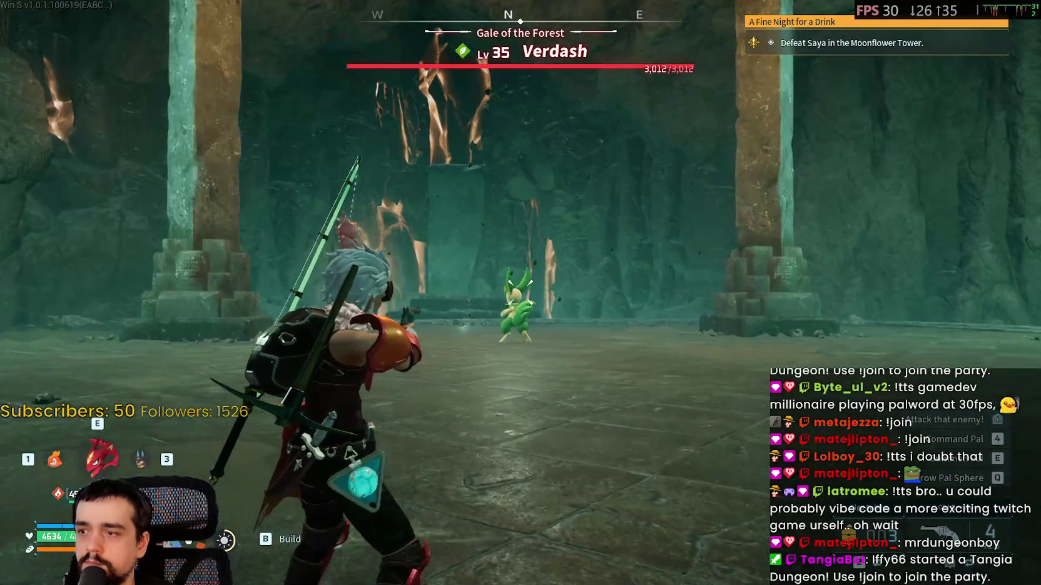
key(w)
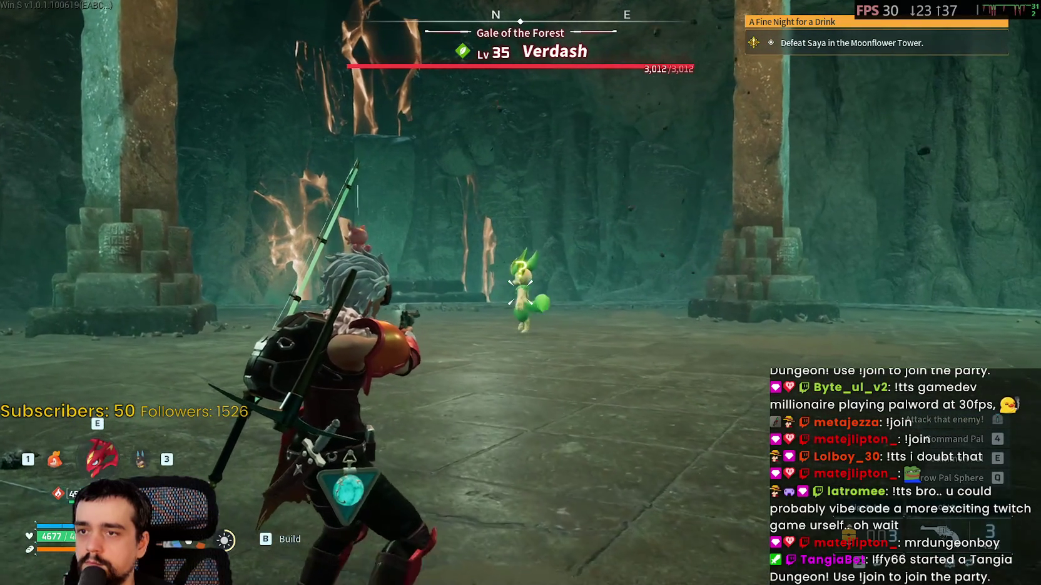
click(520, 292)
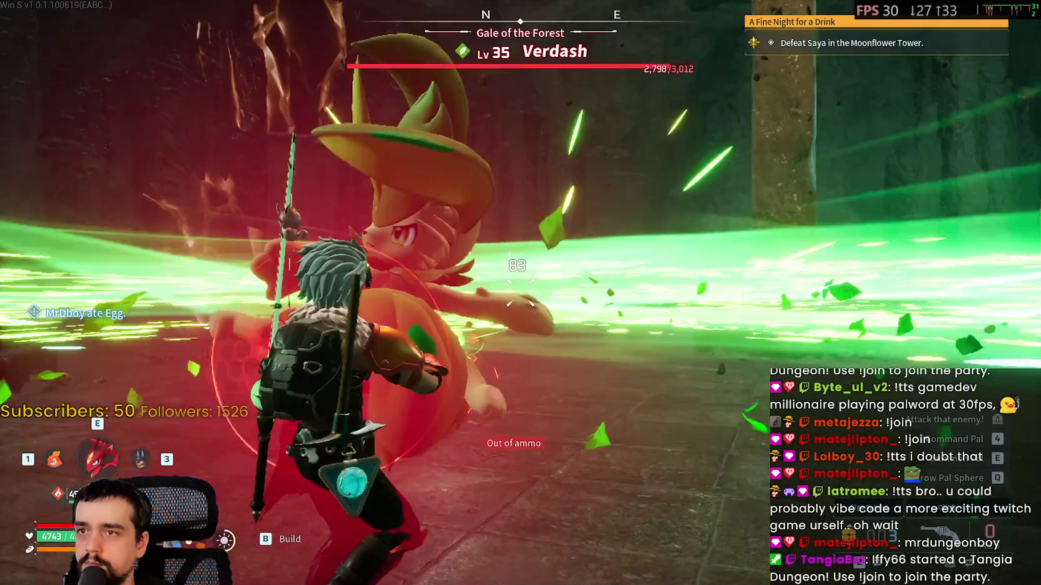
key(a)
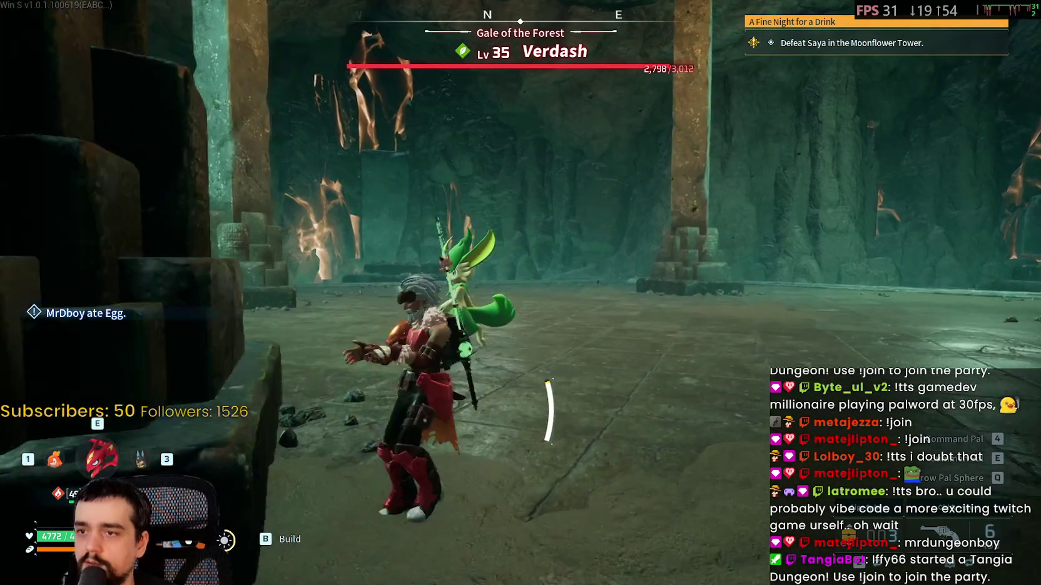
key(d)
key(ctrl)
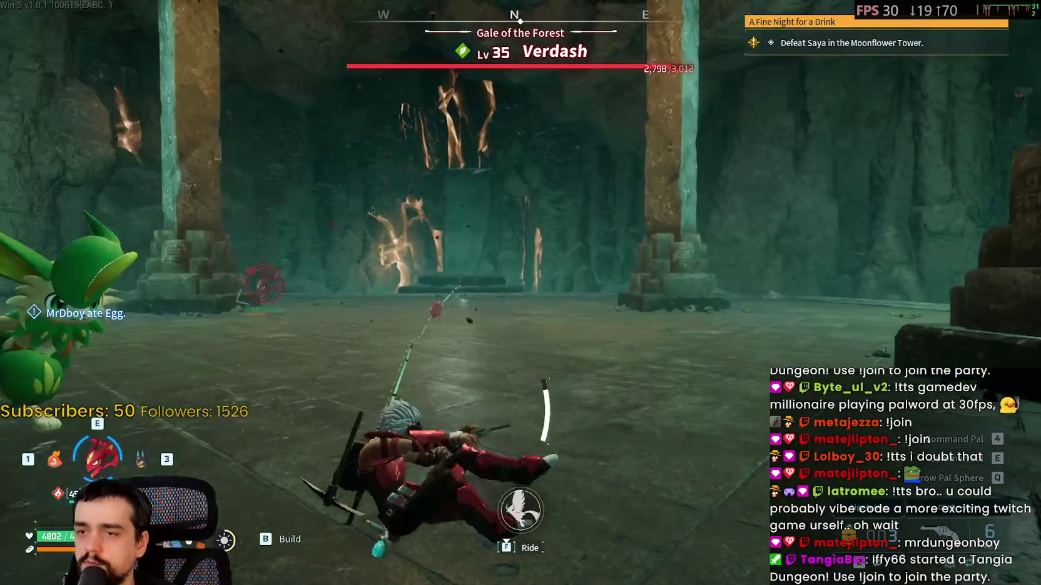
key(ctrl)
Send Suzaku against Verdash, chase it down to 1 HP, and aim a Pal Sphere
key(e)
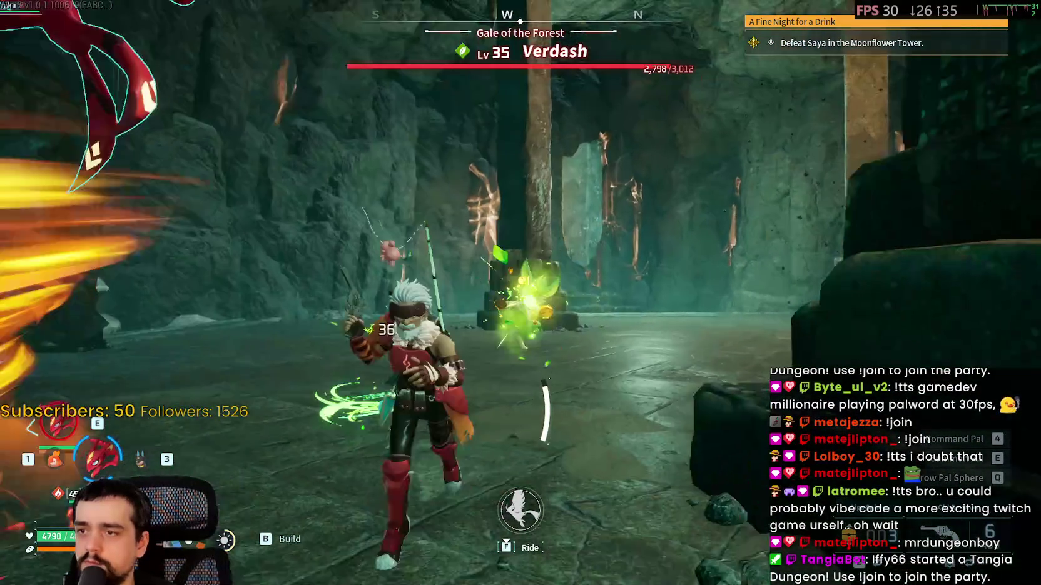
key(w)
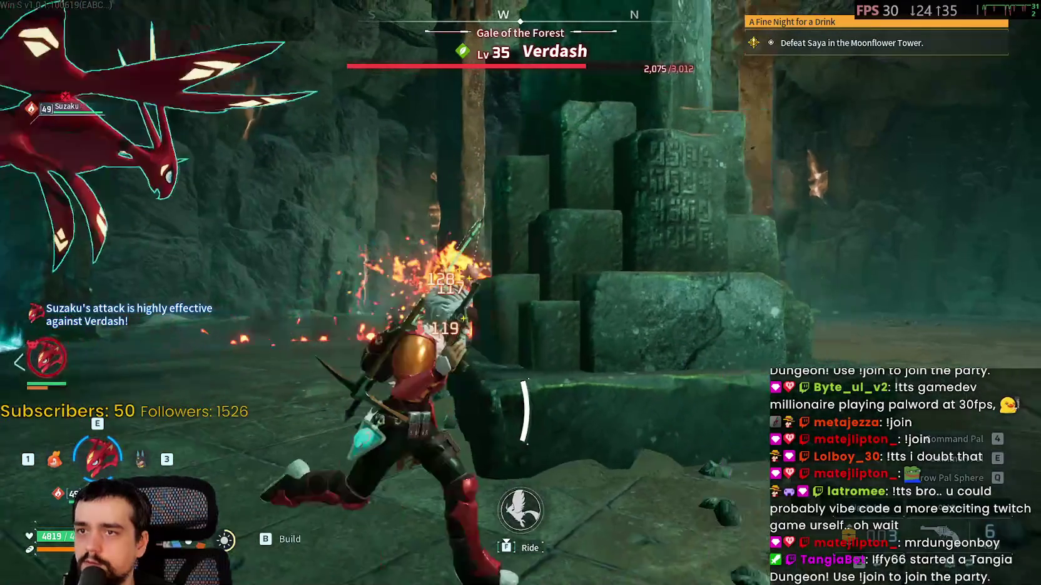
key(s)
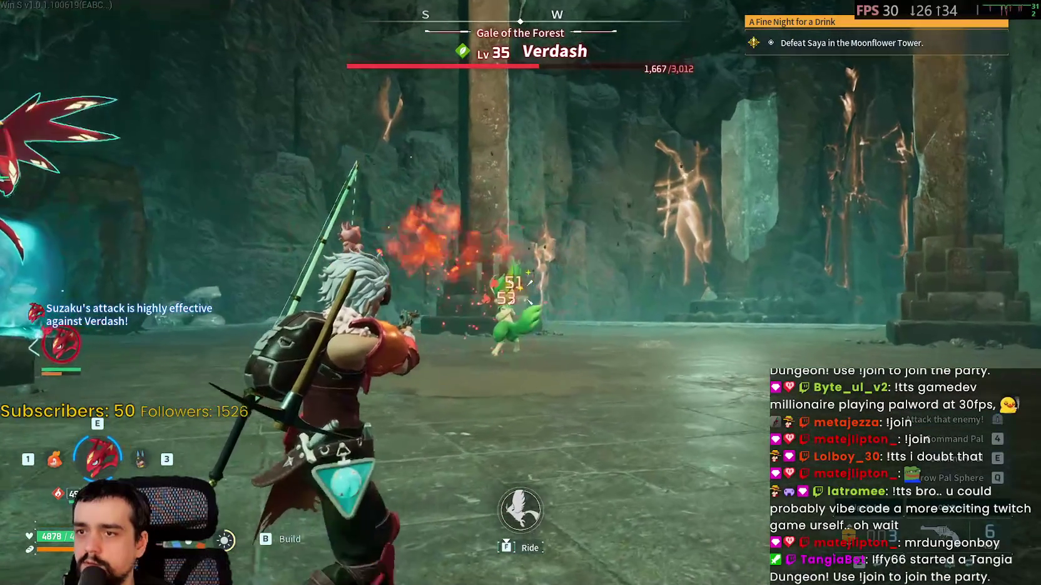
key(w)
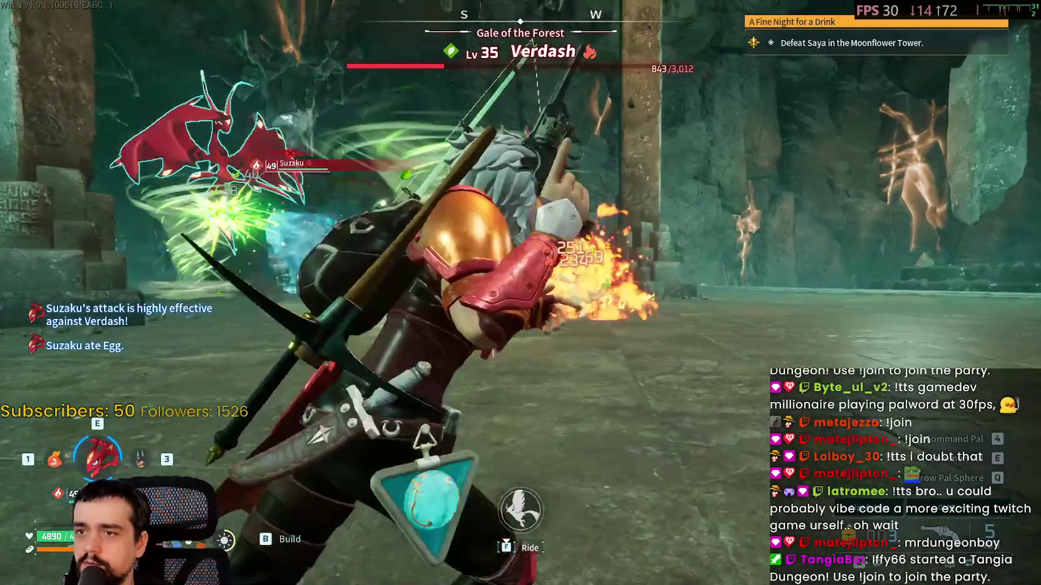
key(w)
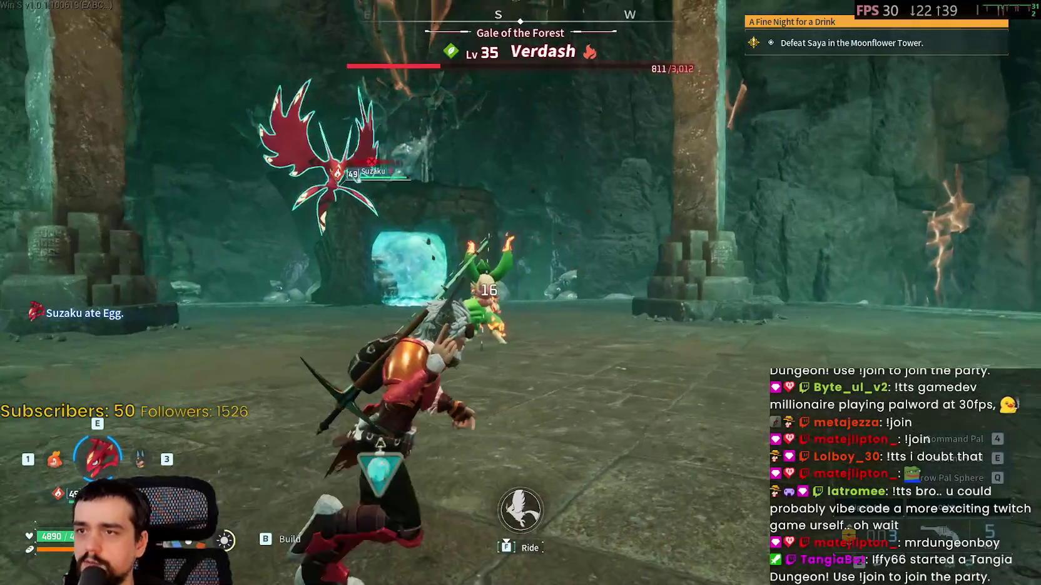
key(w)
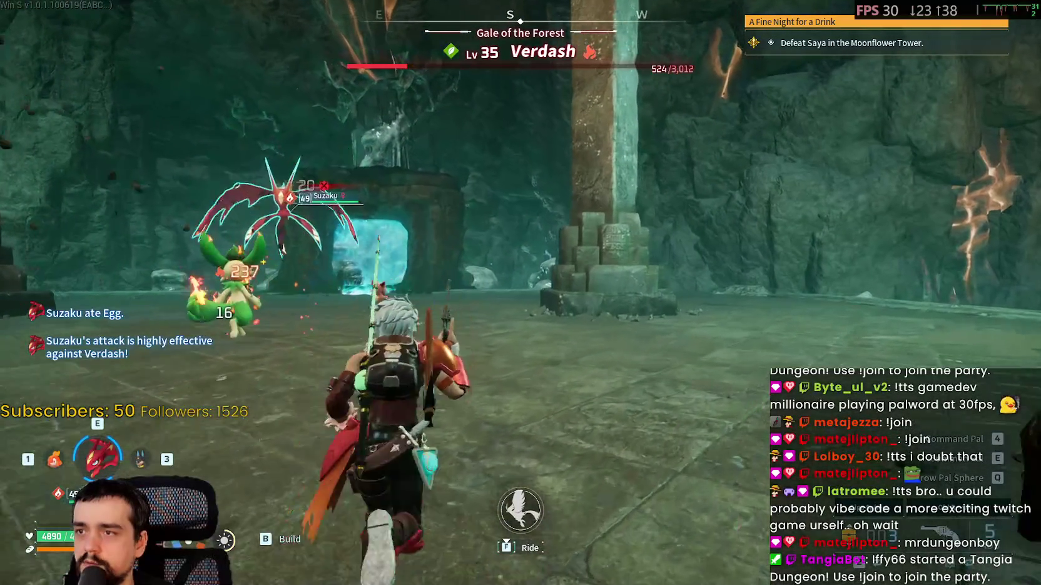
key(w)
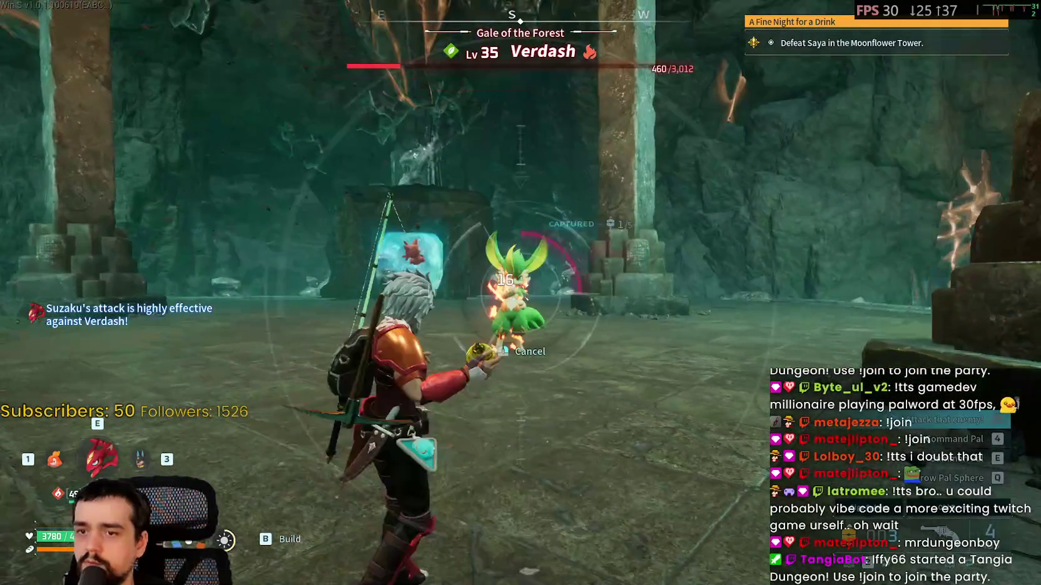
key(q)
key(q)
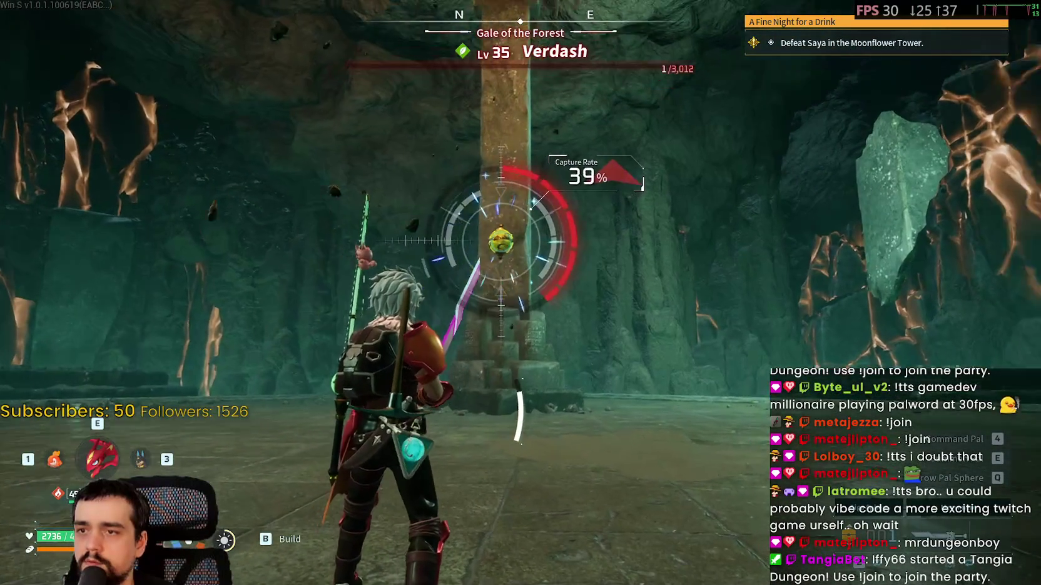
Throw Pal Spheres until the Lv 35 Verdash is captured, then exit through the portal
key(q)
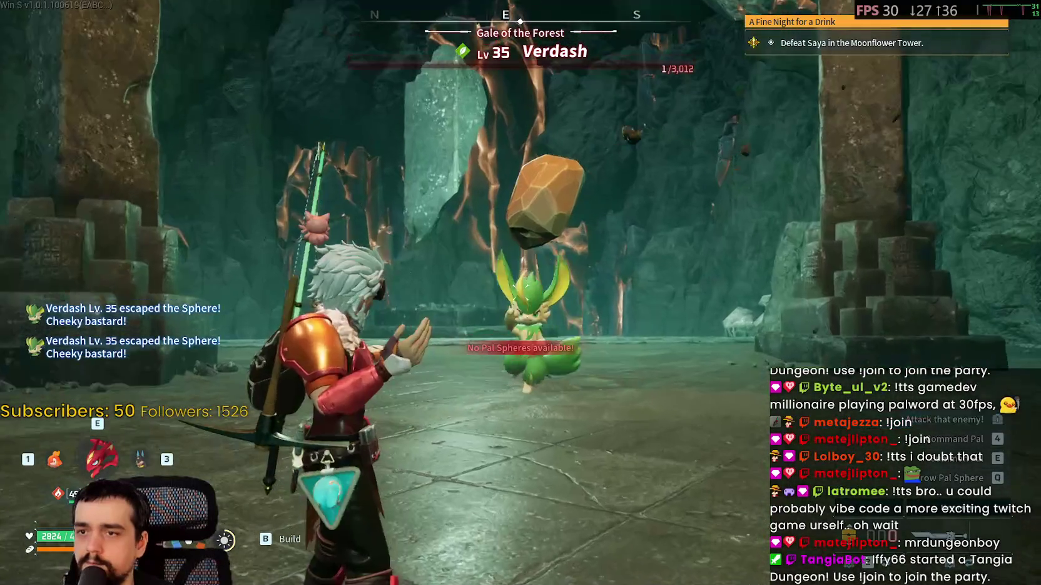
key(q)
scroll(520, 293, down, 1)
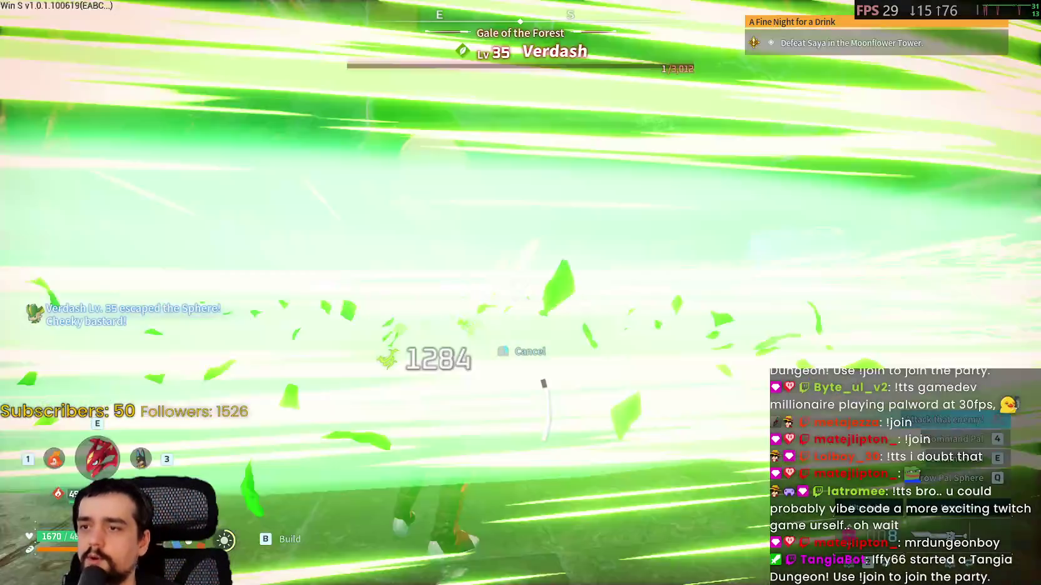
key(q)
key(ctrl)
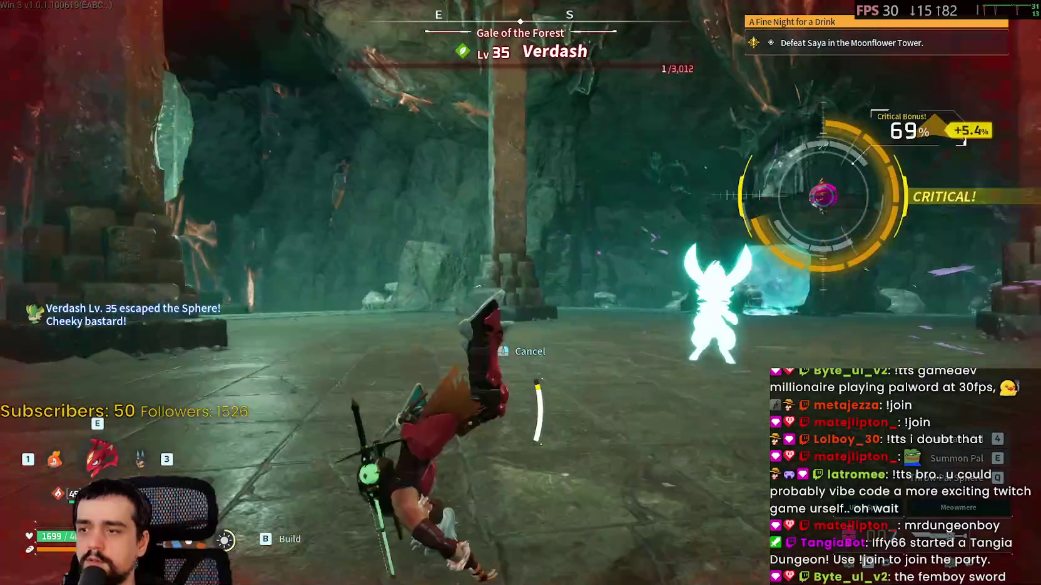
key(a)
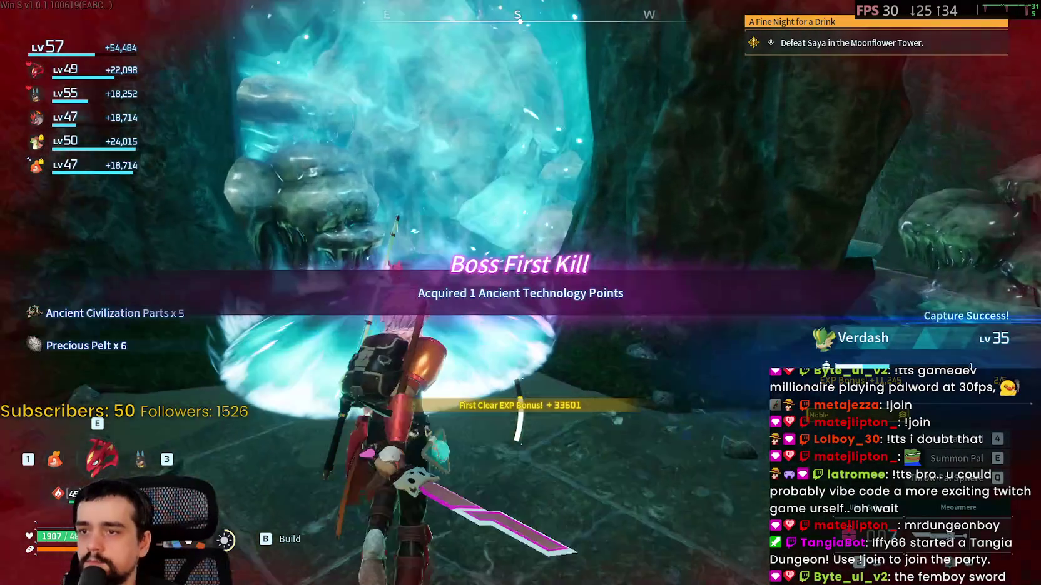
key(w)
click(493, 399)
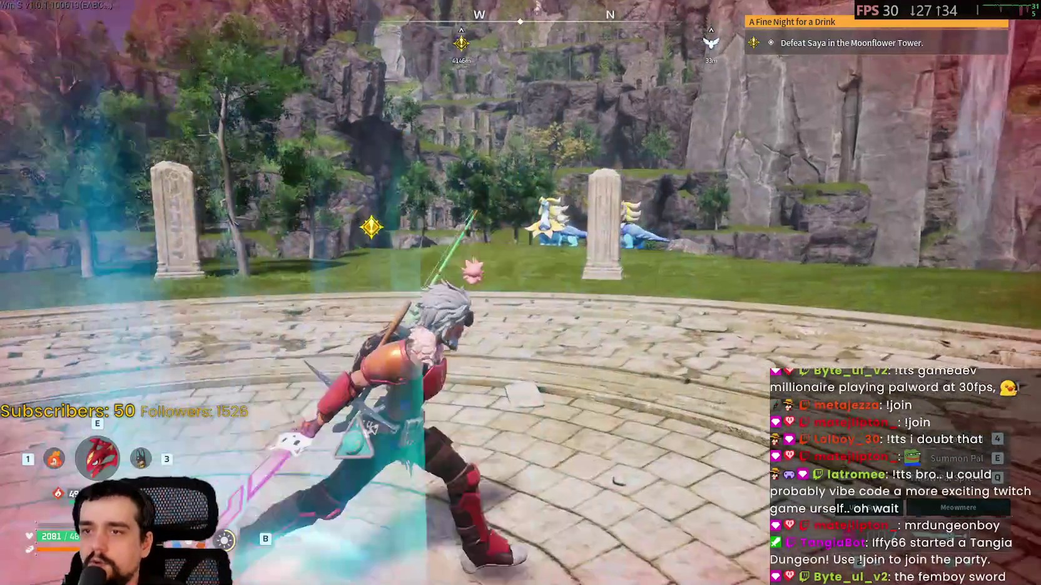
Summon and mount Suzaku, then survey the route on the world map
key(e)
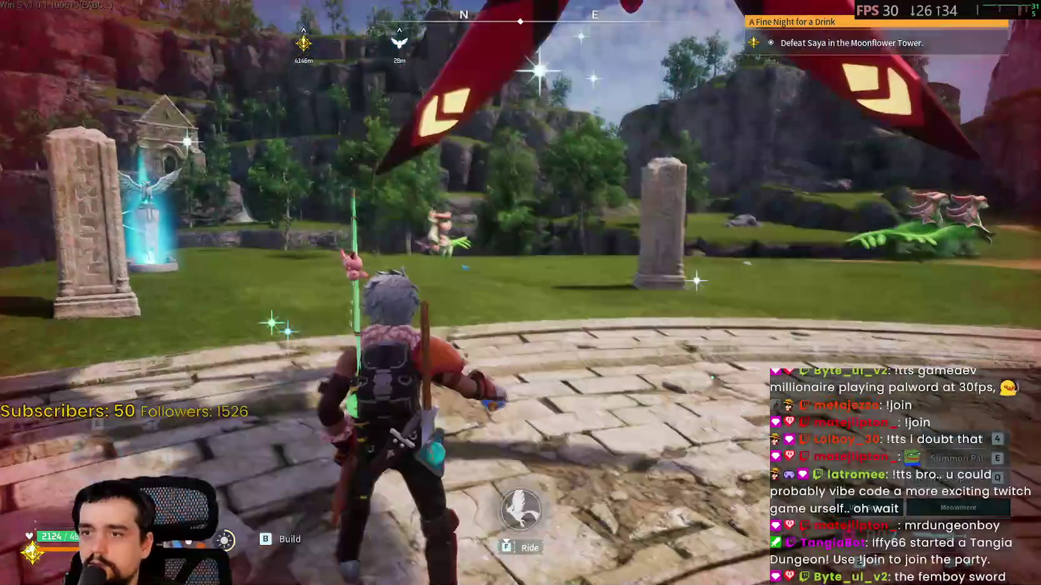
key(f)
key(m)
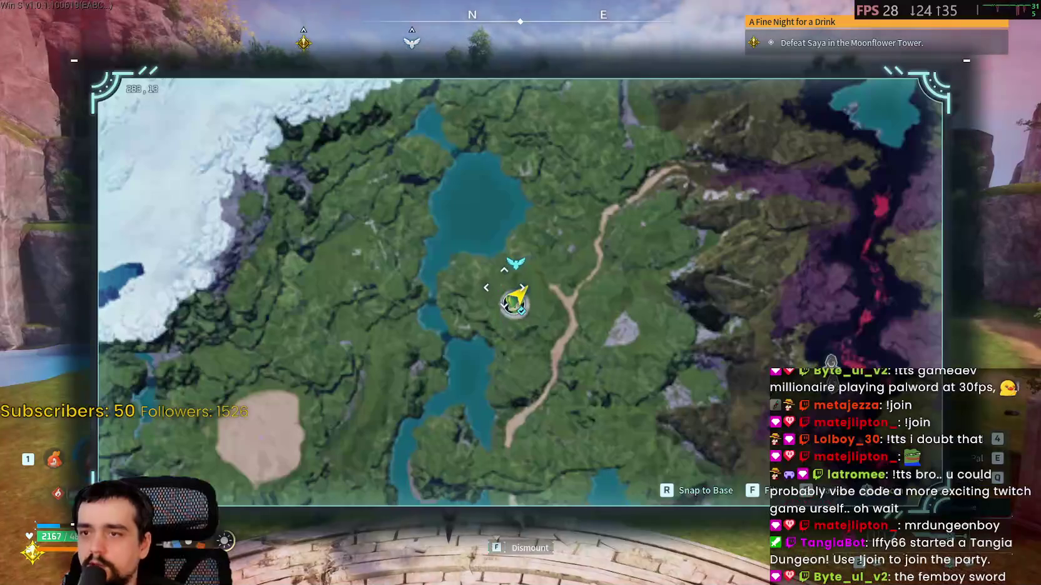
scroll(504, 287, down, 5)
drag(504, 287, 446, 262)
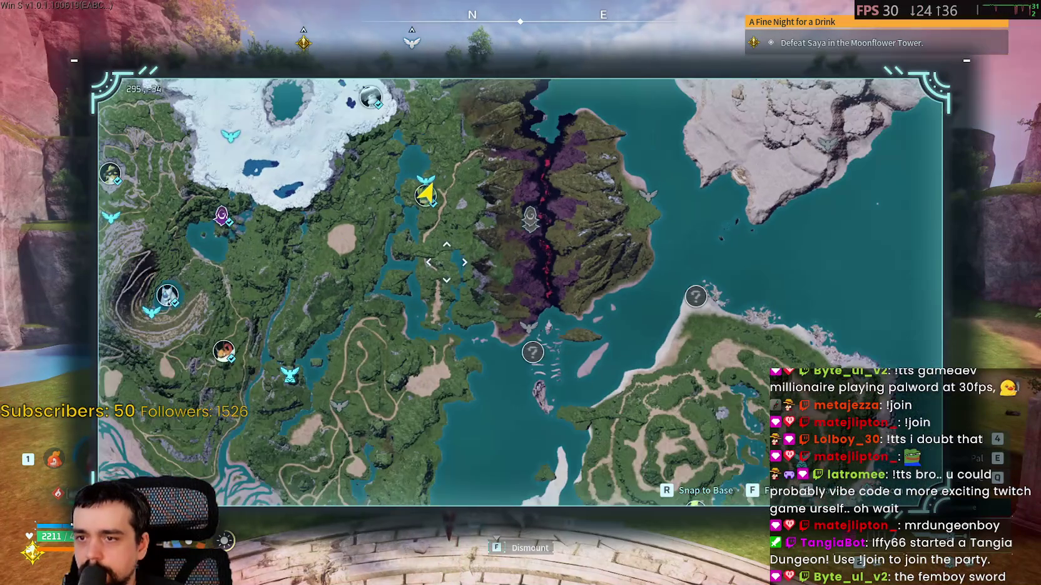
key(m)
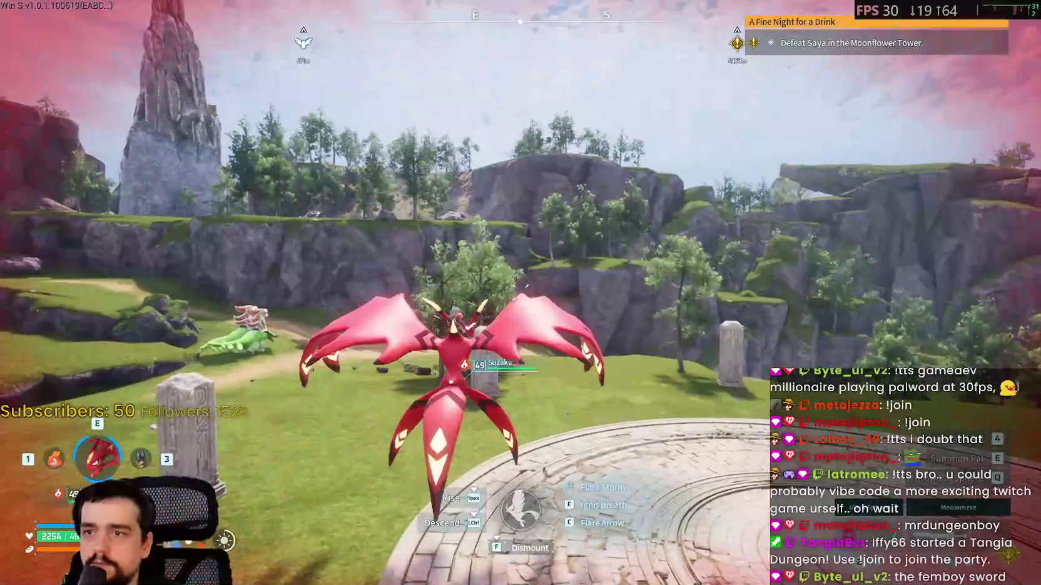
Fly Suzaku forward, climbing and turning south-west over the grassy cliffs
key(w)
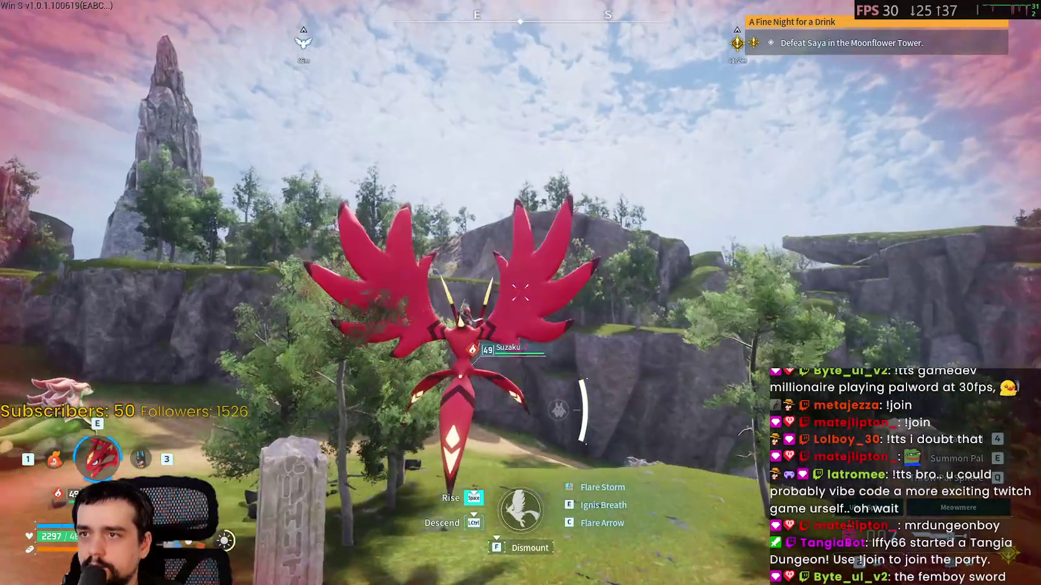
key(w)
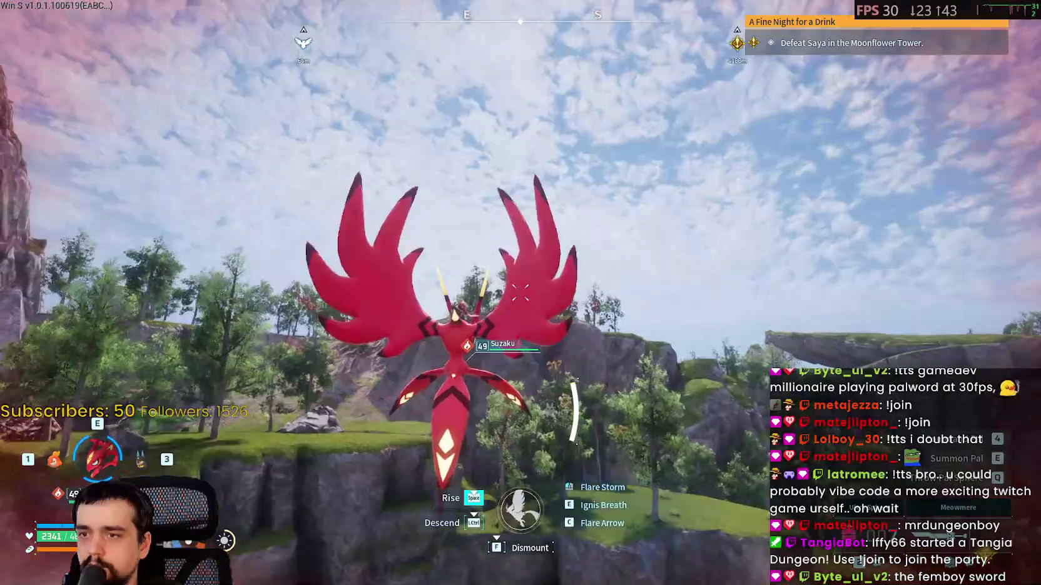
key(w)
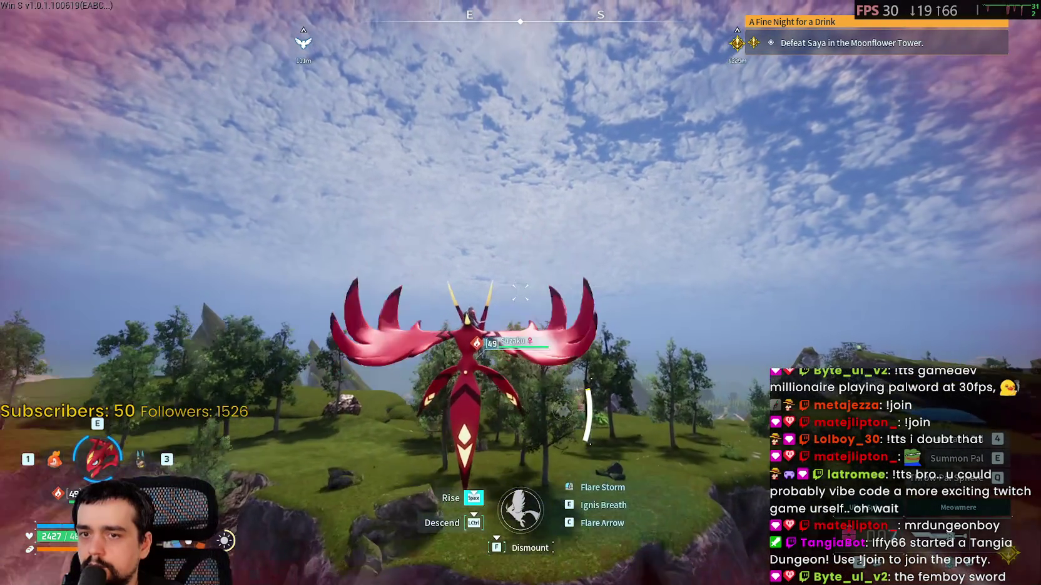
key(w)
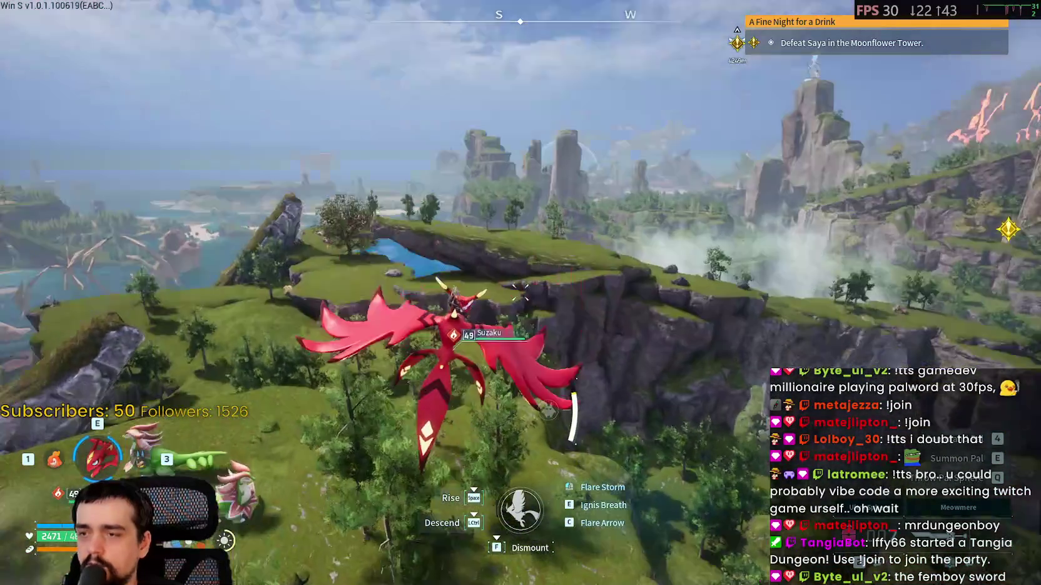
key(w)
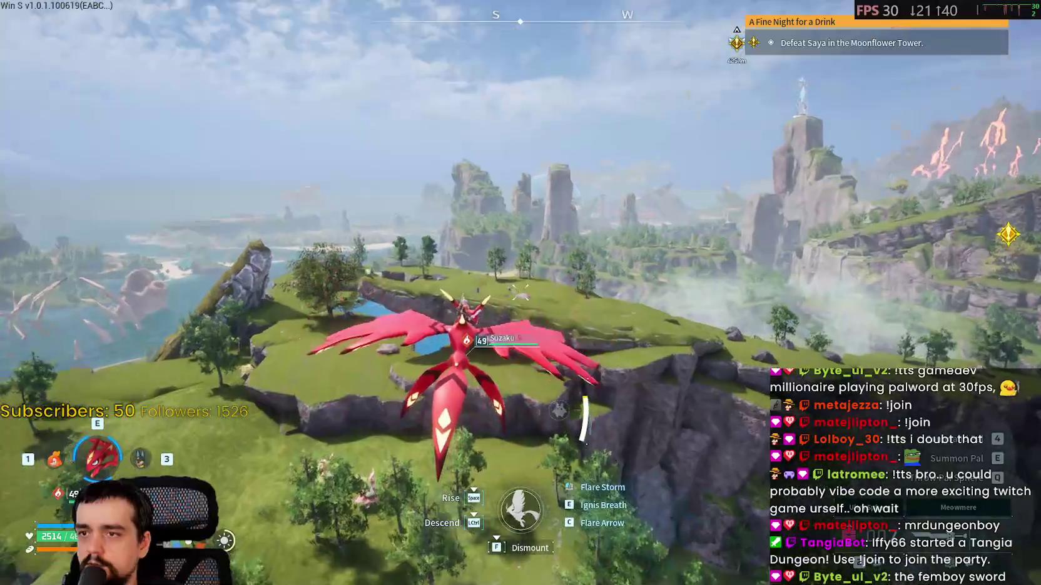
key(w)
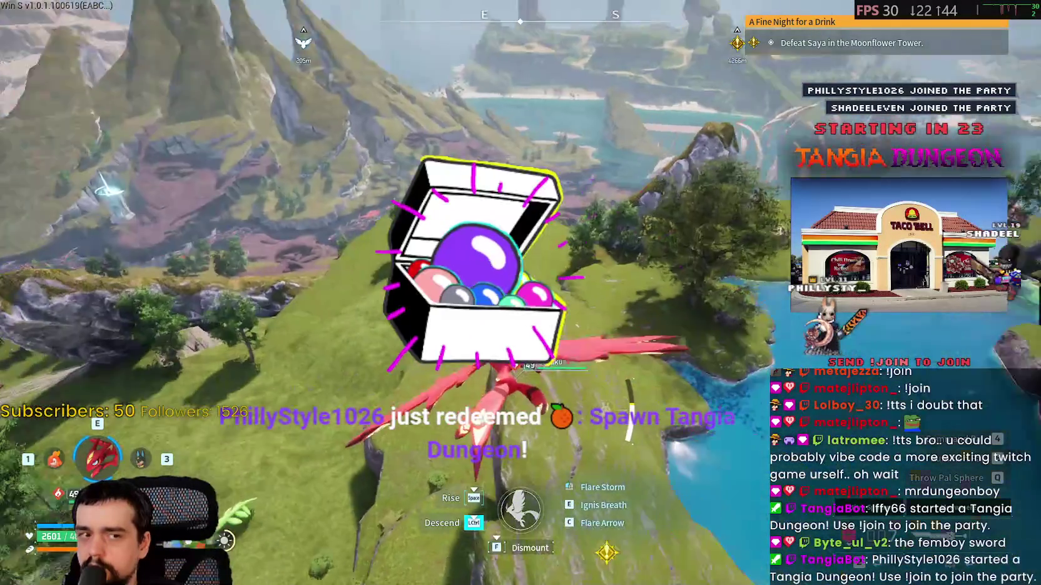
Fly Suzaku over the hill and valley, checking the map, descending toward the lava canyon
key(ctrl)
key(w)
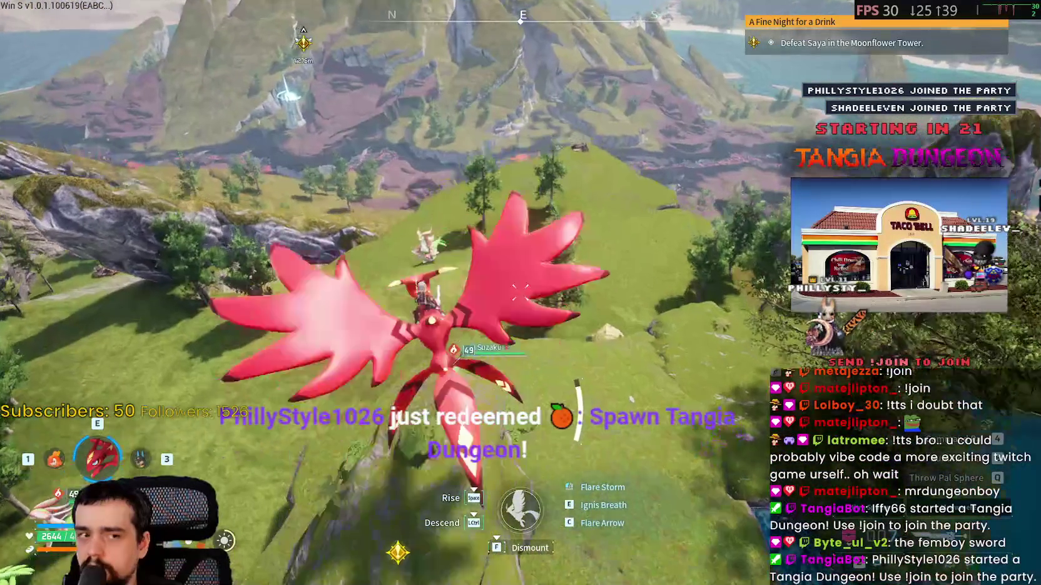
key(m)
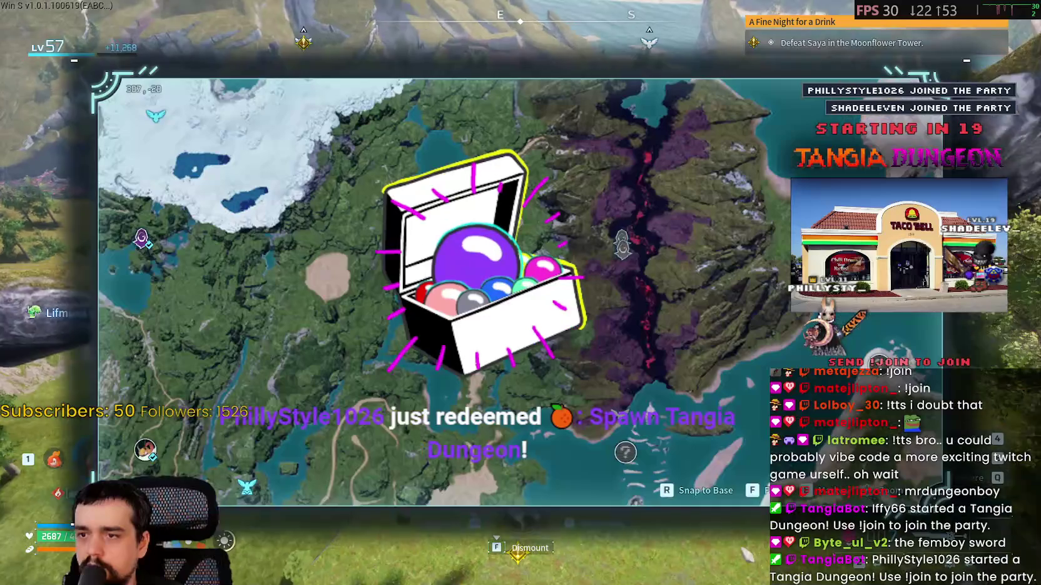
key(m)
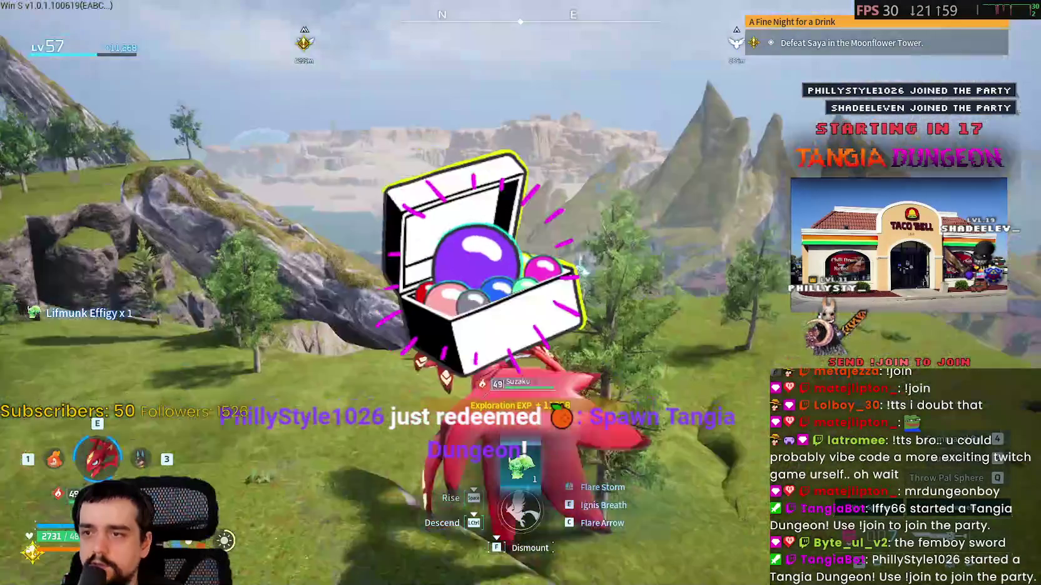
key(d)
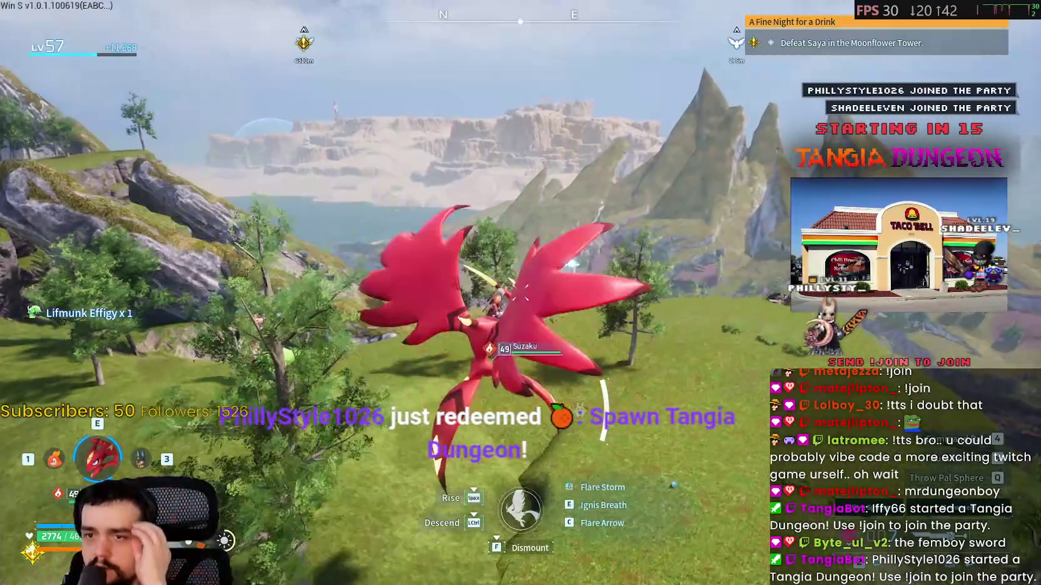
key(ctrl)
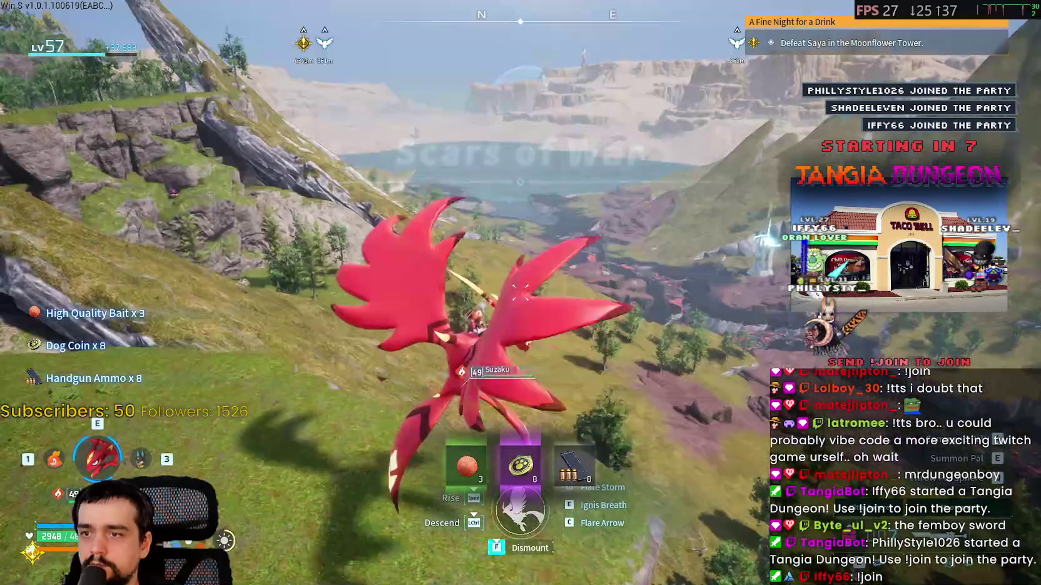
key(m)
key(m)
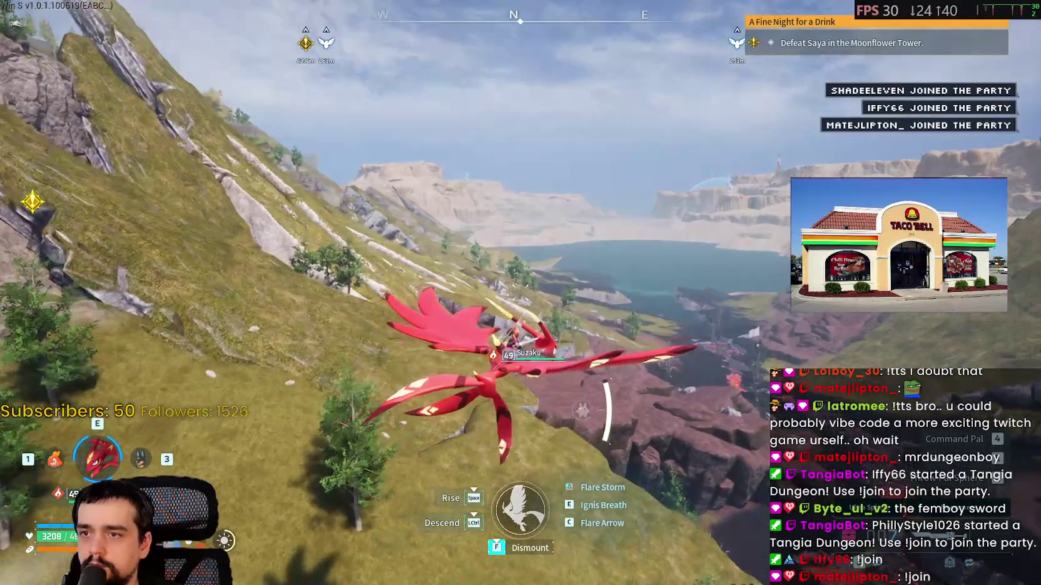
key(ctrl)
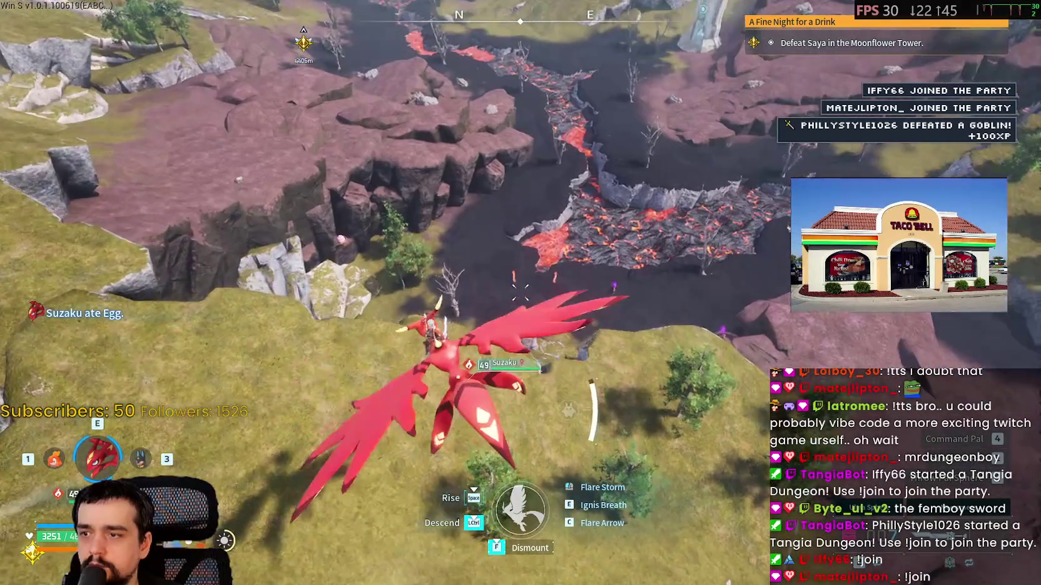